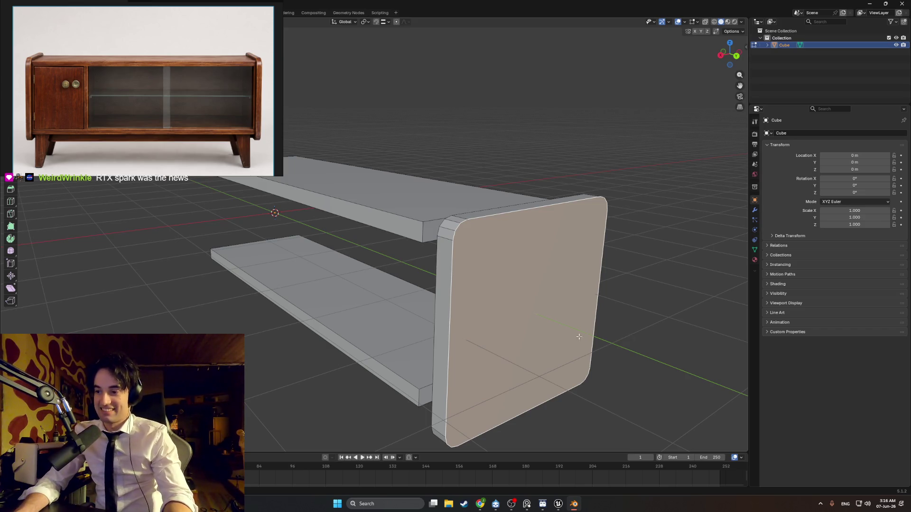
Close the watch reference image in the browser and return to the cabinet model.
key(alt+Tab)
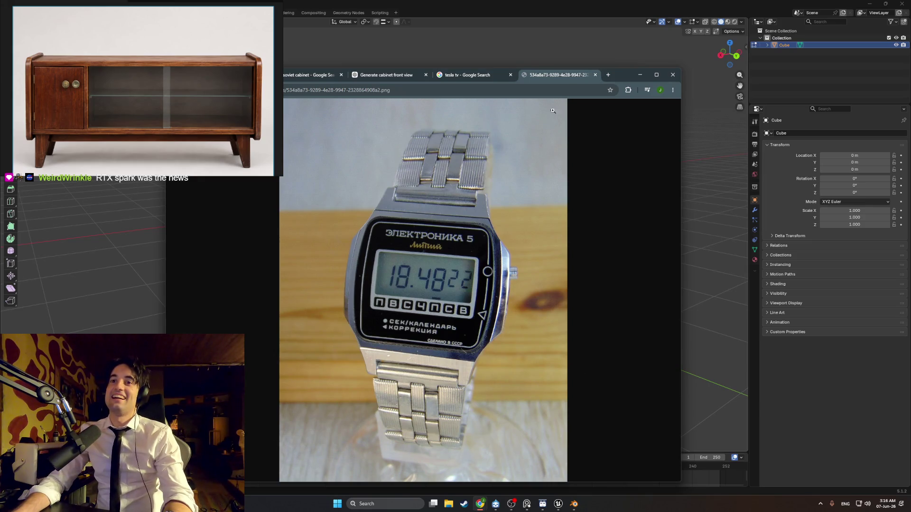
click(595, 75)
click(638, 76)
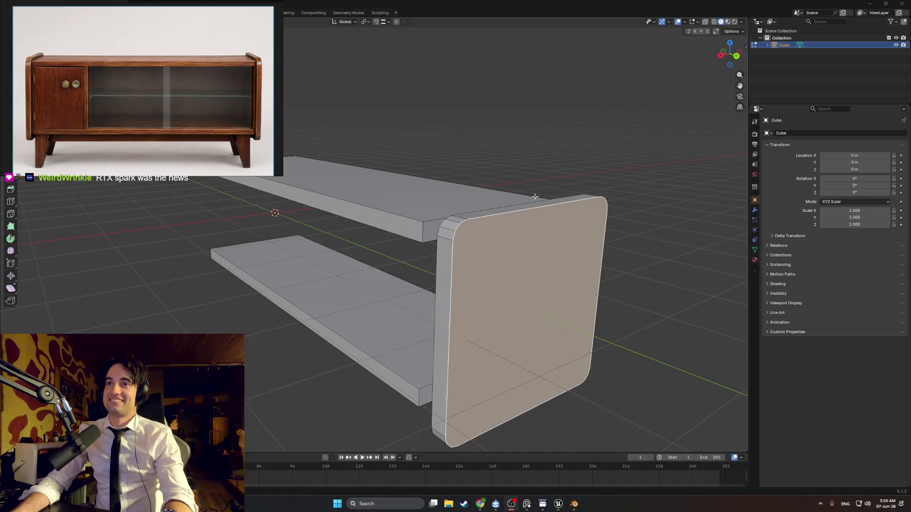
mouse_move(532, 257)
middle_down()
mouse_move(545, 259)
mouse_move(579, 303)
mouse_move(624, 340)
middle_up()
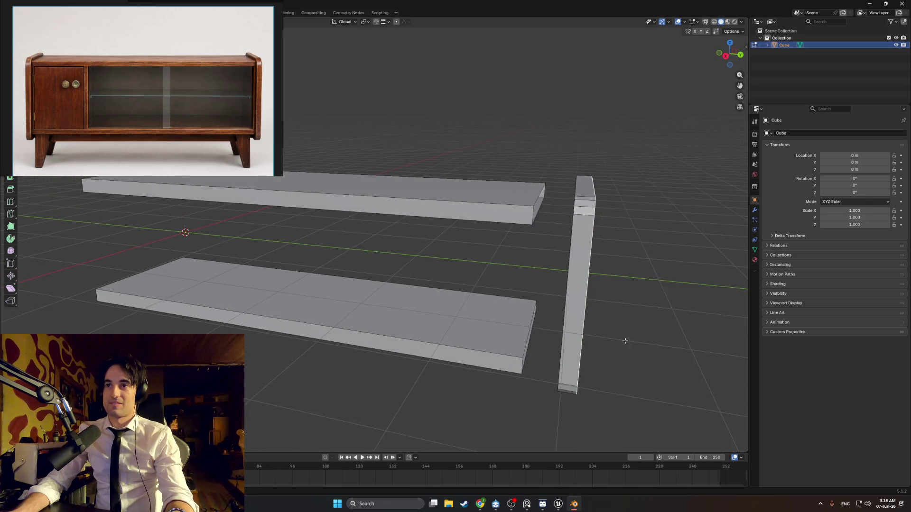
With X-ray on, slide the side panel along Y to the shelf ends, then deselect it.
key(alt+z)
mouse_move(621, 424)
mouse_down()
mouse_move(599, 145)
mouse_move(558, 148)
mouse_up()
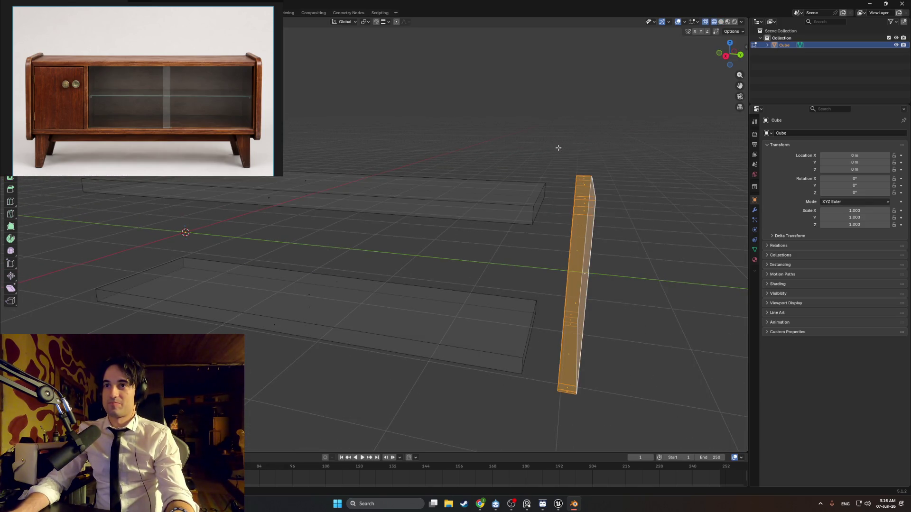
key(g)
key(y)
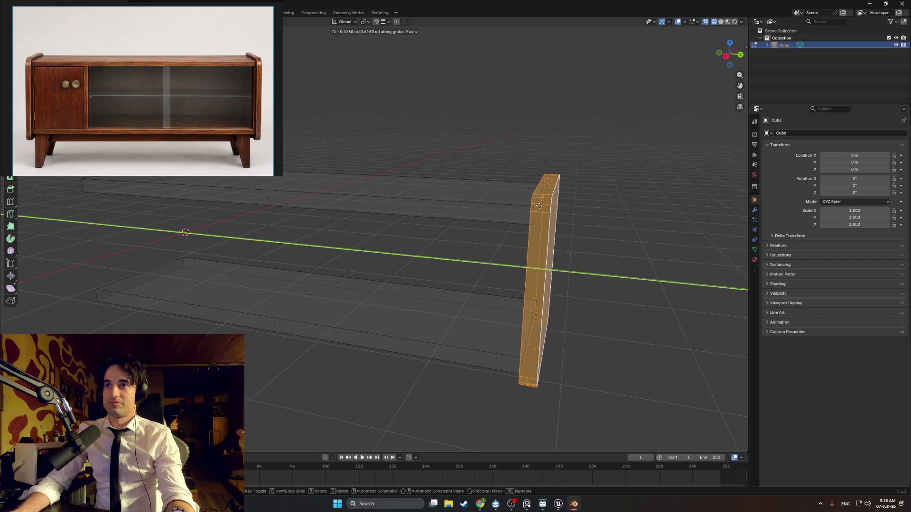
key(ctrl)
click(535, 198)
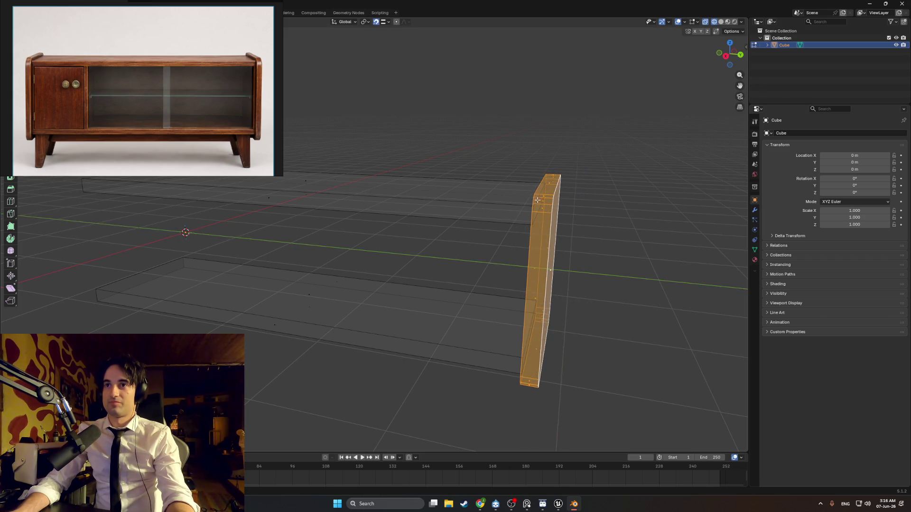
mouse_move(535, 198)
middle_down()
mouse_move(483, 209)
mouse_move(648, 218)
mouse_move(585, 205)
mouse_move(530, 208)
middle_up()
click(640, 214)
Return to solid shading, inspect the side panel's face and leave Edit Mode.
mouse_move(640, 214)
middle_down()
mouse_move(559, 207)
mouse_move(625, 214)
middle_up()
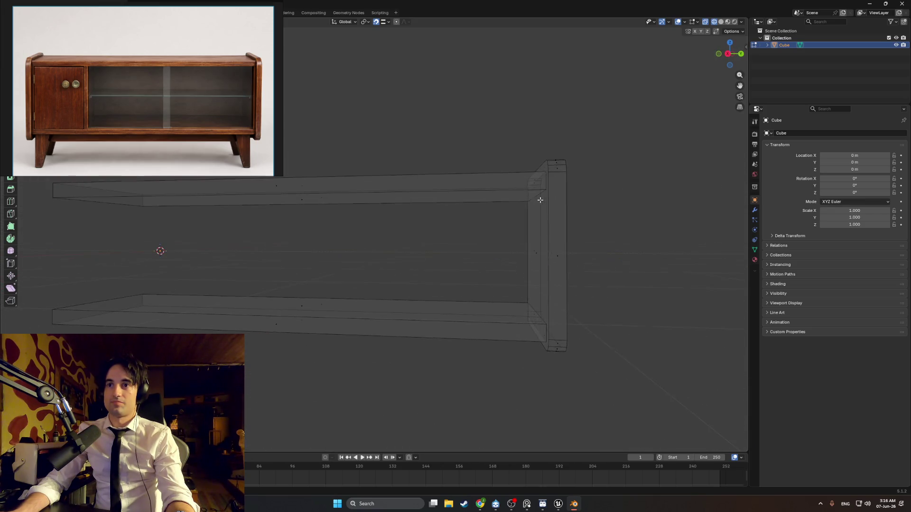
mouse_move(531, 204)
middle_down()
mouse_move(524, 210)
mouse_move(544, 201)
mouse_move(527, 214)
middle_up()
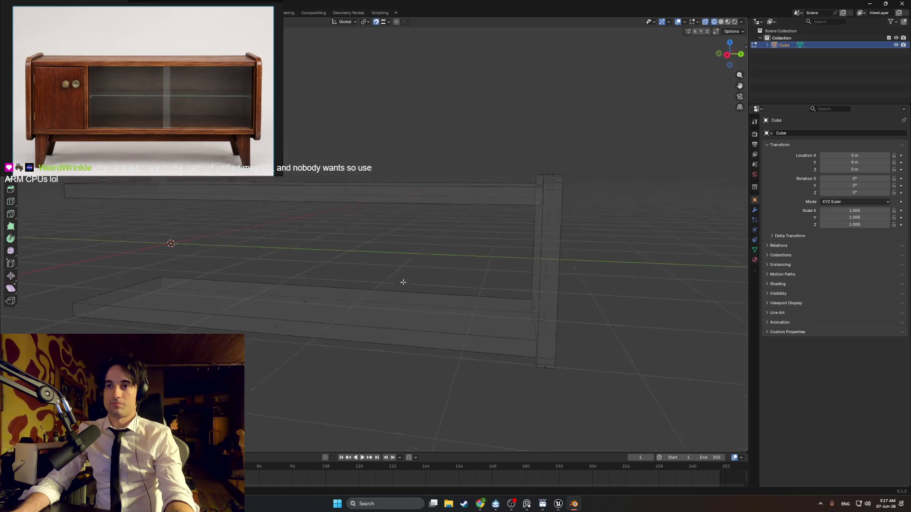
key(shift+z)
scroll(480, 288, down, 4)
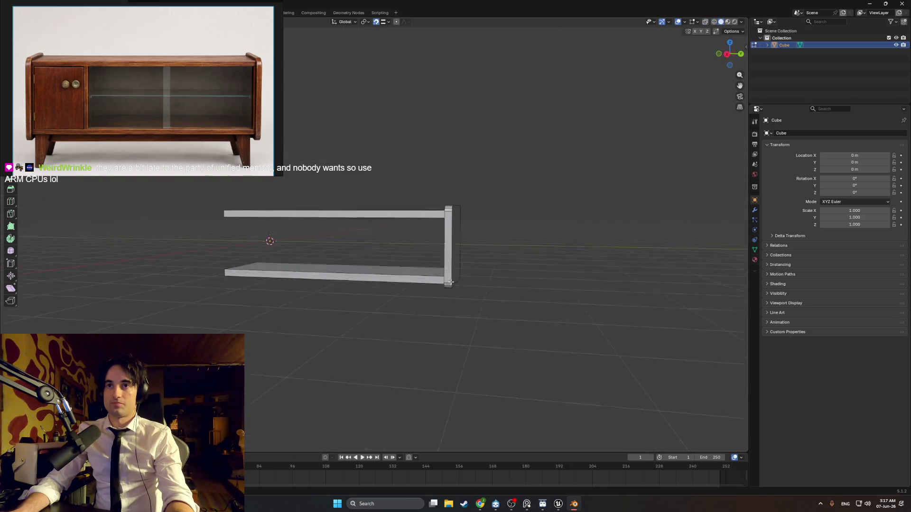
mouse_move(451, 282)
middle_down()
mouse_move(422, 275)
mouse_move(461, 283)
mouse_move(474, 274)
mouse_move(410, 268)
middle_up()
scroll(443, 284, up, 3)
key(Tab)
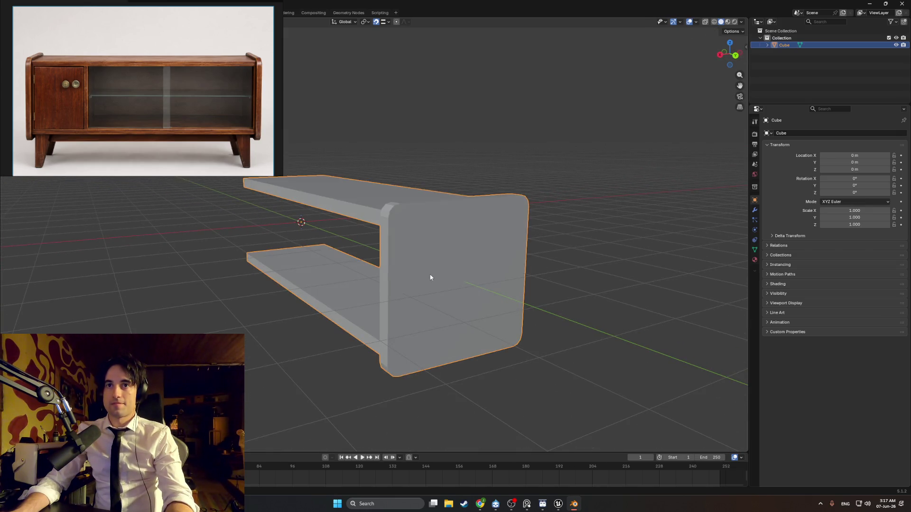
Back in Edit Mode, select the side panel's outer face and start an inset on it.
key(Tab)
key(Tab)
key(Tab)
click(444, 264)
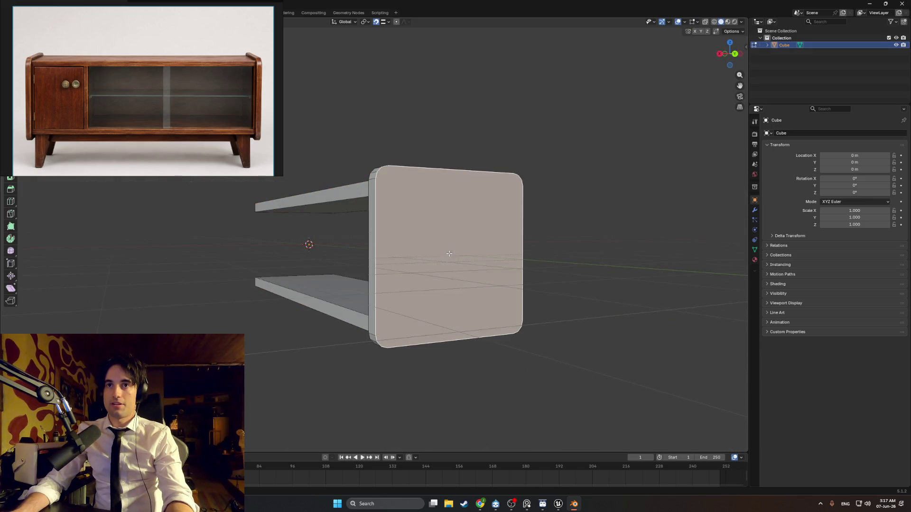
mouse_move(444, 264)
middle_down()
mouse_move(403, 226)
mouse_move(430, 237)
mouse_move(383, 209)
middle_up()
click(417, 232)
key(alt+a)
scroll(426, 235, up, 2)
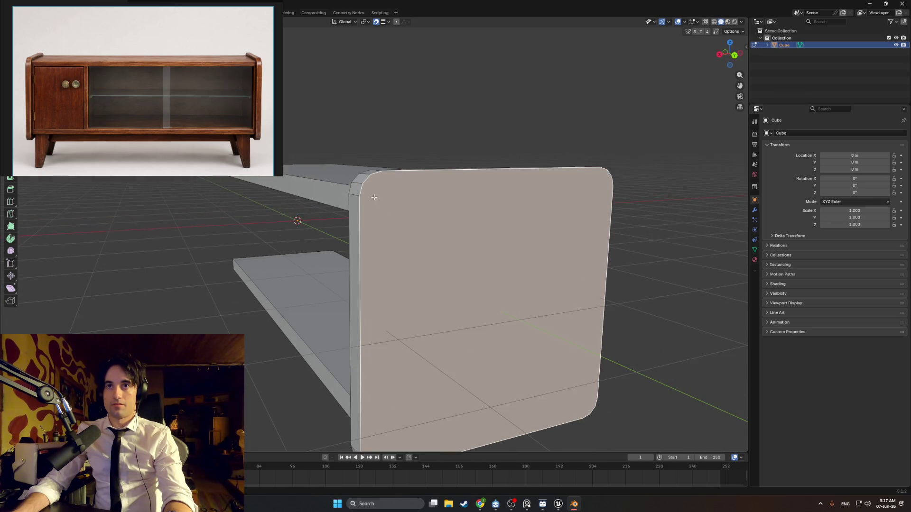
scroll(374, 196, up, 2)
scroll(373, 195, down, 2)
middle_drag(433, 244, 482, 252)
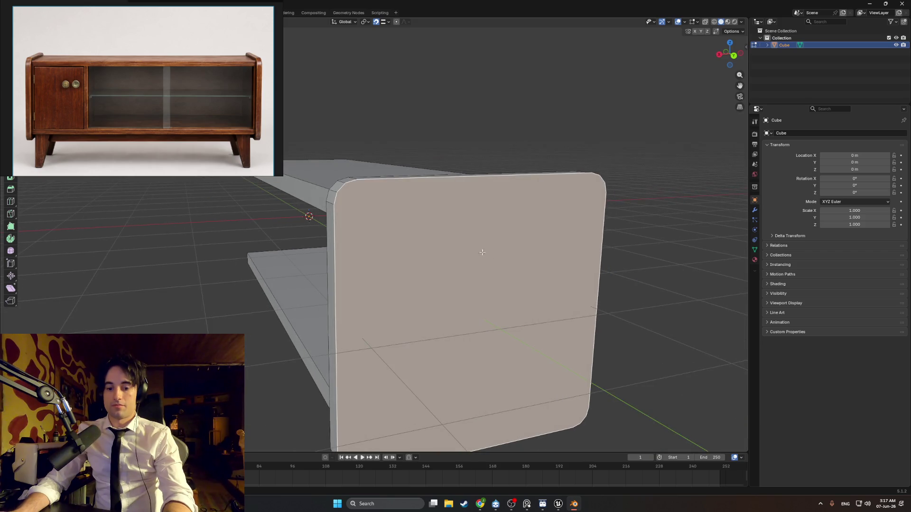
click(482, 252)
key(i)
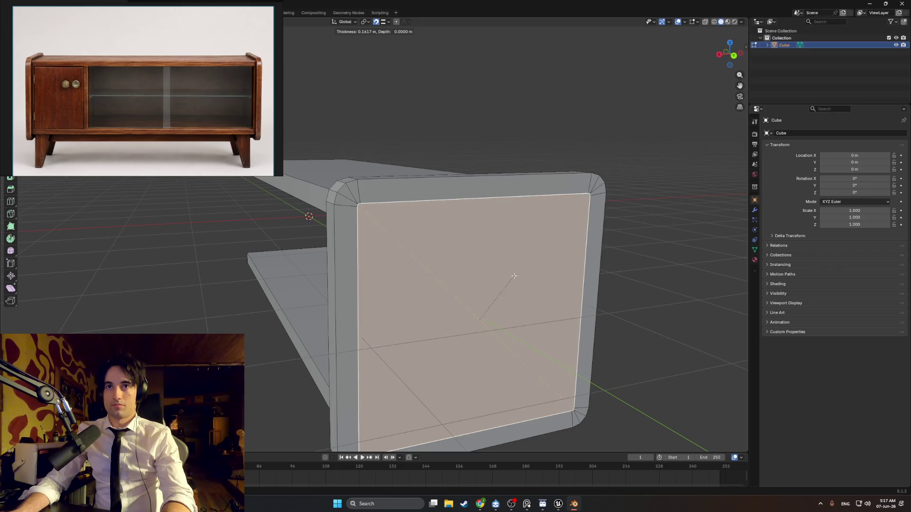
Confirm the inset and zoom in on the panel's top-left corner.
click(515, 275)
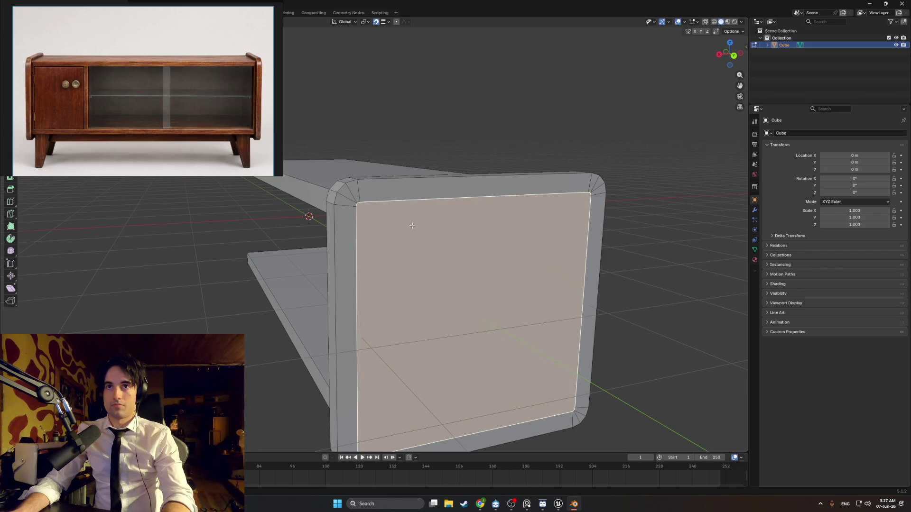
middle_drag(412, 226, 464, 252)
scroll(464, 252, up, 2)
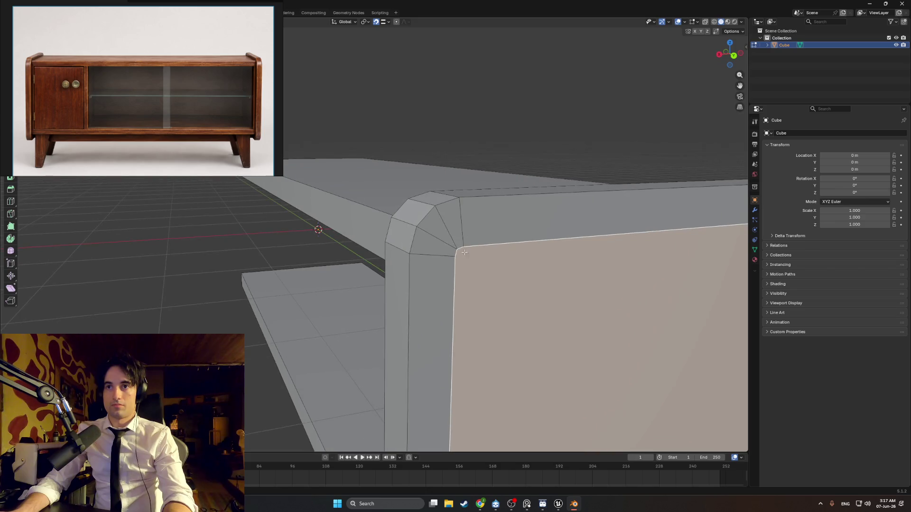
scroll(470, 257, up, 2)
shift+middle_drag(515, 270, 476, 267)
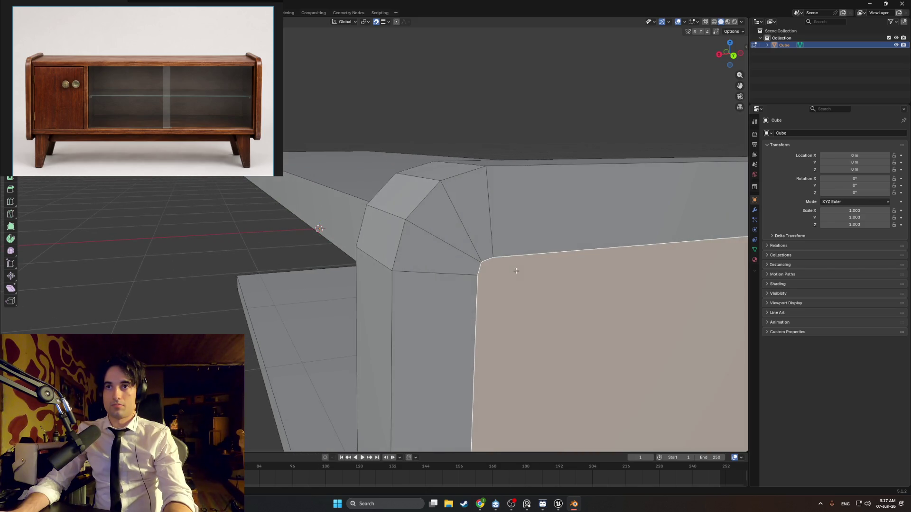
Move the inset's corner vertices along Z and X to line up with the bevel.
key(1)
click(479, 262)
key(g)
key(z)
click(483, 265)
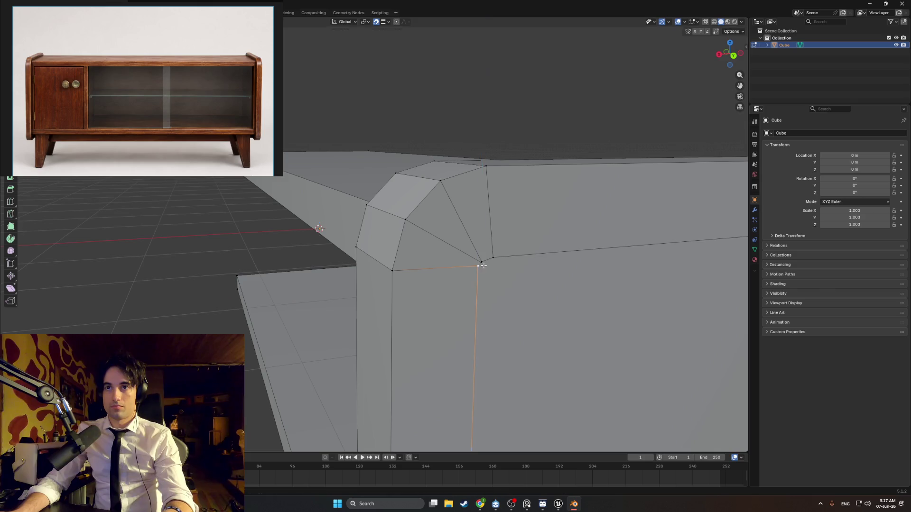
click(493, 257)
key(g)
key(x)
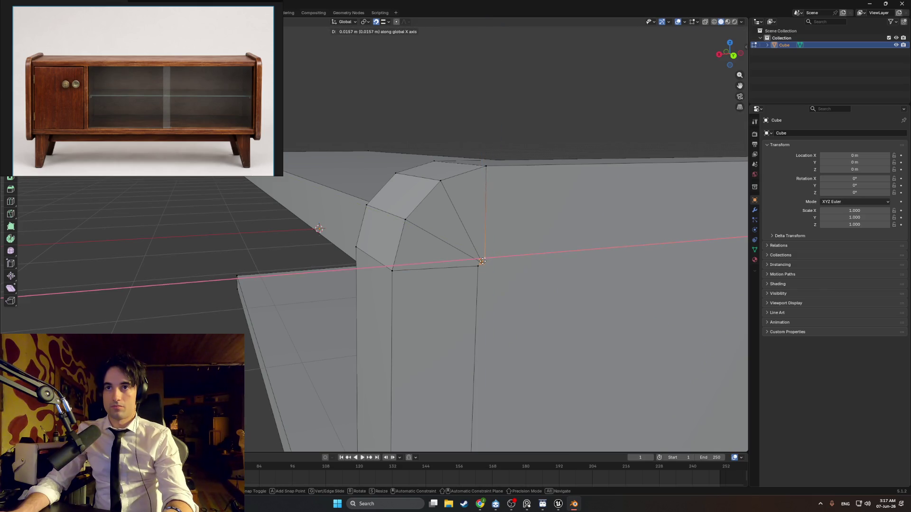
click(482, 261)
scroll(503, 247, up, 5)
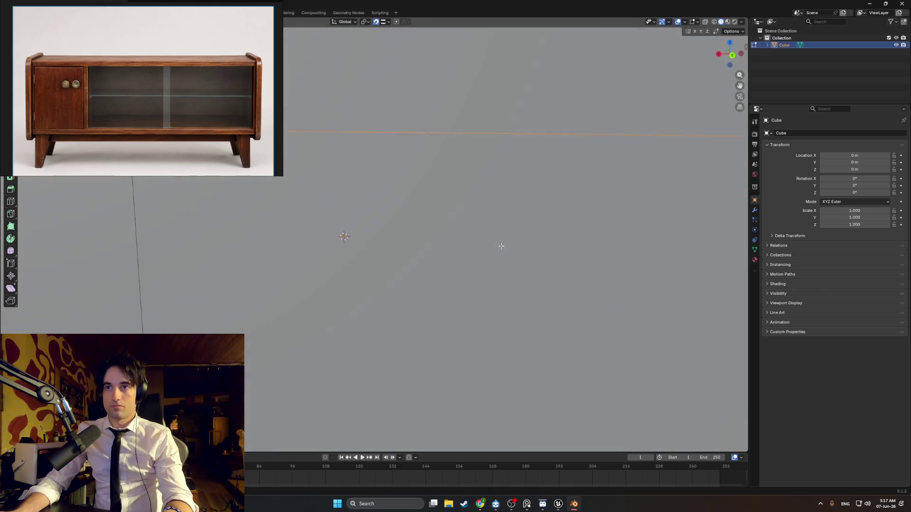
scroll(504, 247, down, 1)
Cancel a Z move of the neighbouring corner vertex and open the Snapping options.
click(395, 252)
key(g)
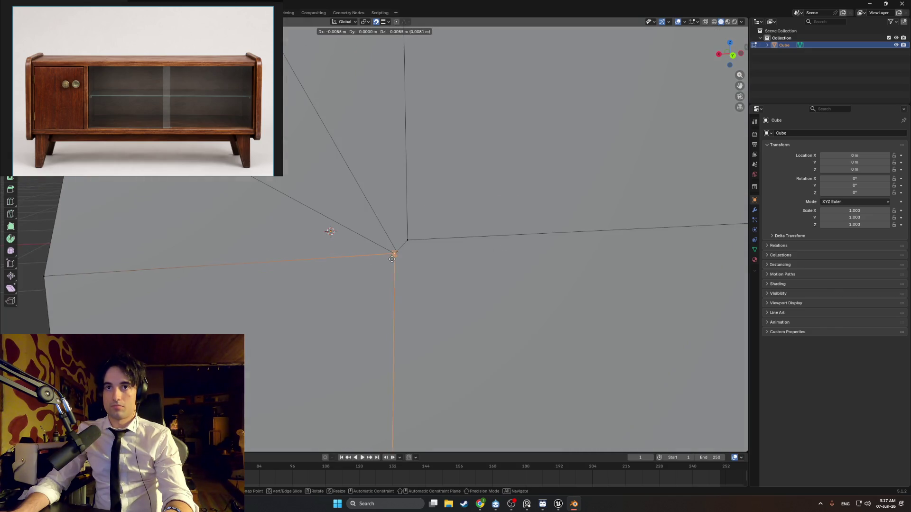
key(z)
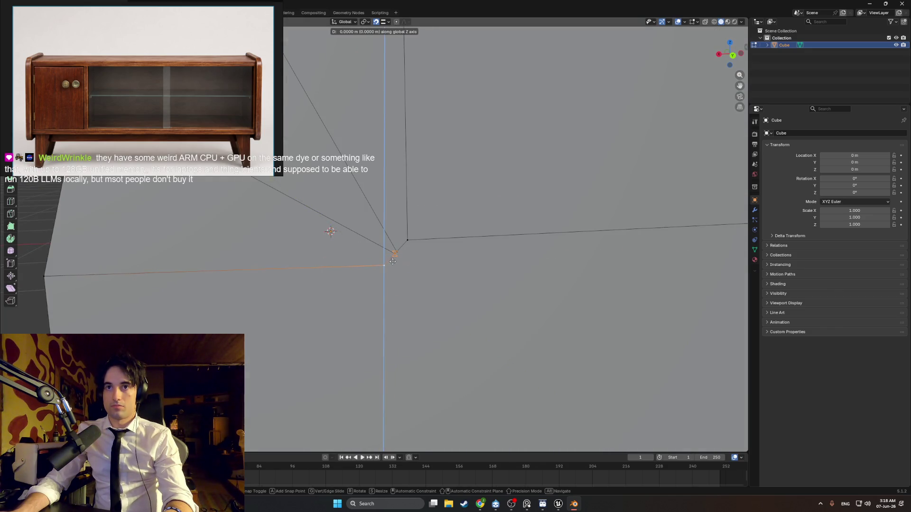
right_click(391, 262)
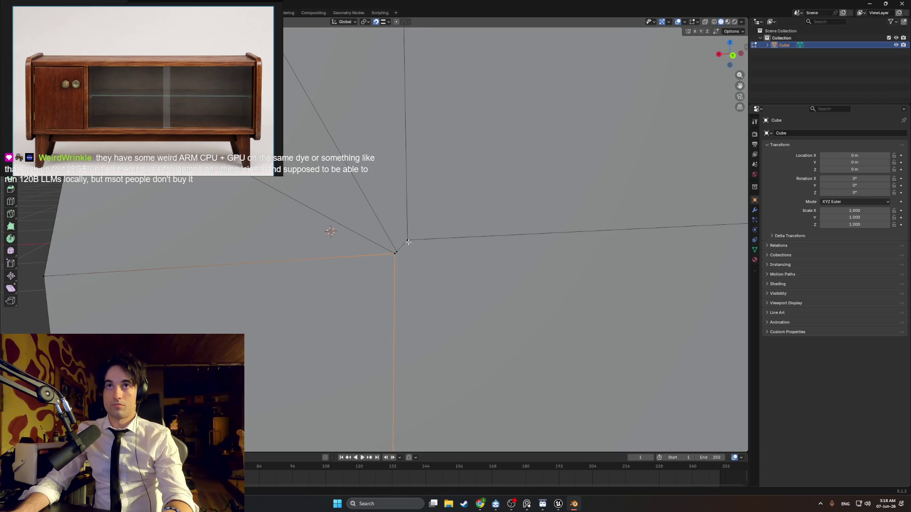
click(389, 22)
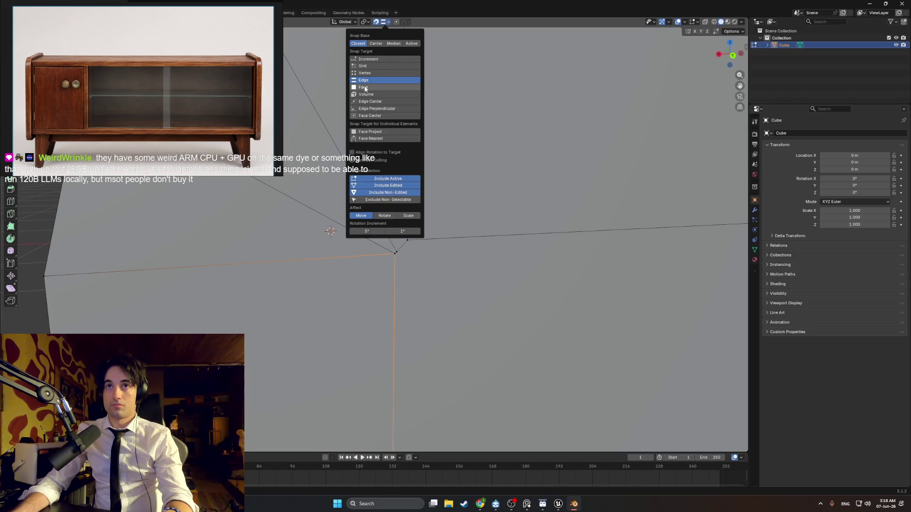
Select and grab the remaining corner vertices to settle them at the corner point.
click(410, 241)
scroll(412, 241, down, 3)
scroll(404, 241, up, 5)
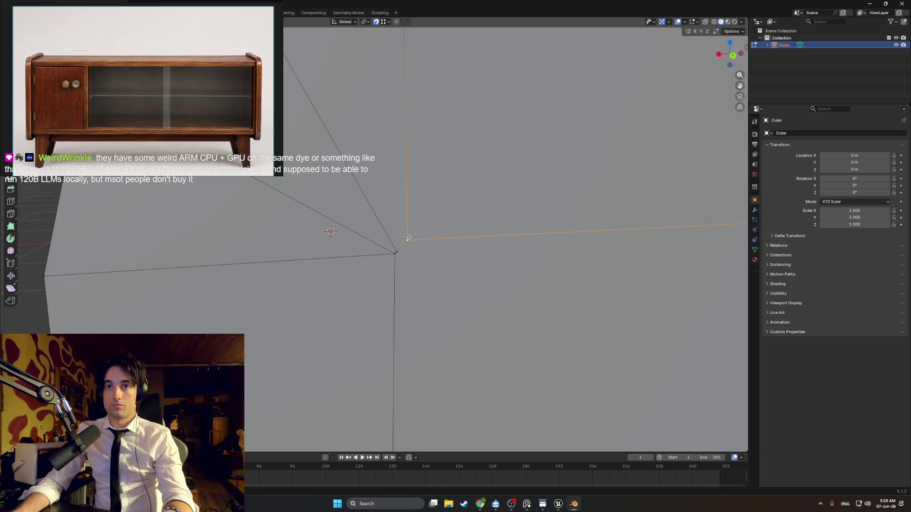
click(395, 255)
key(g)
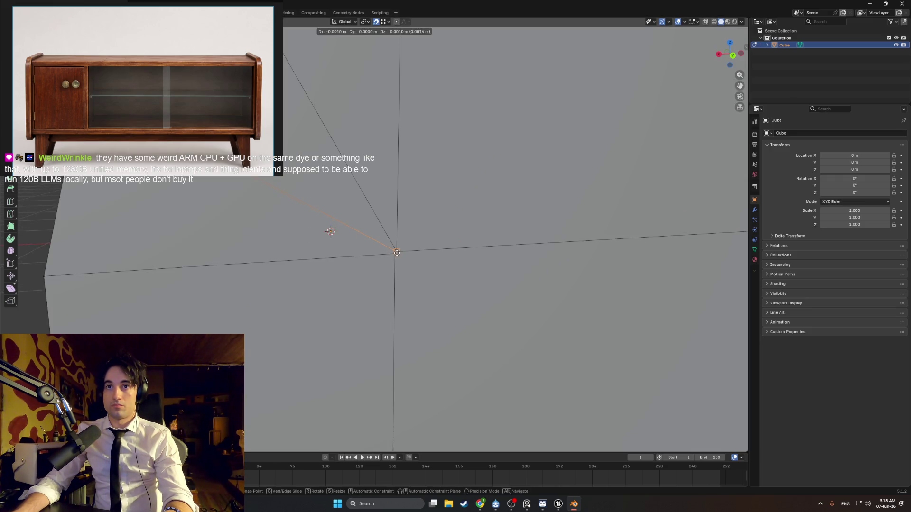
key(Escape)
click(396, 252)
key(g)
key(Escape)
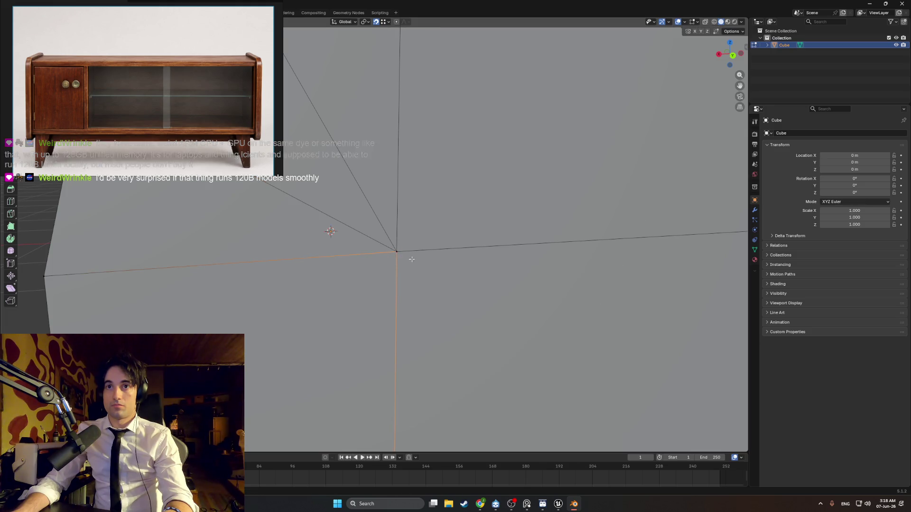
scroll(411, 259, down, 3)
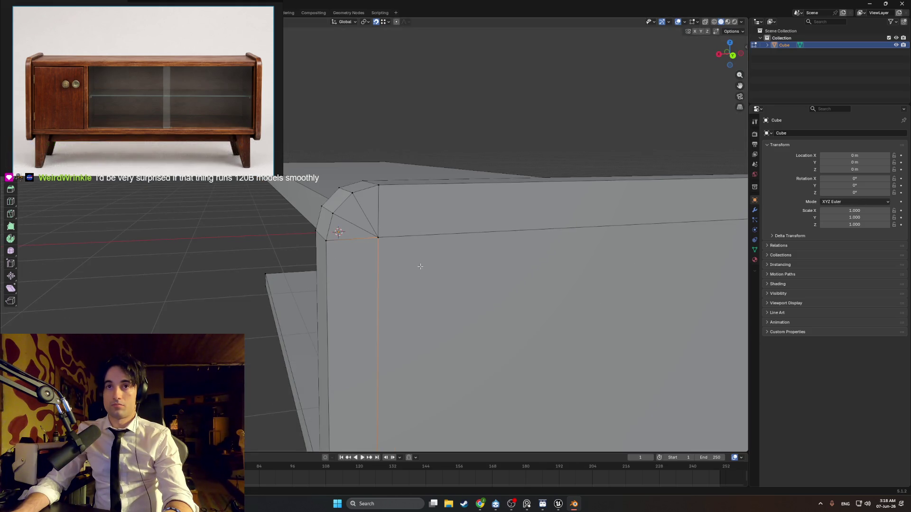
With X-ray on, merge the overlapping corner vertices by distance, removing 3 vertices.
mouse_move(419, 266)
shift+middle_down()
mouse_move(414, 255)
mouse_move(484, 263)
mouse_move(371, 240)
mouse_move(362, 224)
mouse_move(400, 226)
shift+middle_up()
key(alt+z)
shift+click(437, 239)
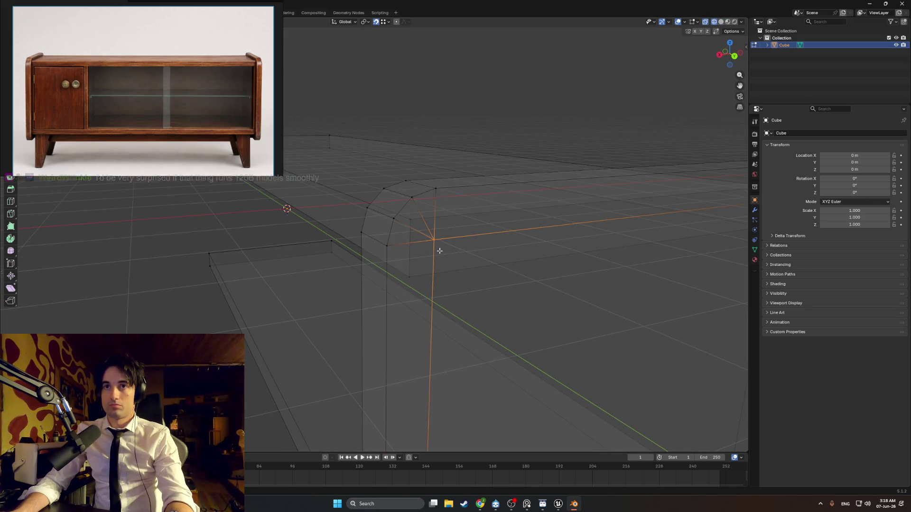
key(m)
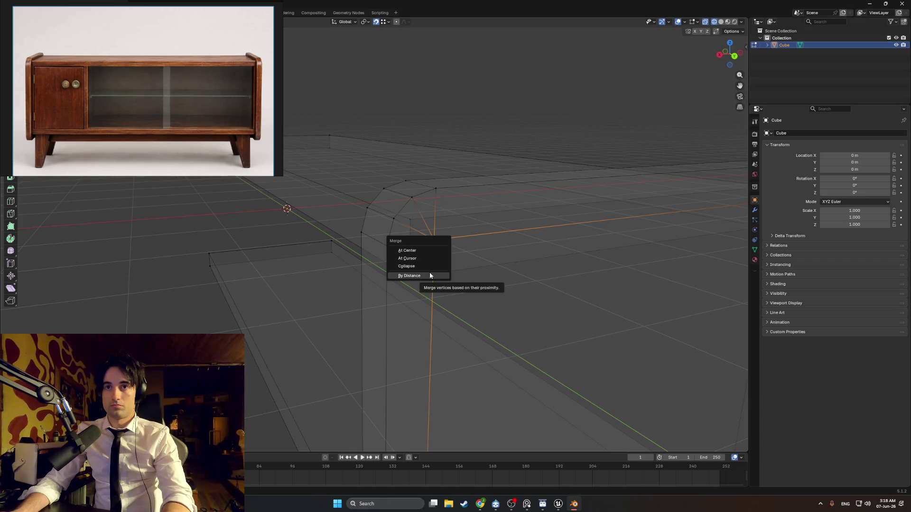
click(429, 274)
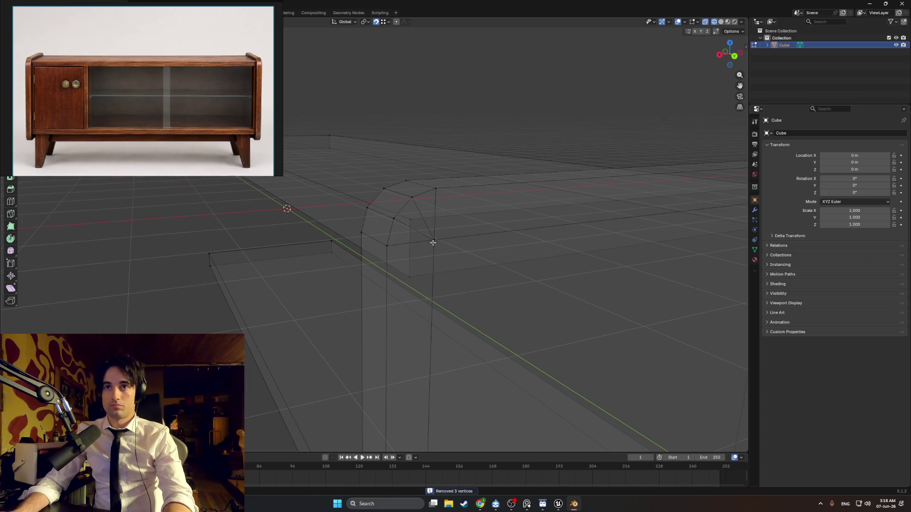
Drag the corner vertex onto the panel's edge line and turn X-ray off.
mouse_move(432, 243)
mouse_down()
mouse_move(447, 260)
mouse_move(451, 240)
mouse_move(451, 261)
mouse_up()
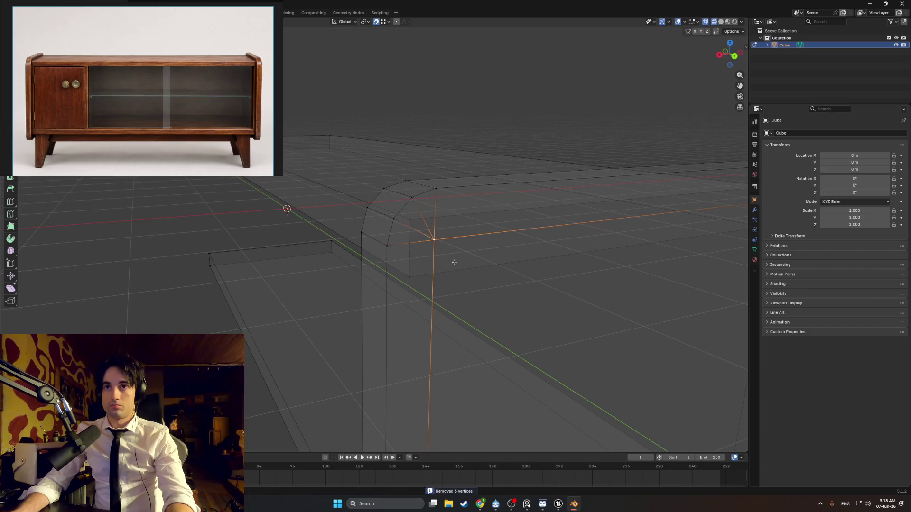
click(479, 268)
mouse_move(480, 268)
middle_down()
mouse_move(540, 272)
mouse_move(444, 264)
mouse_move(461, 242)
middle_up()
key(alt+z)
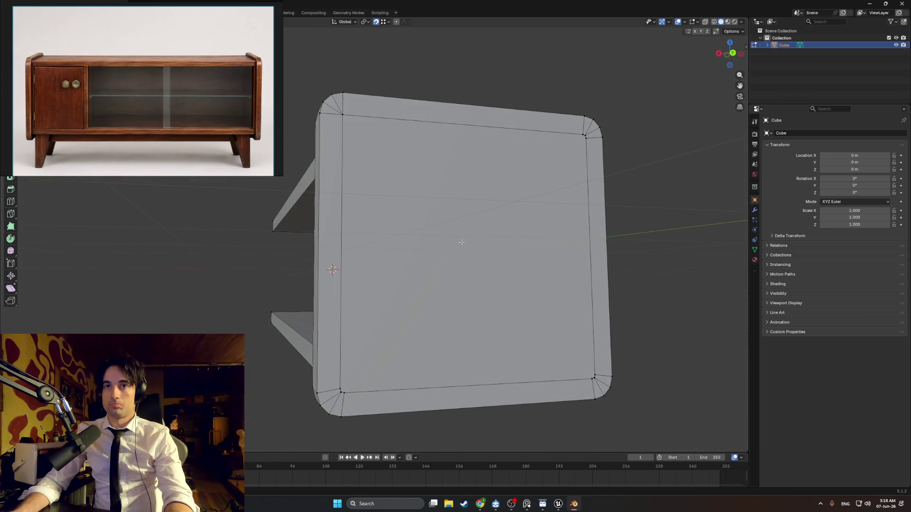
Collapse the three vertices at the panel's bottom-left corner into one point.
scroll(414, 268, up, 5)
shift+middle_drag(413, 268, 422, 245)
scroll(477, 231, up, 5)
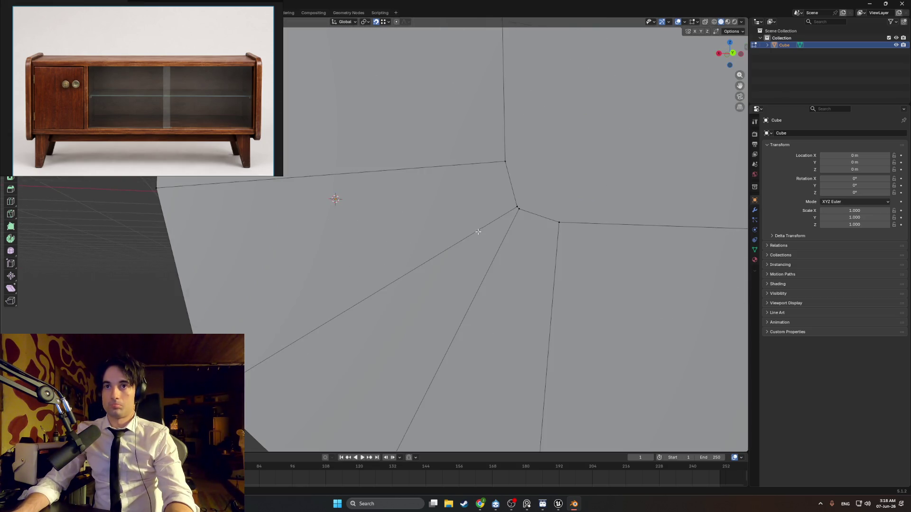
click(558, 222)
shift+click(517, 208)
shift+click(504, 161)
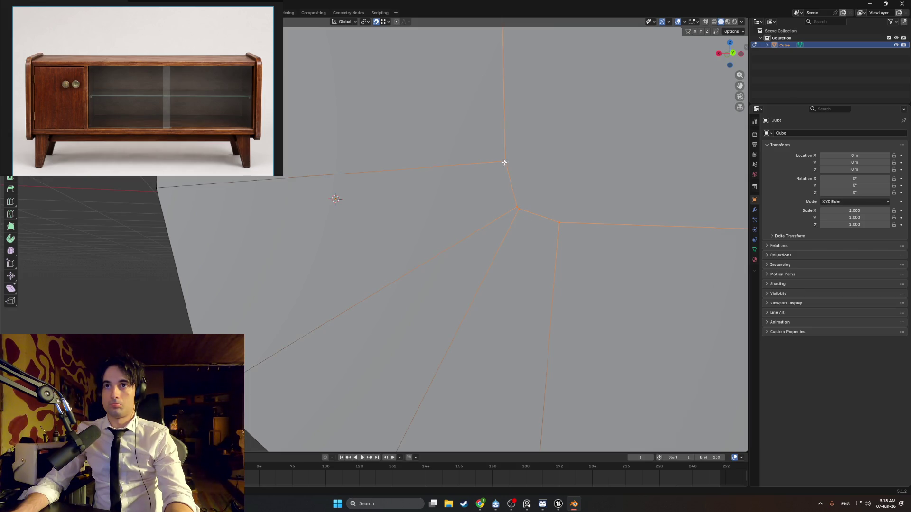
key(m)
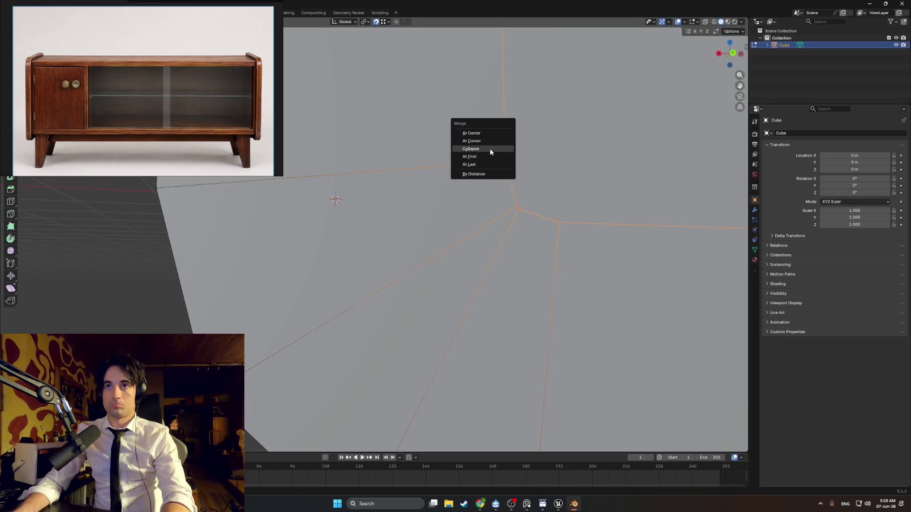
click(490, 149)
Collapse the bottom-right corner's vertices into a single point.
scroll(506, 206, down, 5)
scroll(506, 206, up, 1)
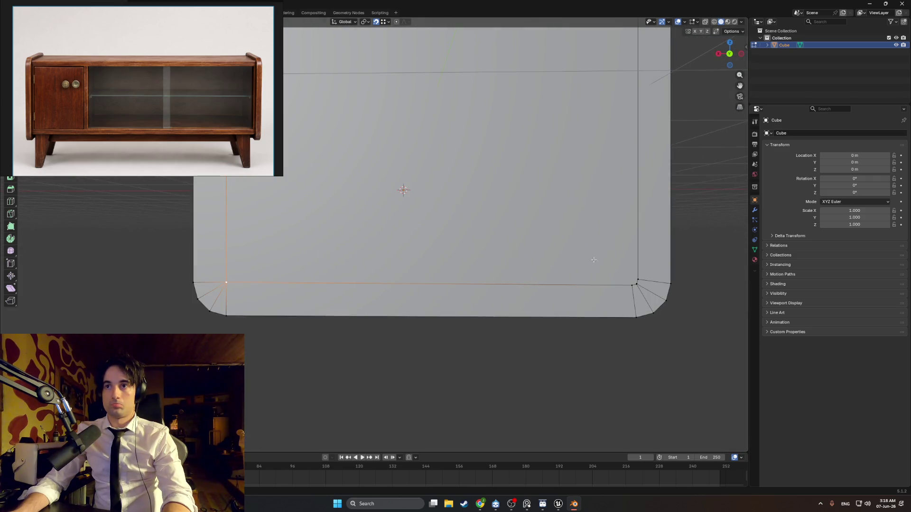
shift+click(633, 287)
key(m)
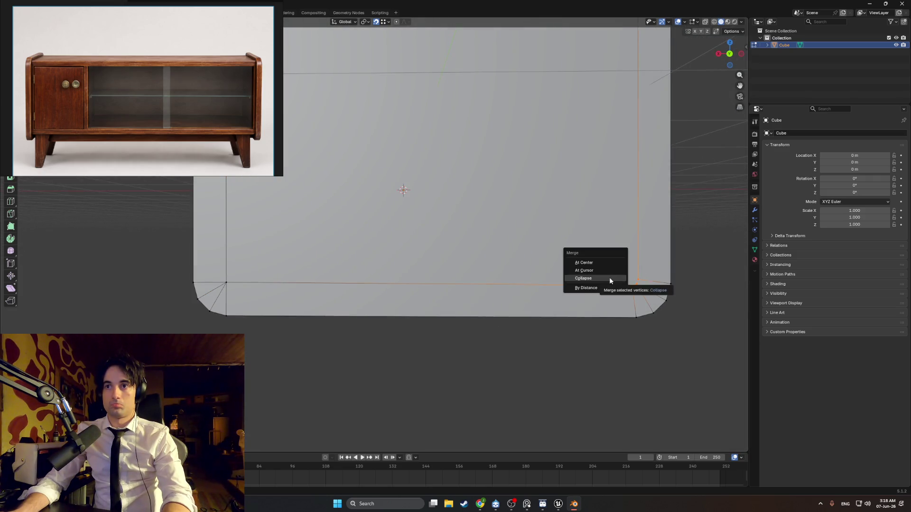
click(609, 277)
Collapse the top-right corner's vertices, then turn X-ray back on.
shift+middle_drag(607, 266, 555, 474)
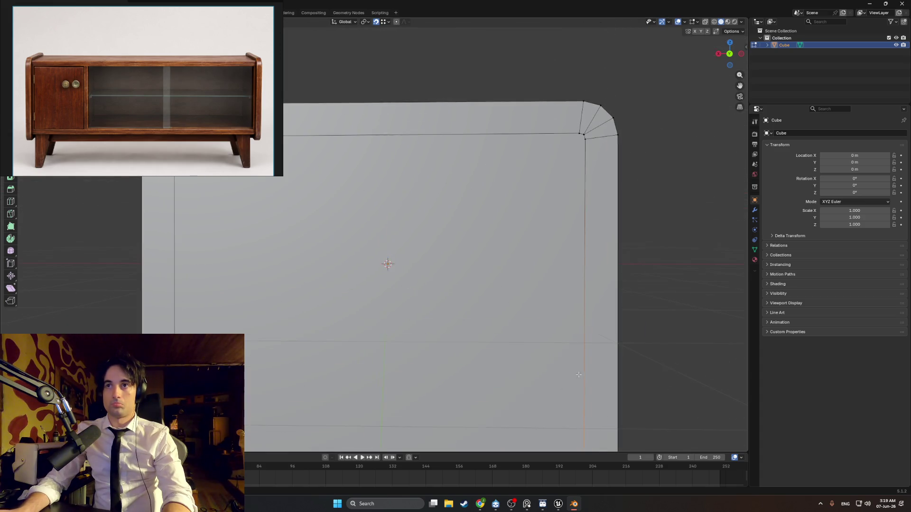
shift+click(585, 136)
key(m)
click(558, 128)
mouse_move(557, 131)
shift+middle_down()
mouse_move(507, 181)
mouse_move(537, 189)
mouse_move(502, 177)
mouse_move(589, 179)
mouse_move(491, 191)
mouse_move(532, 209)
mouse_move(569, 205)
mouse_move(501, 246)
mouse_move(509, 244)
mouse_move(453, 248)
mouse_move(447, 239)
shift+middle_up()
scroll(537, 189, down, 8)
key(alt+z)
Inset the side panel's face by about 0.15 m and switch to solid shading.
scroll(450, 239, up, 5)
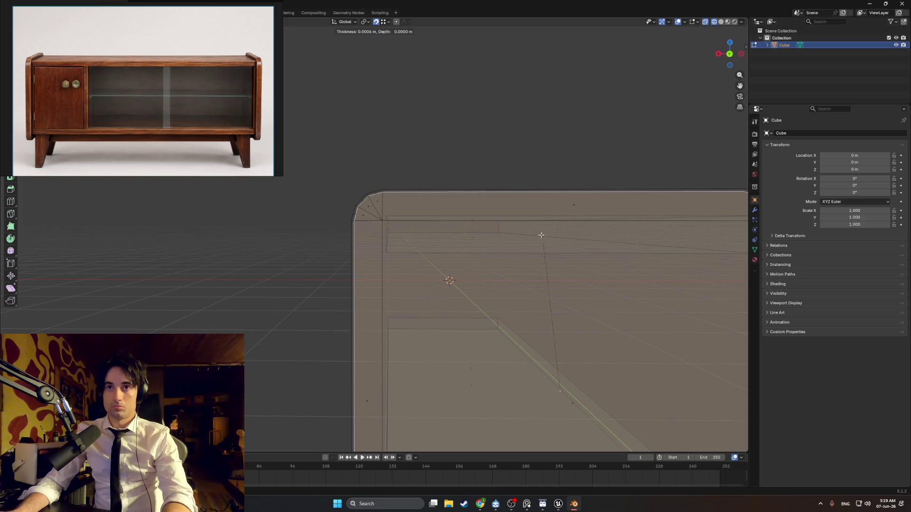
key(i)
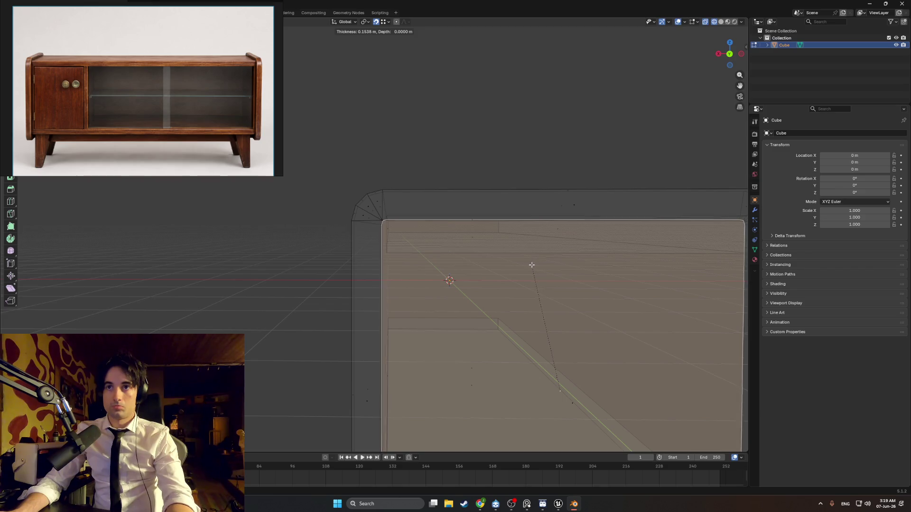
click(531, 263)
mouse_move(531, 263)
middle_down()
mouse_move(543, 250)
mouse_move(592, 240)
mouse_move(418, 284)
middle_up()
key(shift+z)
scroll(425, 228, up, 4)
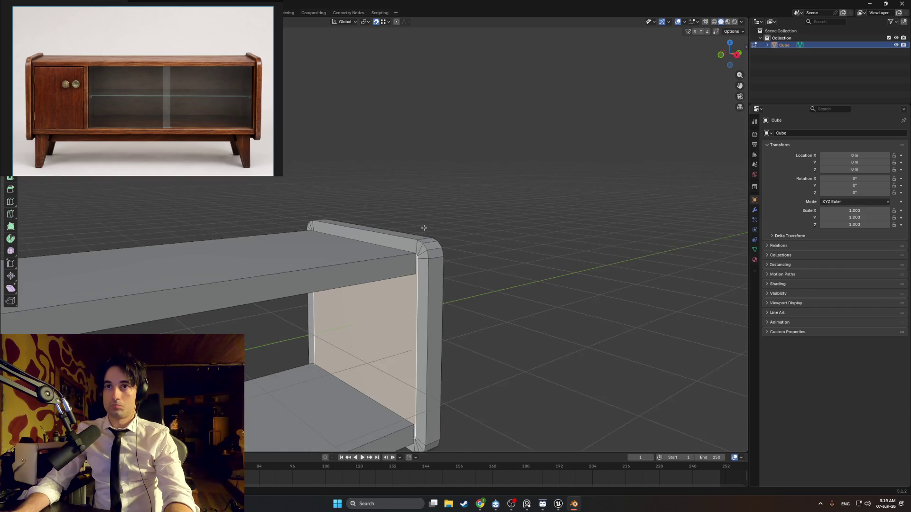
key(z)
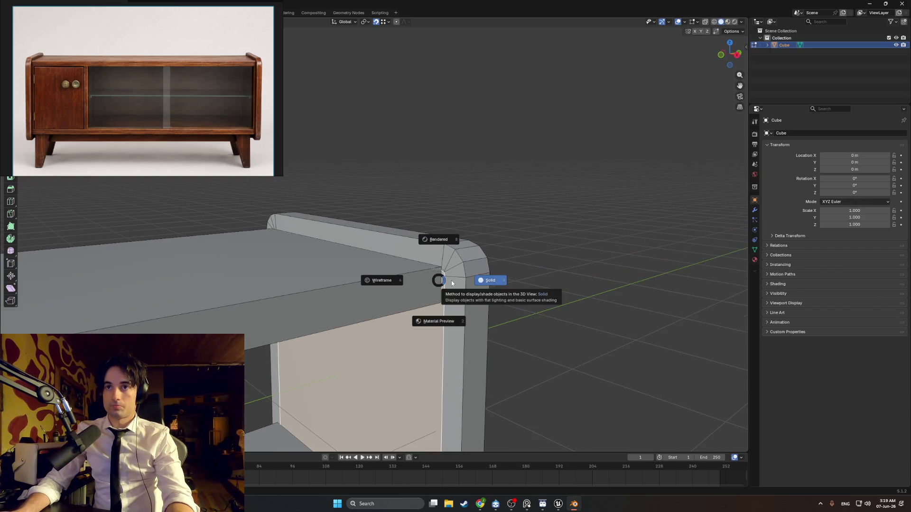
click(451, 280)
Select the face loop across the upper slab and delete those faces.
click(453, 279)
middle_drag(453, 275, 372, 261)
alt+click(366, 287)
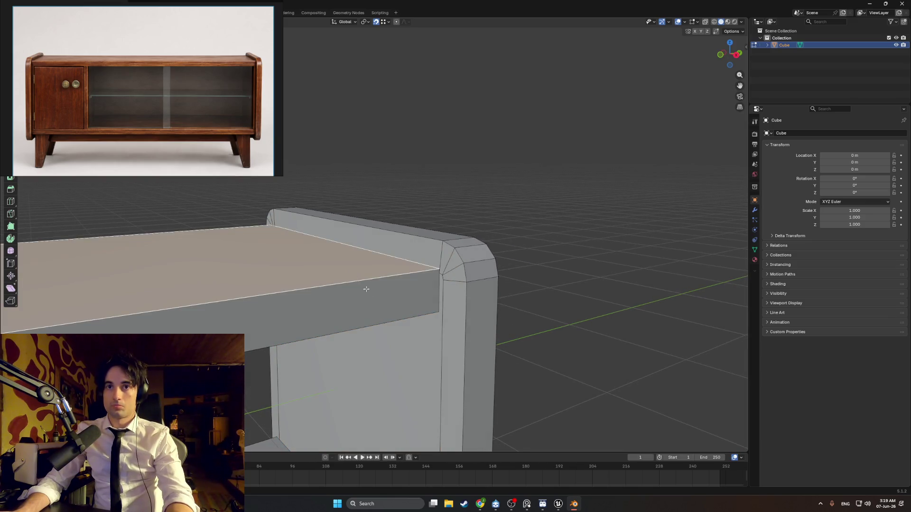
key(Delete)
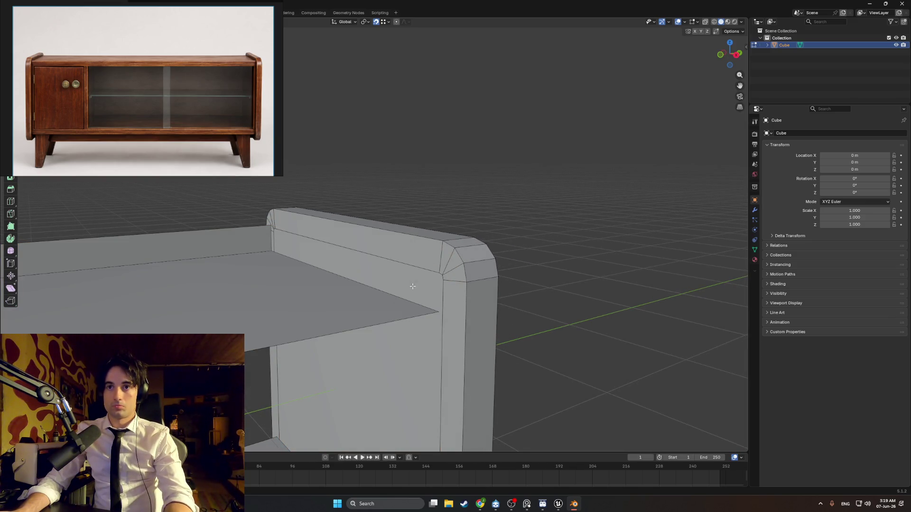
middle_drag(412, 286, 293, 266)
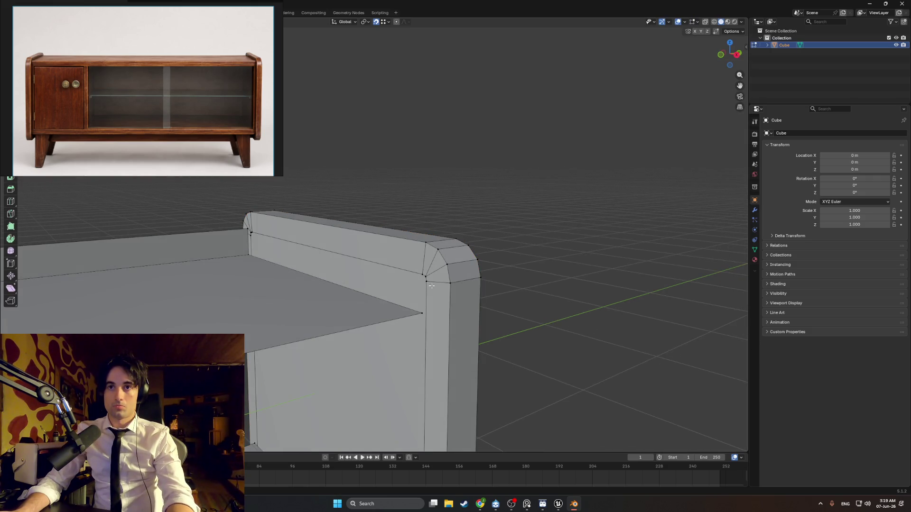
Switch to a side view, walk close and collapse the inner corner vertices.
alt+click(414, 271)
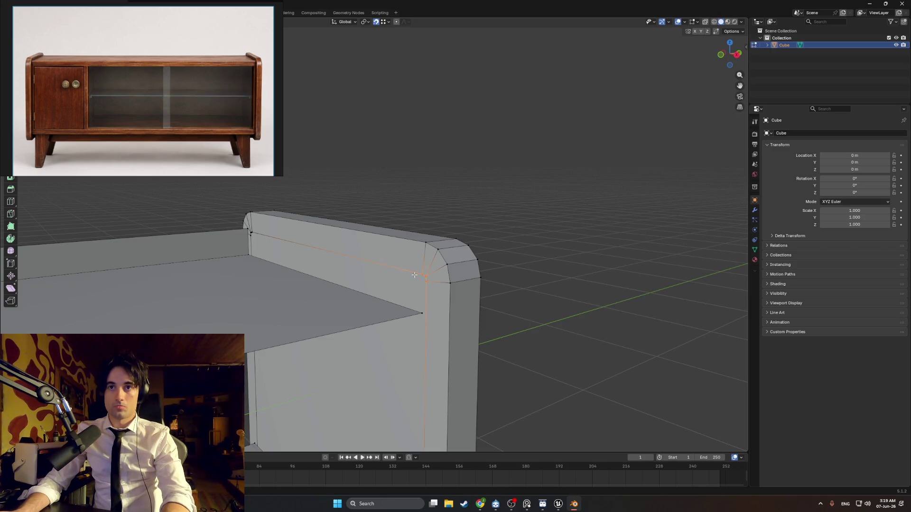
key(m)
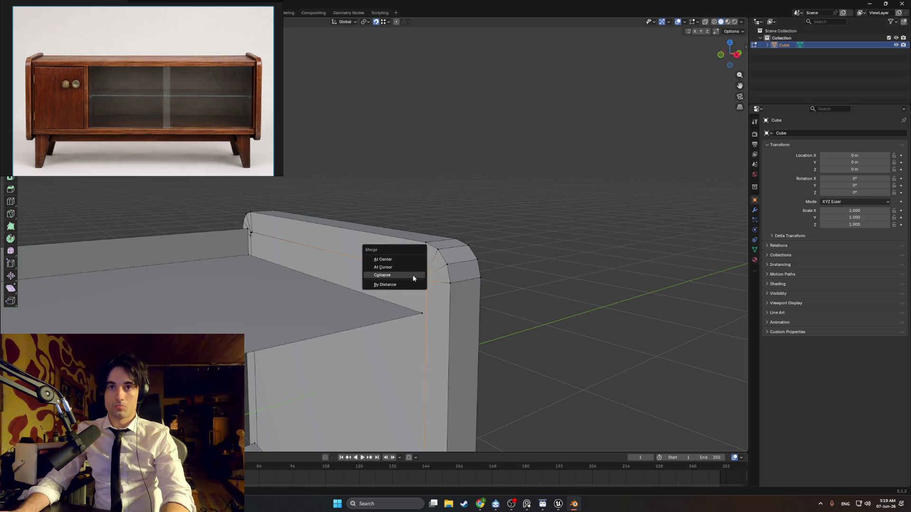
key(Escape)
mouse_move(260, 248)
shift+middle_down()
mouse_move(213, 251)
mouse_move(492, 289)
mouse_move(455, 281)
shift+middle_up()
key(grave)
click(459, 283)
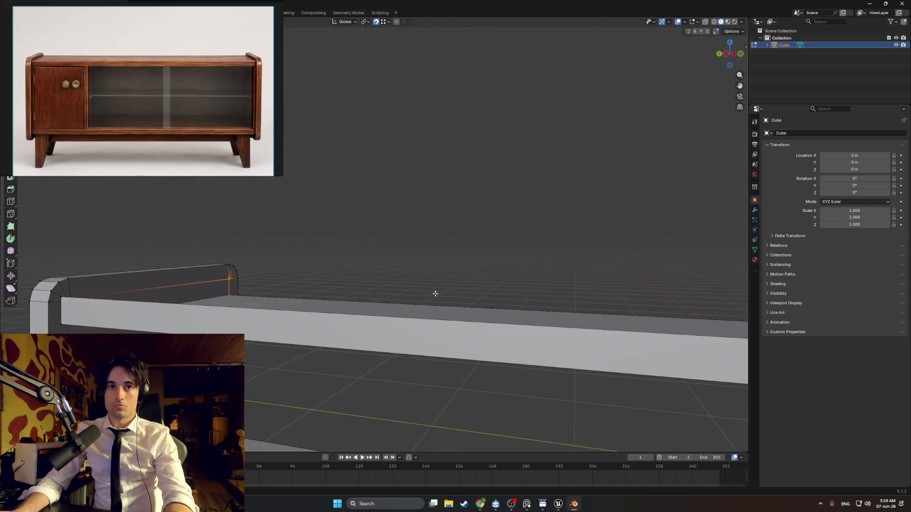
key(shift+grave)
key(w)
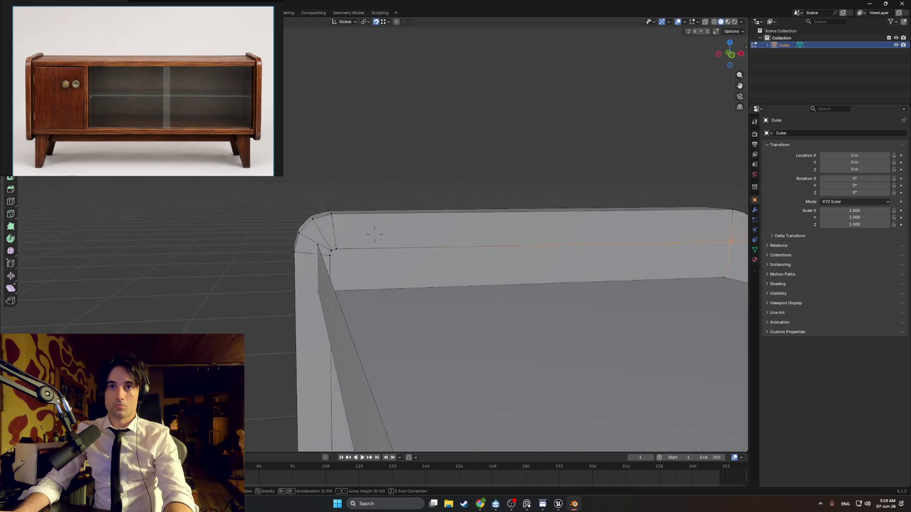
click(435, 294)
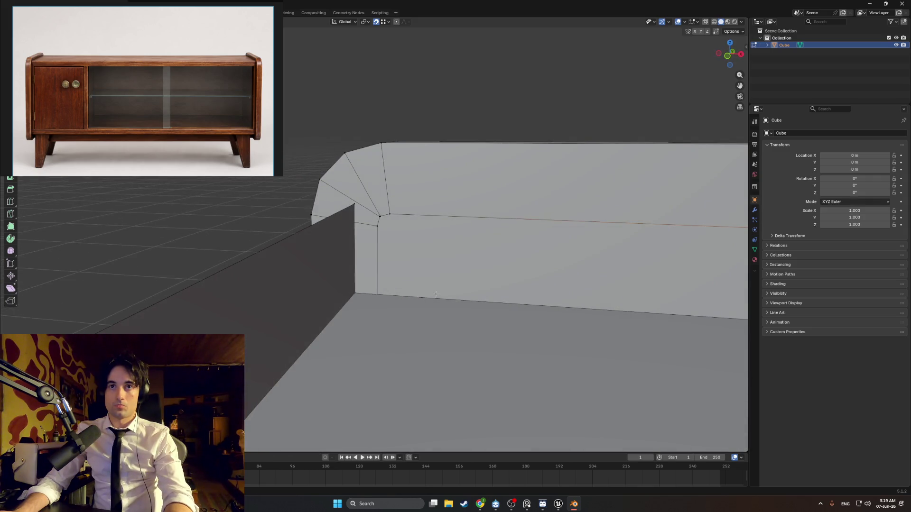
drag(369, 210, 369, 210)
key(m)
click(378, 219)
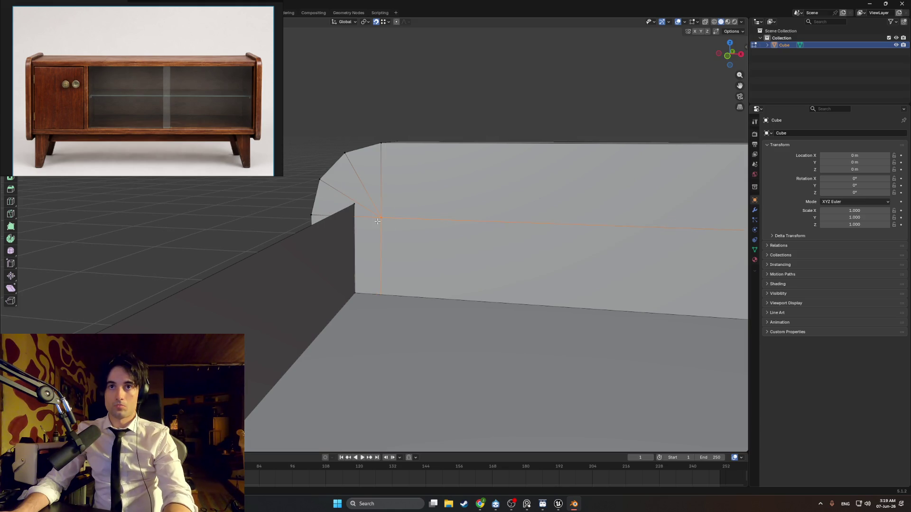
Move closer to the merged corner and collapse its stray vertices into one.
key(shift+grave)
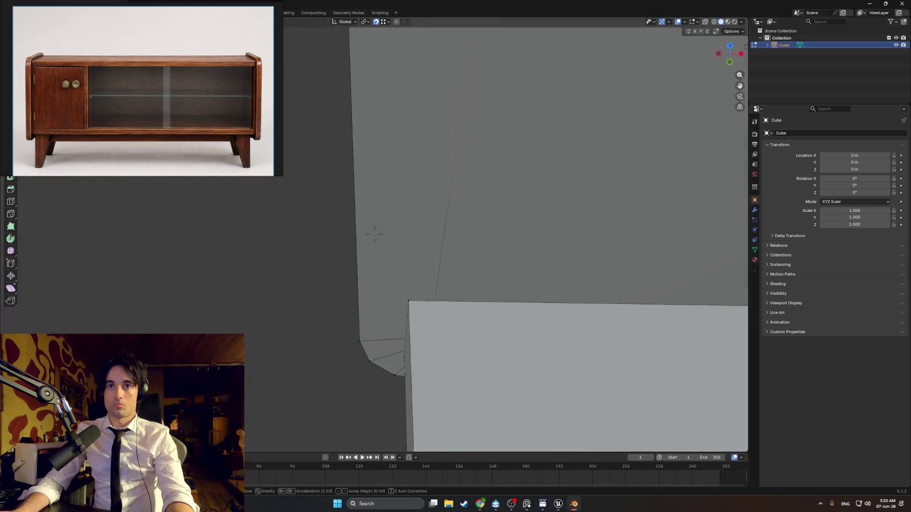
key(w)
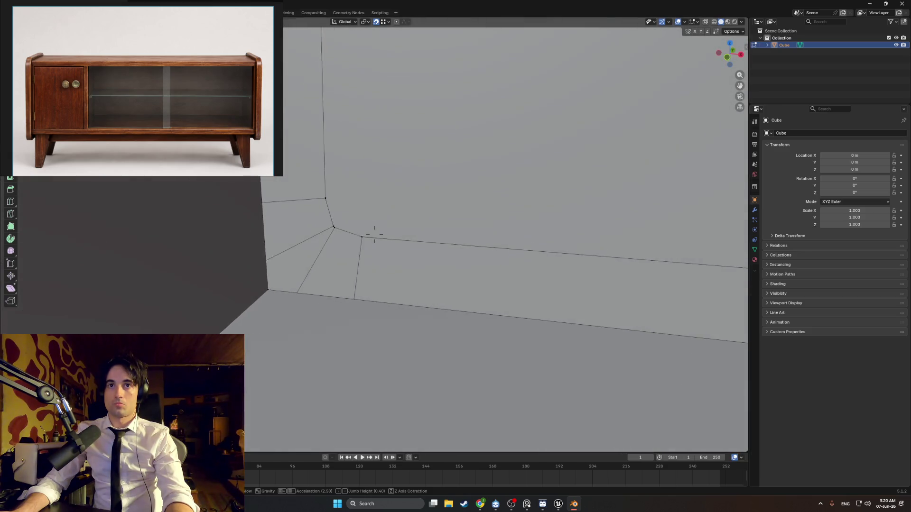
click(382, 223)
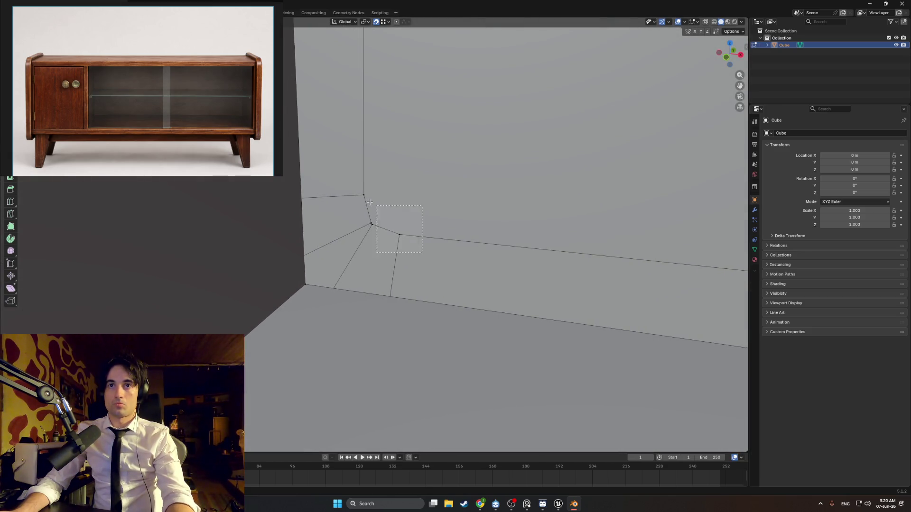
drag(370, 202, 348, 192)
key(m)
click(345, 193)
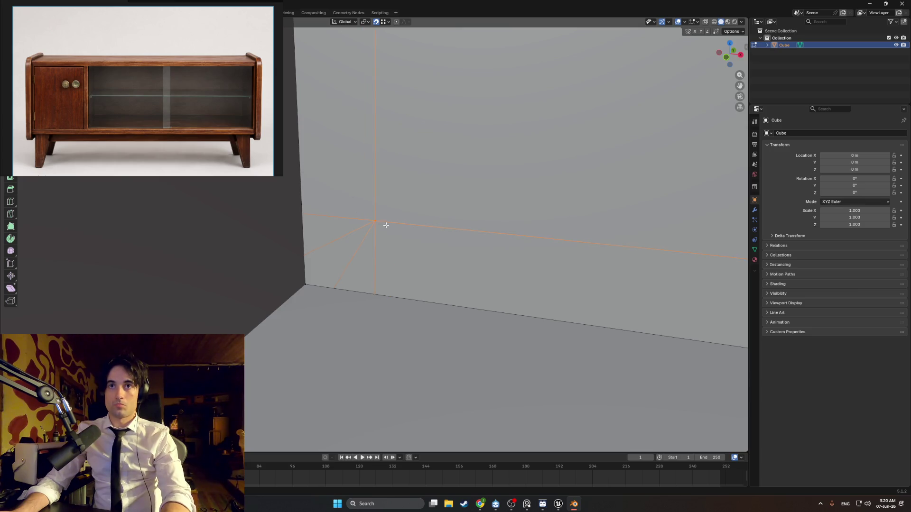
Collapse the rounded corner's vertices into one and review the whole model.
mouse_move(386, 225)
middle_down()
mouse_move(488, 207)
mouse_move(400, 217)
mouse_move(435, 214)
mouse_move(380, 196)
mouse_move(415, 143)
mouse_move(426, 192)
mouse_move(429, 180)
mouse_move(466, 165)
mouse_move(545, 174)
middle_up()
shift+middle_drag(632, 175, 614, 188)
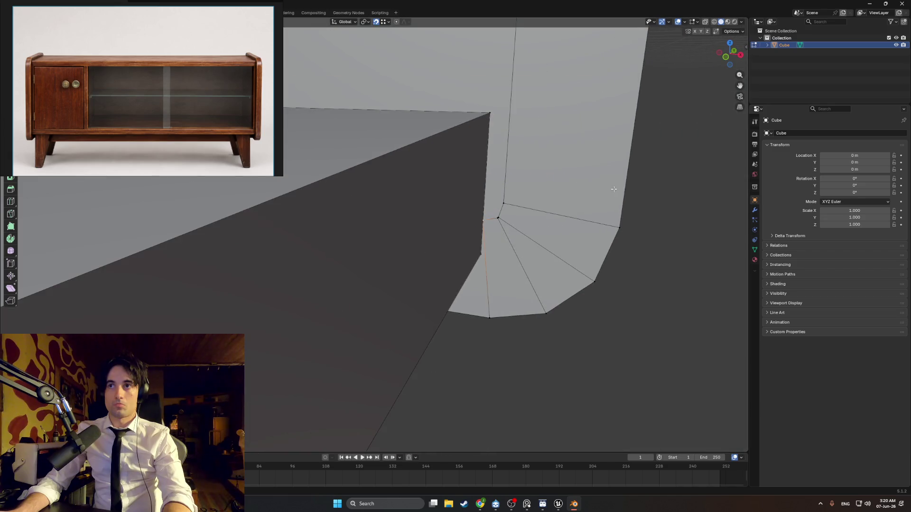
alt+shift+click(493, 196)
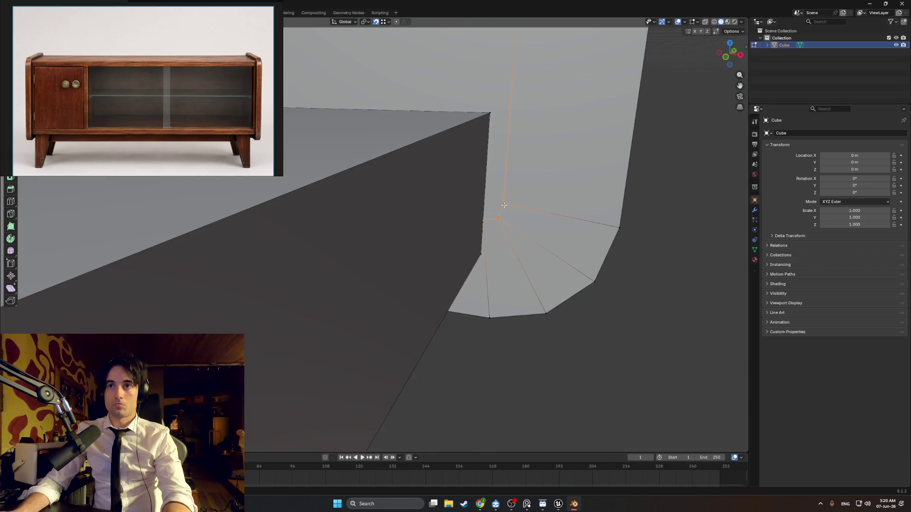
key(m)
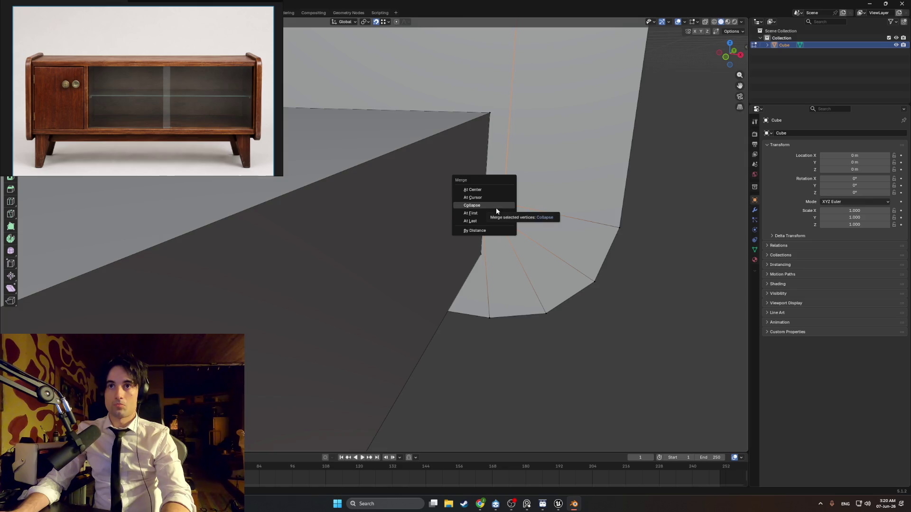
click(496, 207)
scroll(496, 206, down, 6)
middle_drag(496, 205, 468, 199)
key(ctrl+h)
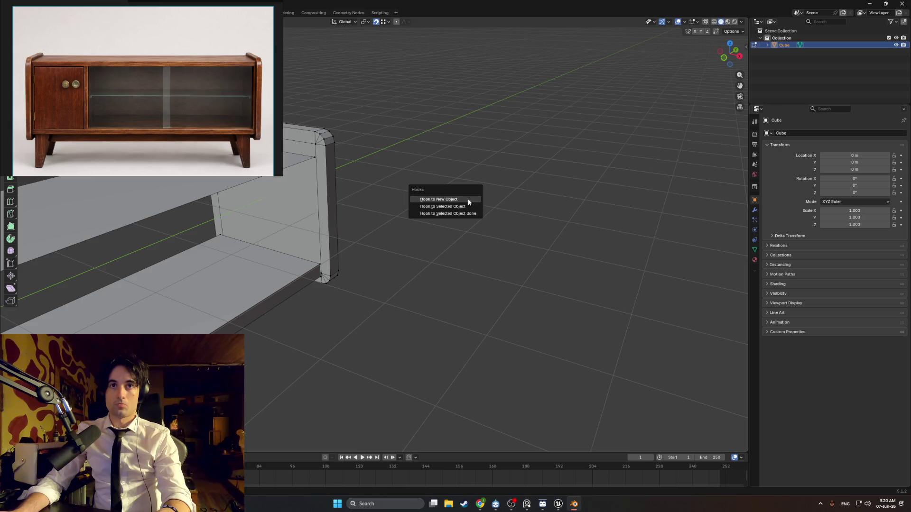
key(Escape)
mouse_move(440, 147)
middle_down()
mouse_move(400, 171)
mouse_move(366, 169)
mouse_move(516, 205)
middle_up()
scroll(516, 209, up, 3)
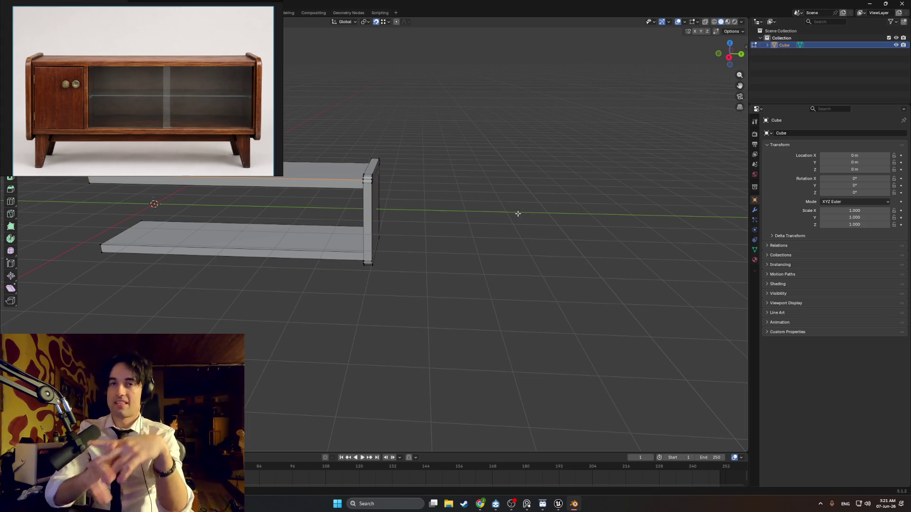
mouse_move(459, 232)
middle_down()
mouse_move(436, 239)
mouse_move(484, 252)
mouse_move(525, 240)
mouse_move(513, 225)
mouse_move(550, 201)
mouse_move(504, 258)
mouse_move(529, 302)
mouse_move(517, 275)
mouse_move(579, 299)
mouse_move(512, 273)
middle_up()
scroll(495, 238, up, 3)
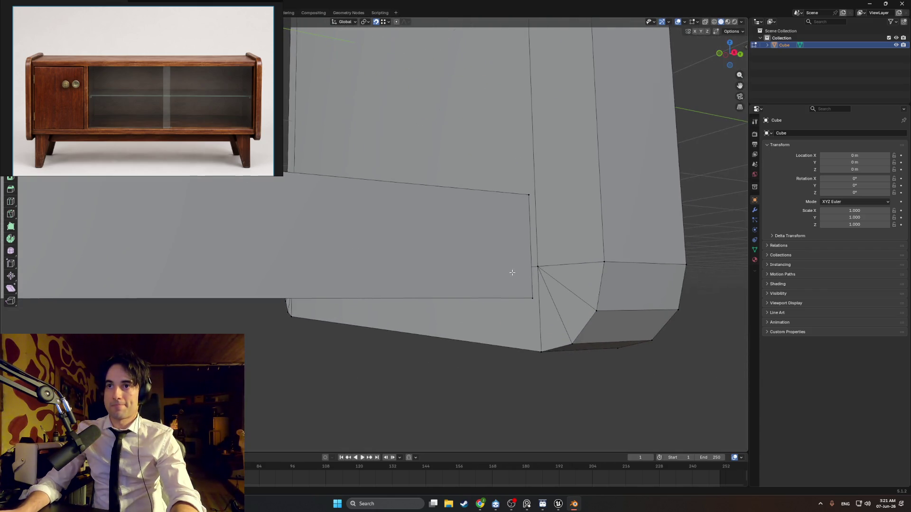
Drop the shelf-corner vertex straight down along Z onto the shelf's bottom edge.
click(539, 272)
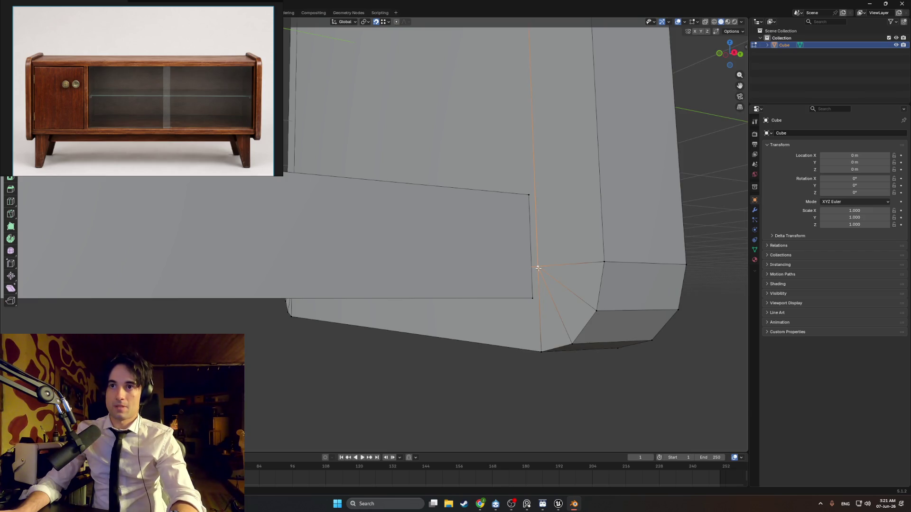
key(g)
key(z)
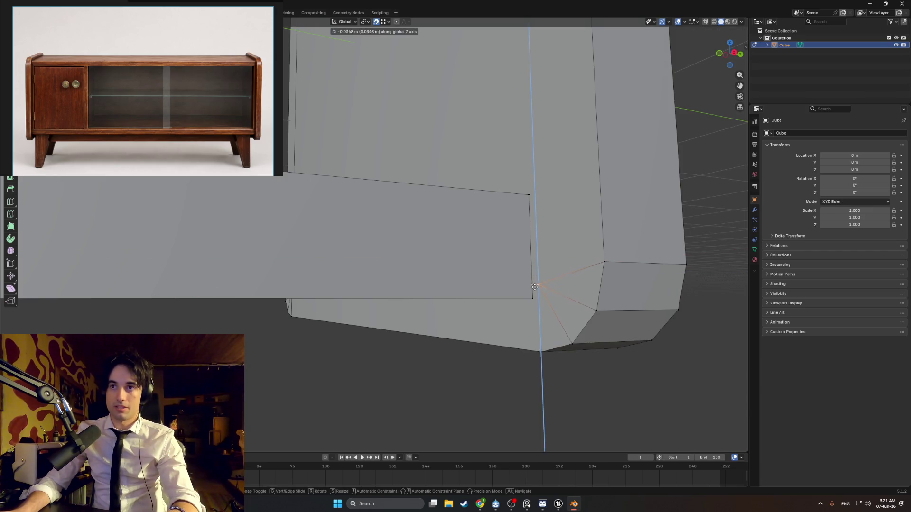
click(530, 297)
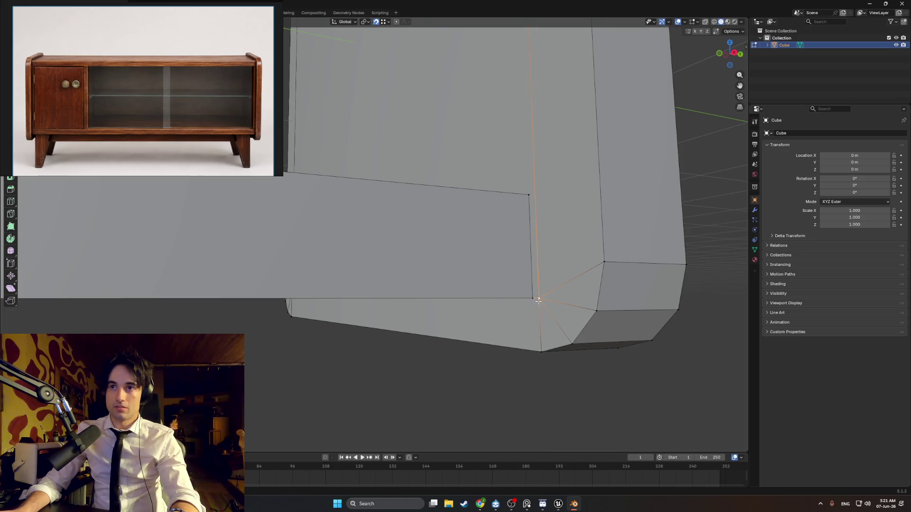
Show the model in wireframe shading from a low close-up of the corner.
key(g)
key(y)
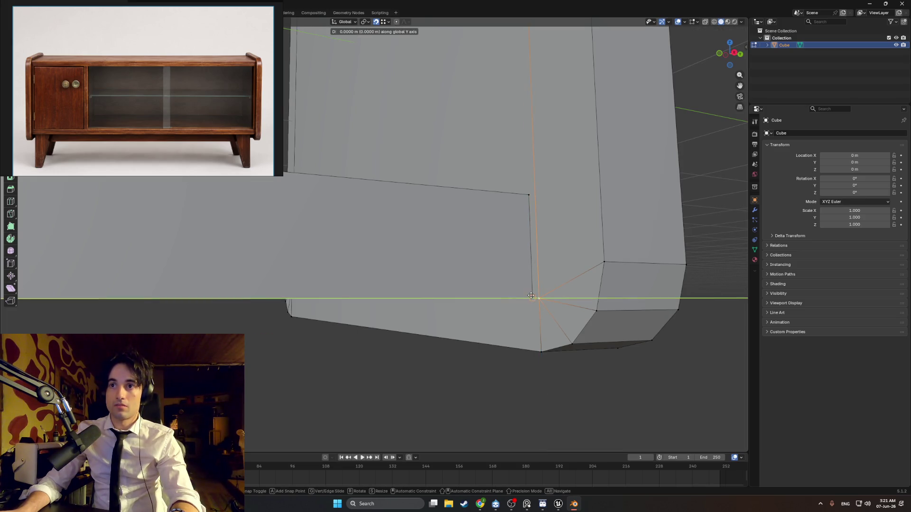
right_click(531, 296)
mouse_move(531, 296)
middle_down()
mouse_move(559, 268)
mouse_move(560, 316)
mouse_move(544, 310)
mouse_move(536, 332)
mouse_move(533, 310)
mouse_move(505, 316)
mouse_move(550, 311)
mouse_move(494, 263)
mouse_move(465, 268)
mouse_move(473, 276)
mouse_move(459, 292)
mouse_move(469, 265)
mouse_move(481, 396)
mouse_move(462, 222)
mouse_move(464, 330)
mouse_move(490, 347)
mouse_move(476, 305)
mouse_move(407, 315)
mouse_move(421, 326)
mouse_move(467, 317)
mouse_move(487, 296)
mouse_move(419, 315)
mouse_move(423, 288)
middle_up()
key(z)
click(536, 315)
Reposition the side panel's corner vertices to tidy its outline.
click(462, 265)
click(470, 301)
key(g)
click(383, 316)
click(457, 294)
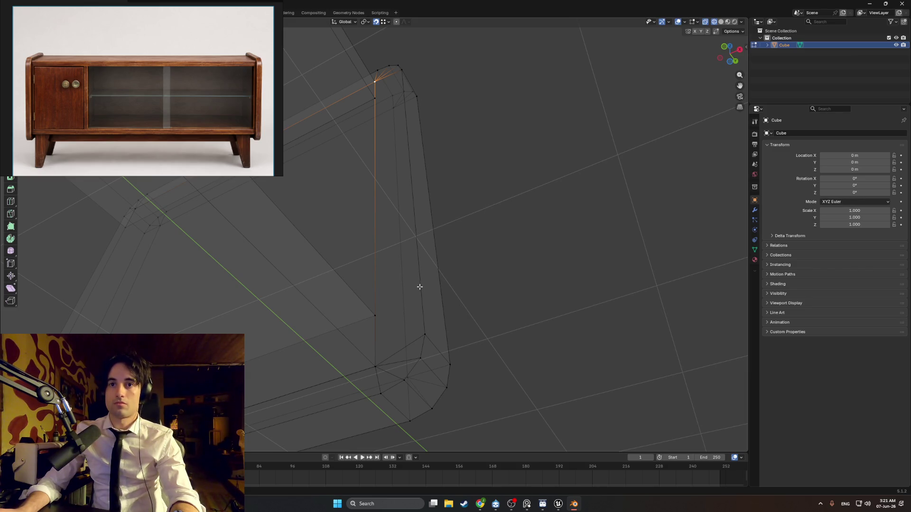
mouse_move(419, 287)
middle_down()
mouse_move(401, 290)
mouse_move(427, 286)
mouse_move(385, 331)
mouse_move(414, 275)
middle_up()
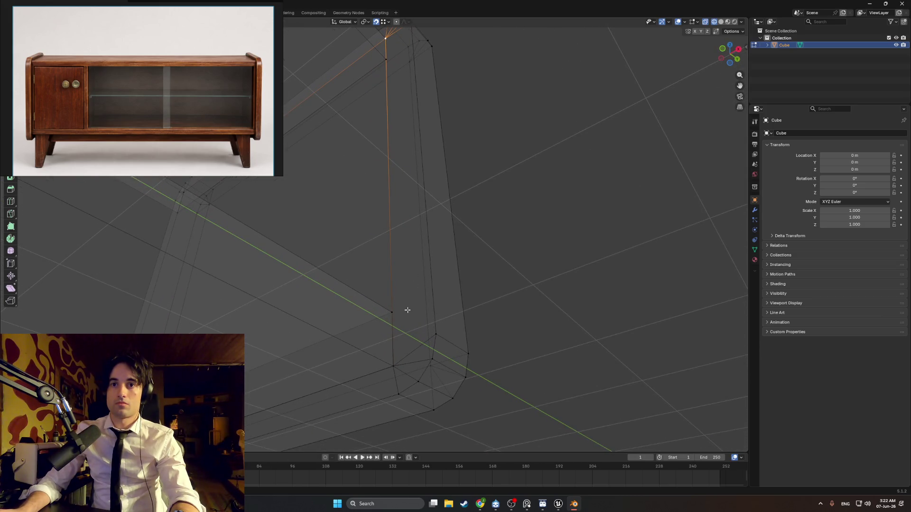
click(395, 366)
click(395, 366)
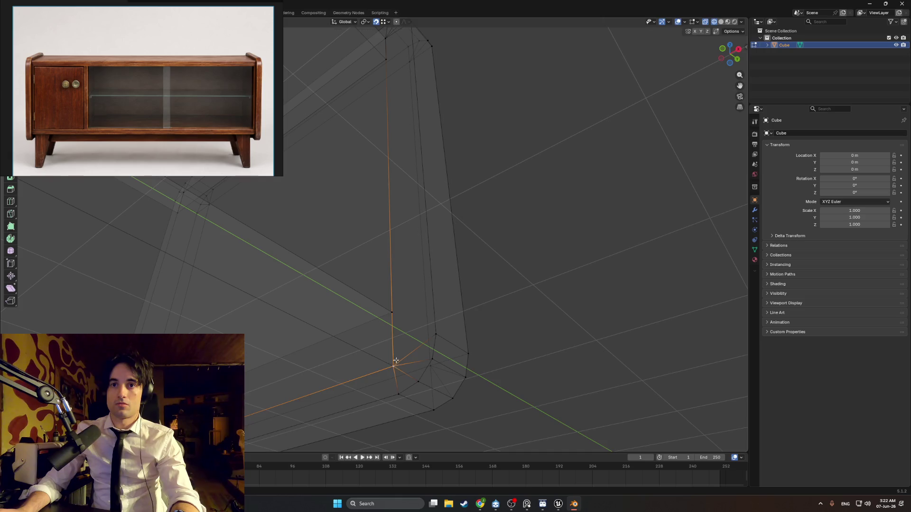
key(g)
key(z)
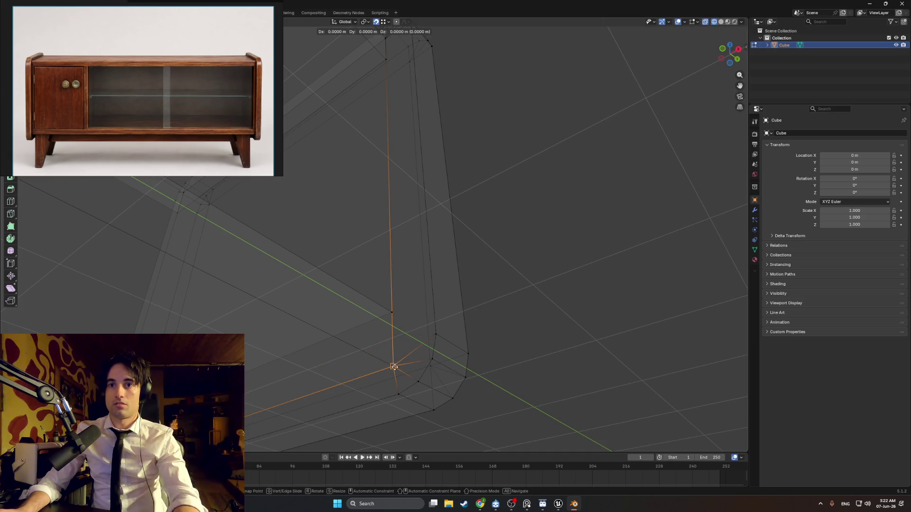
right_click(394, 367)
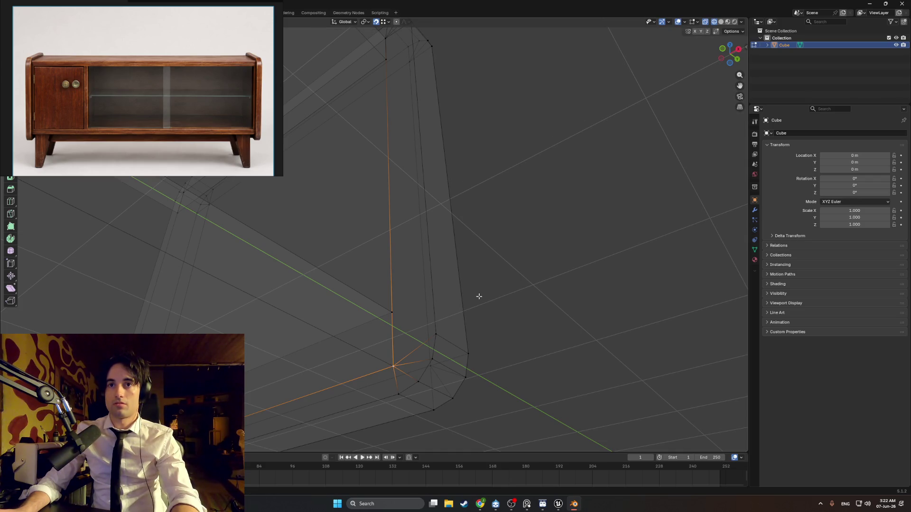
middle_drag(490, 289, 498, 287)
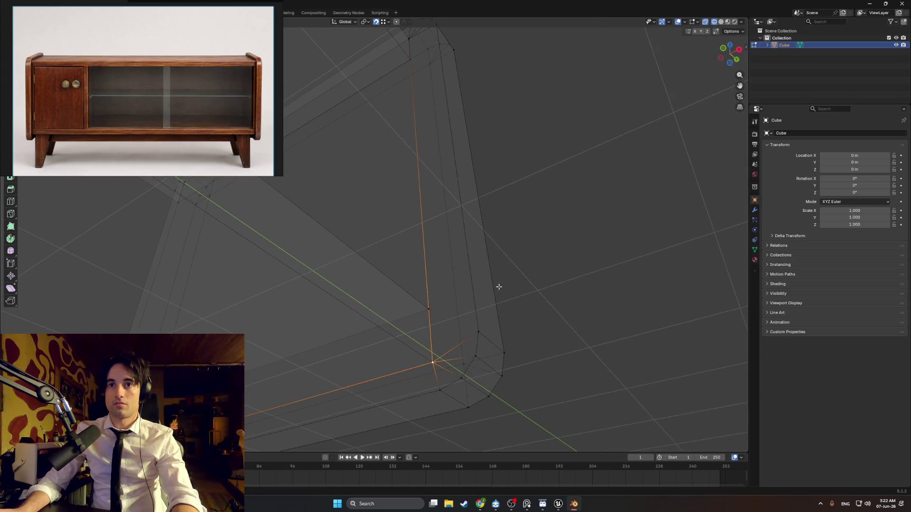
click(509, 325)
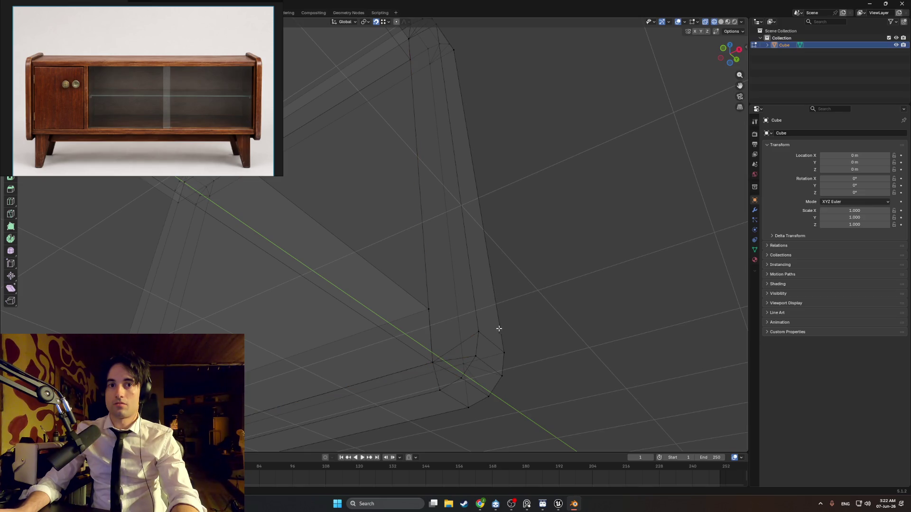
scroll(496, 327, down, 4)
mouse_move(507, 326)
middle_down()
mouse_move(473, 281)
mouse_move(480, 303)
mouse_move(493, 305)
mouse_move(313, 315)
mouse_move(338, 297)
mouse_move(486, 303)
mouse_move(337, 309)
mouse_move(478, 293)
mouse_move(431, 299)
middle_up()
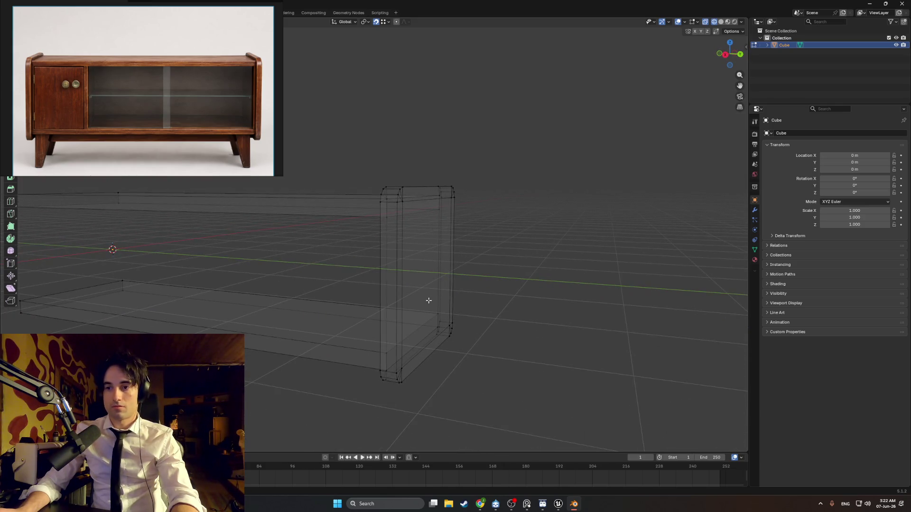
Merge all vertices by distance, removing 4 duplicates, then deselect and orbit to the panel.
key(a)
key(m)
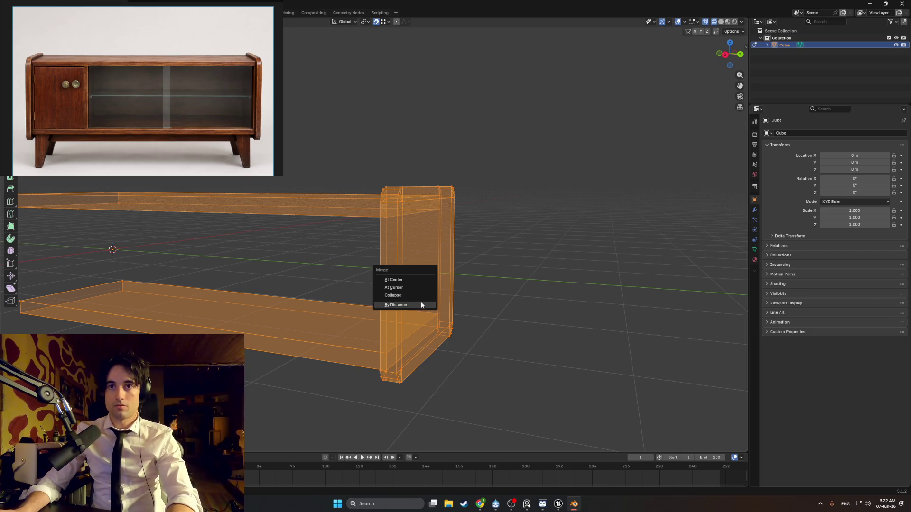
click(419, 305)
key(alt+a)
mouse_move(498, 301)
middle_down()
mouse_move(553, 301)
mouse_move(481, 288)
middle_up()
mouse_move(457, 260)
middle_down()
mouse_move(431, 291)
mouse_move(441, 279)
mouse_move(407, 300)
mouse_move(405, 291)
mouse_move(347, 303)
mouse_move(429, 308)
mouse_move(471, 298)
middle_up()
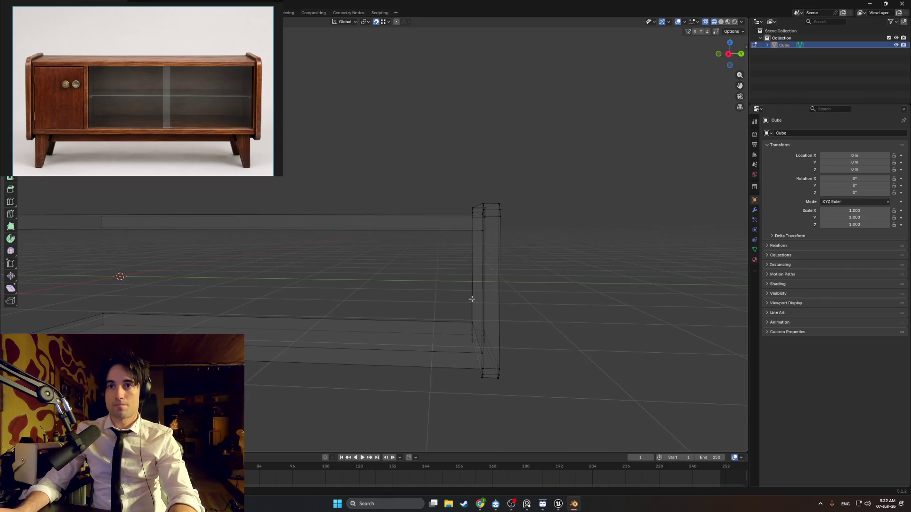
Duplicate the upright side panel and move the copy along Y to the shelves' far end.
middle_drag(471, 299, 477, 298)
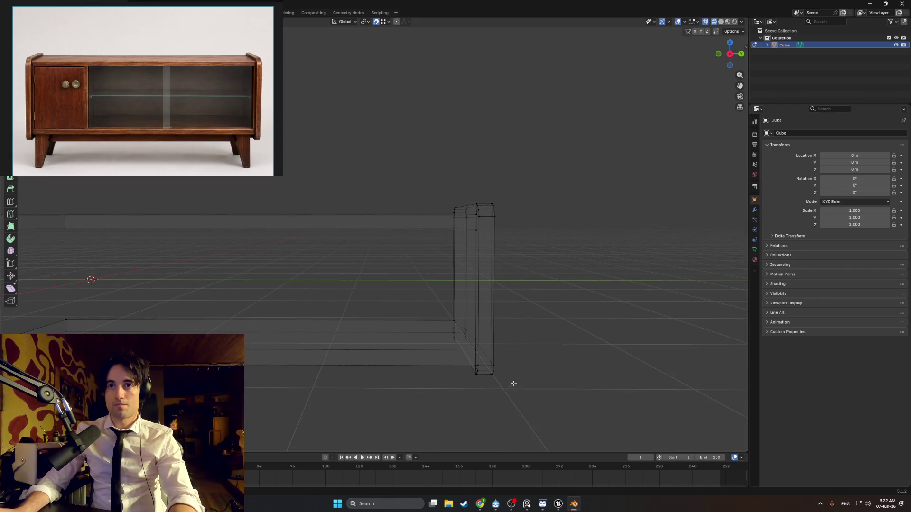
middle_drag(514, 372, 510, 372)
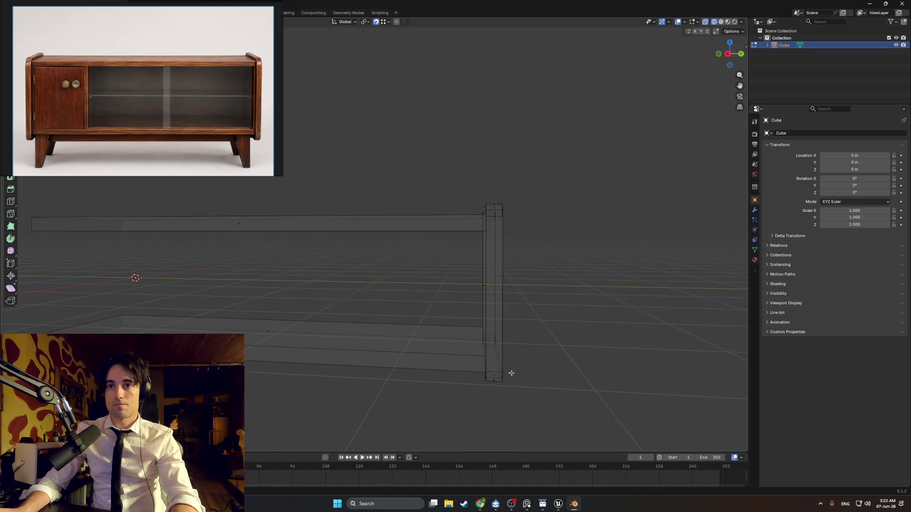
mouse_move(543, 414)
mouse_down()
mouse_move(480, 233)
mouse_move(456, 199)
mouse_up()
middle_drag(419, 283, 536, 294)
key(shift+d)
key(y)
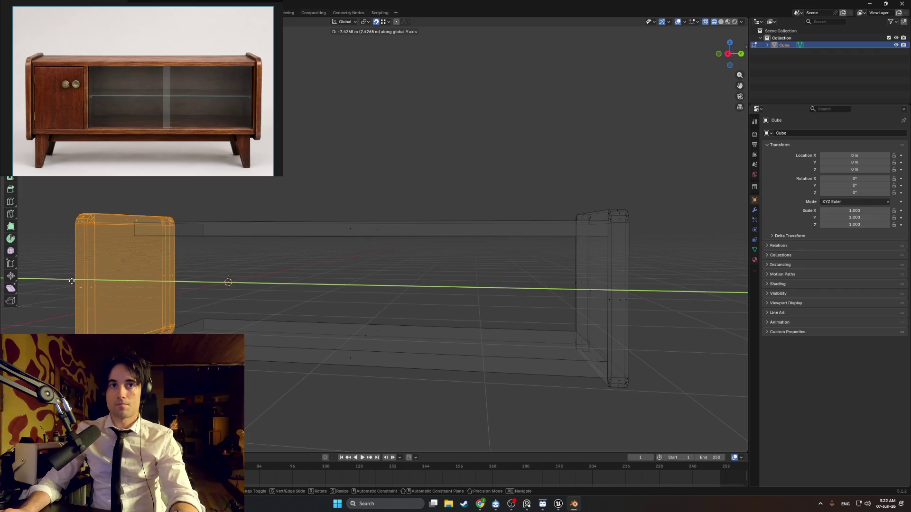
click(81, 284)
mouse_move(80, 284)
middle_down()
mouse_move(400, 281)
mouse_move(366, 279)
mouse_move(400, 271)
mouse_move(406, 276)
mouse_move(325, 295)
mouse_move(392, 294)
middle_up()
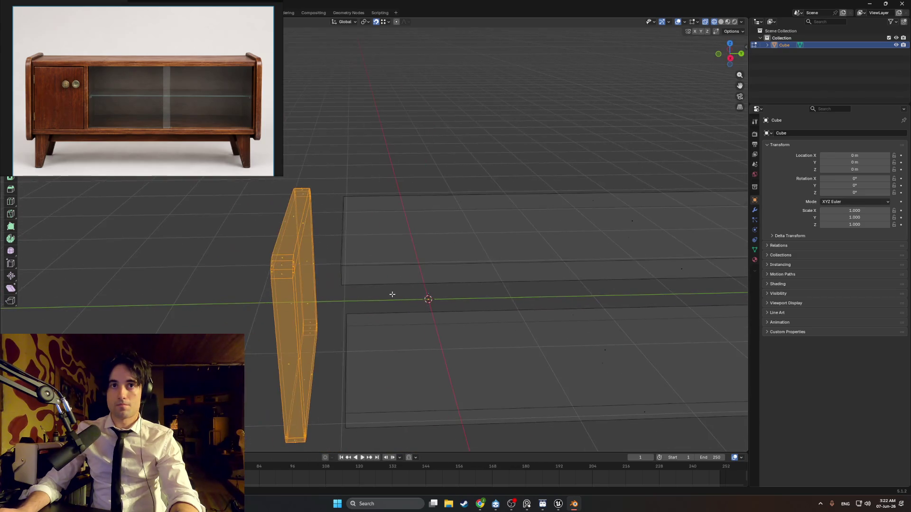
Rotate the copy 180° from top view and snap it 0.3648 m along Y against the shelves.
alt+middle_drag(320, 292, 316, 317)
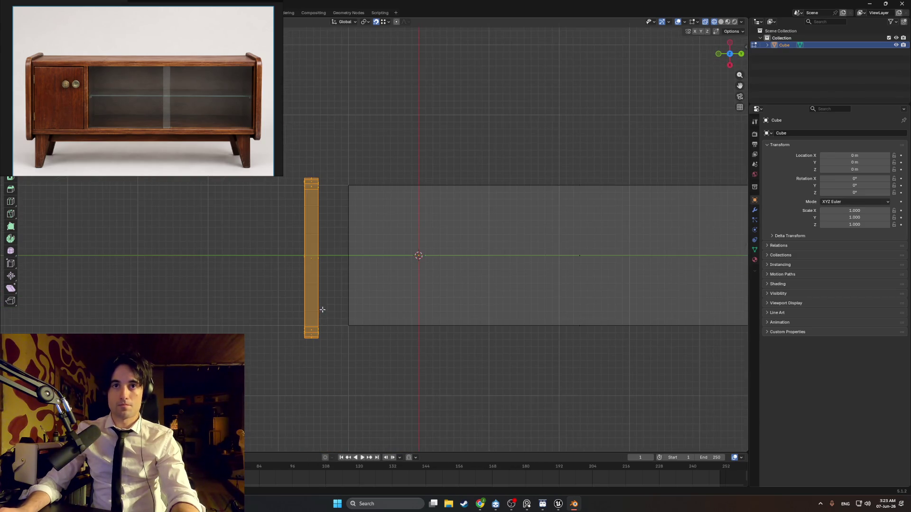
text(r180)
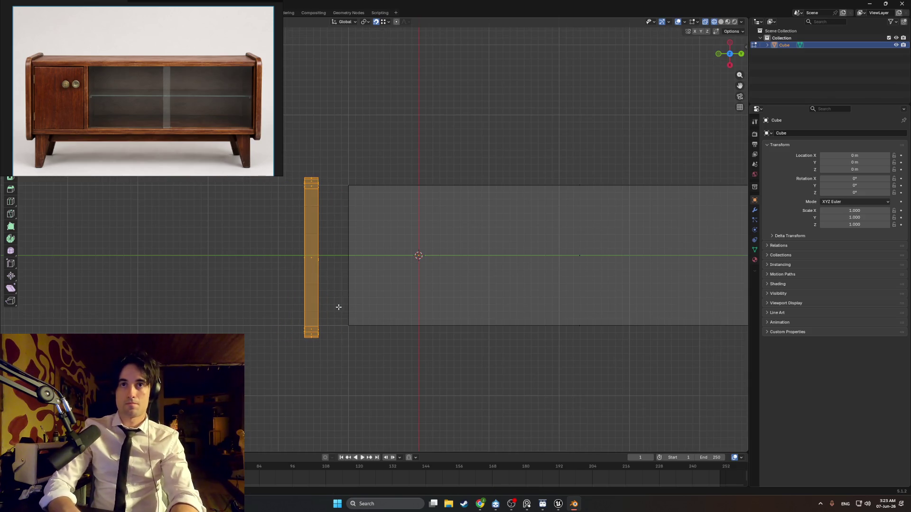
text(gy)
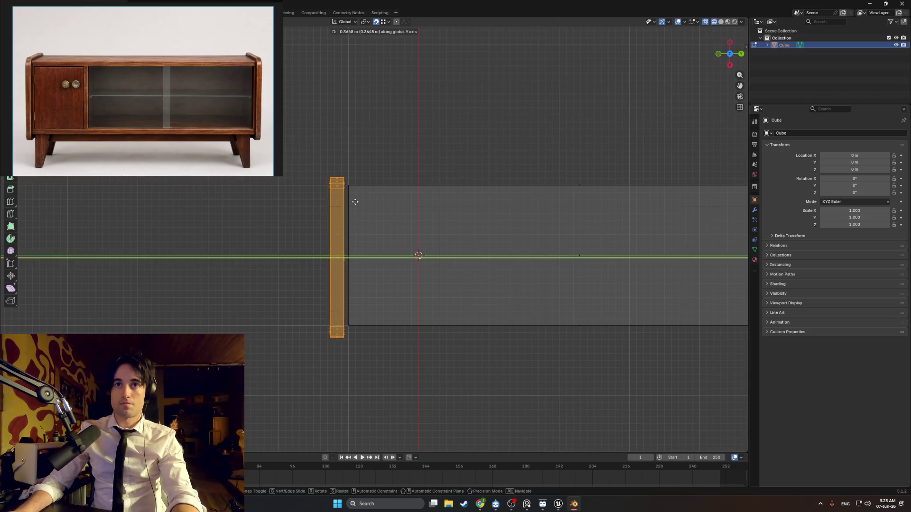
key(ctrl)
click(352, 191)
mouse_move(352, 191)
middle_down()
mouse_move(313, 170)
mouse_move(429, 197)
mouse_move(397, 284)
mouse_move(341, 272)
mouse_move(448, 277)
mouse_move(512, 252)
mouse_move(401, 266)
mouse_move(457, 280)
middle_up()
Frame the side panel in a straight front view, panning and zooming around the cabinet.
shift+middle_drag(347, 280, 461, 271)
scroll(461, 272, up, 4)
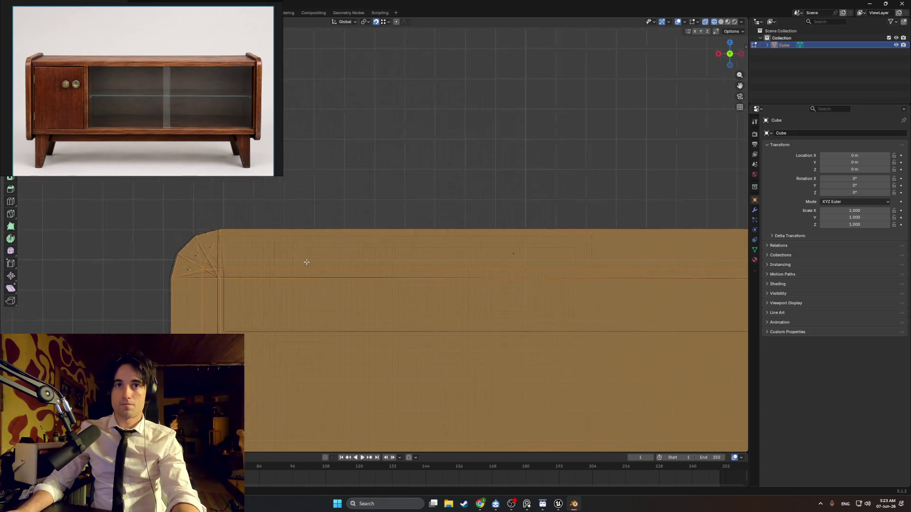
shift+middle_drag(305, 260, 387, 263)
scroll(388, 263, down, 8)
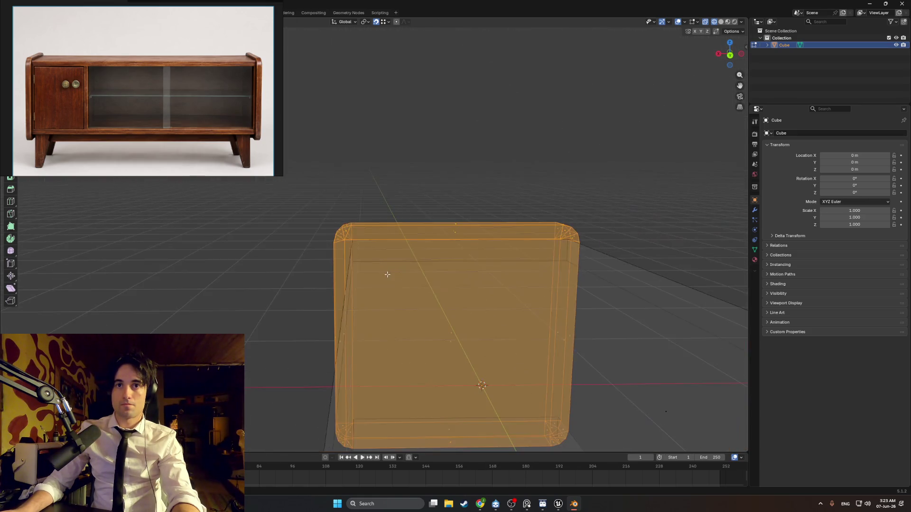
key(KP_1)
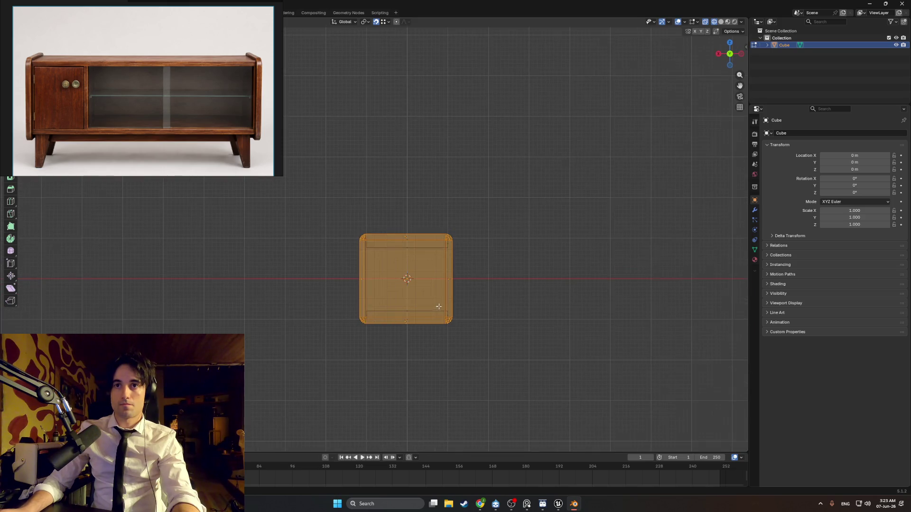
scroll(435, 278, up, 6)
mouse_move(671, 266)
shift+middle_down()
mouse_move(463, 254)
mouse_move(508, 278)
mouse_move(380, 279)
mouse_move(426, 275)
shift+middle_up()
scroll(611, 258, up, 3)
scroll(475, 259, down, 5)
scroll(427, 275, down, 2)
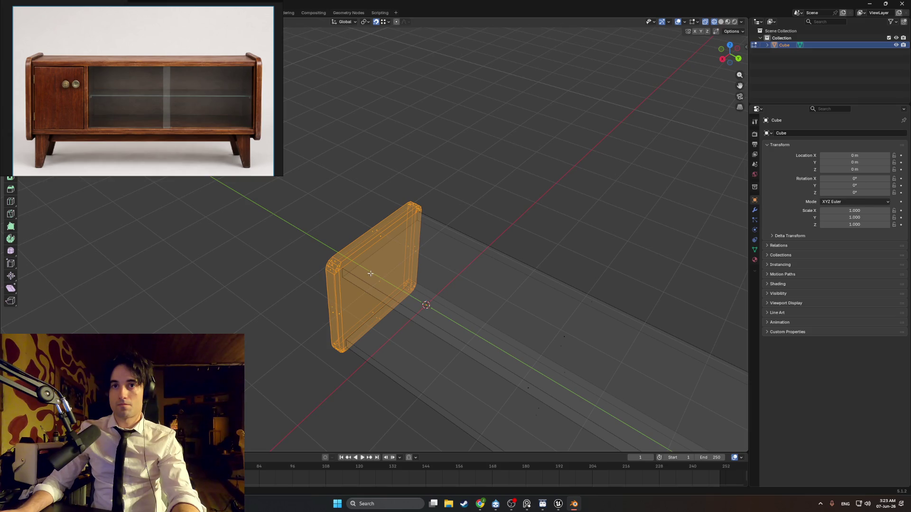
mouse_move(371, 273)
middle_down()
mouse_move(505, 272)
mouse_move(430, 296)
middle_up()
scroll(404, 282, up, 2)
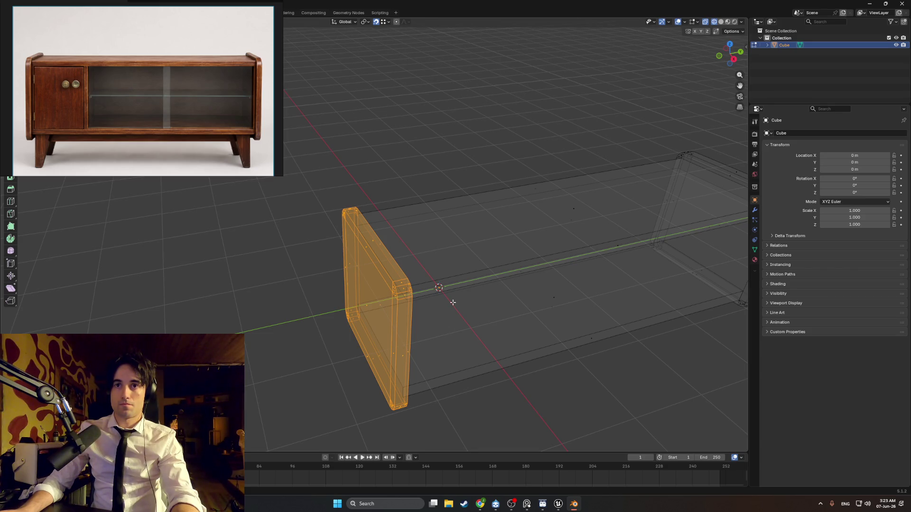
Scale the panel by -1 to flip it, then view its rounded corners at an angle.
key(s)
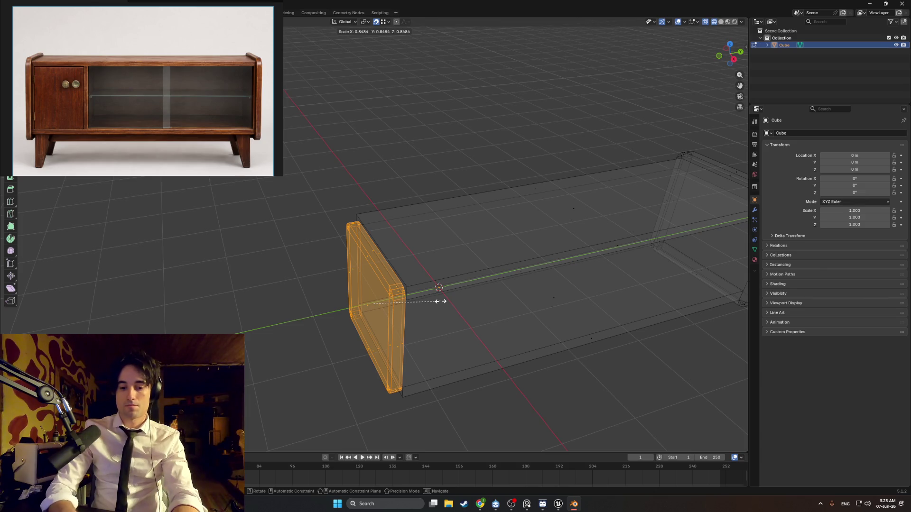
text(-1)
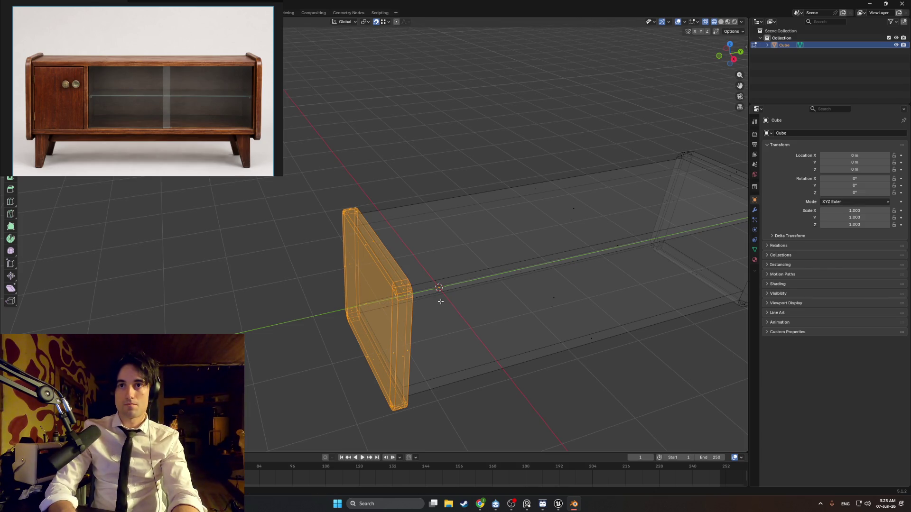
key(KP_1)
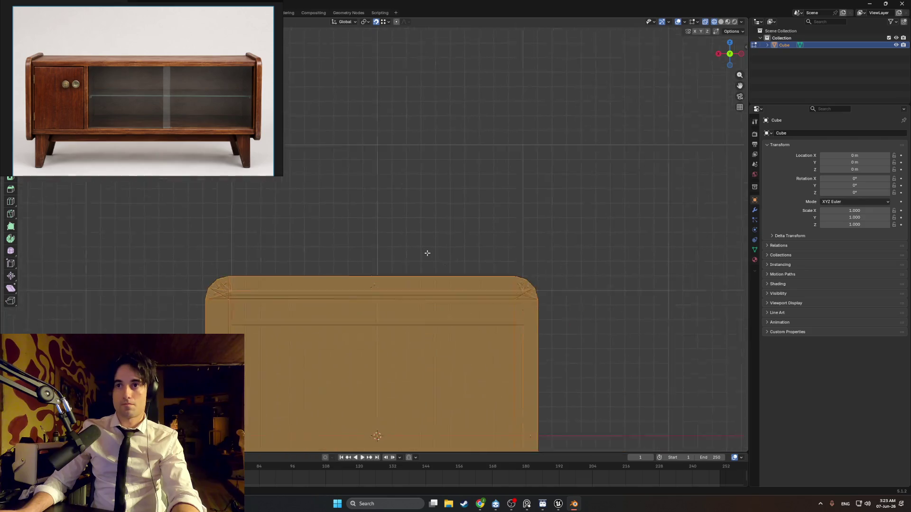
scroll(427, 253, up, 8)
shift+middle_drag(542, 274, 378, 225)
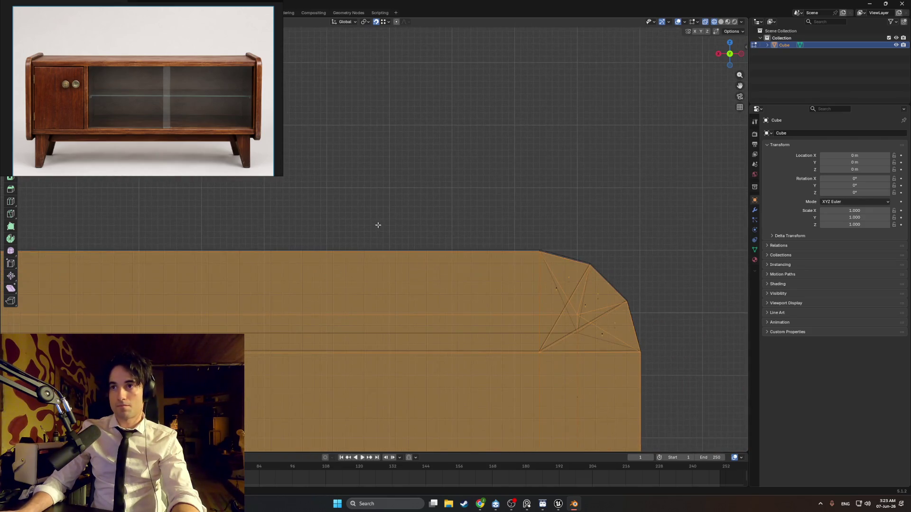
key(KP_5)
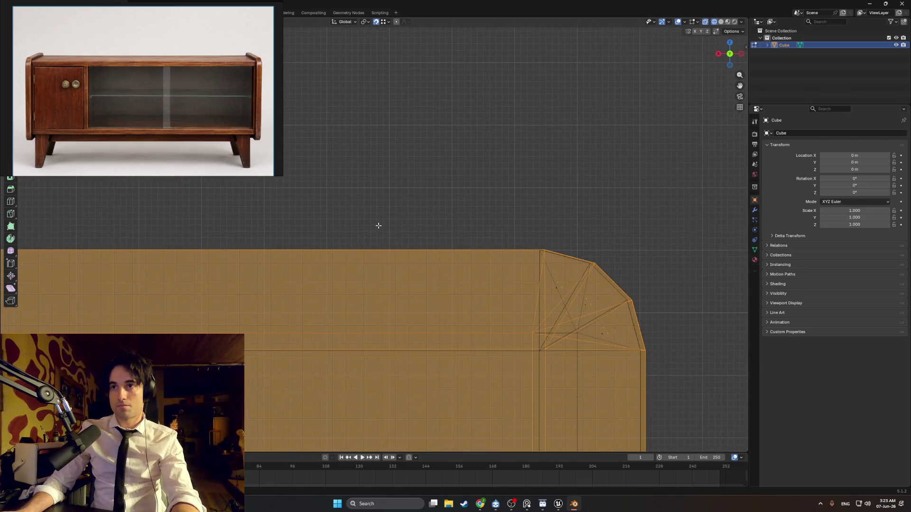
mouse_move(379, 226)
middle_down()
mouse_move(341, 244)
mouse_move(455, 275)
mouse_move(427, 264)
mouse_move(404, 239)
mouse_move(417, 250)
mouse_move(407, 264)
mouse_move(408, 249)
middle_up()
scroll(412, 247, down, 4)
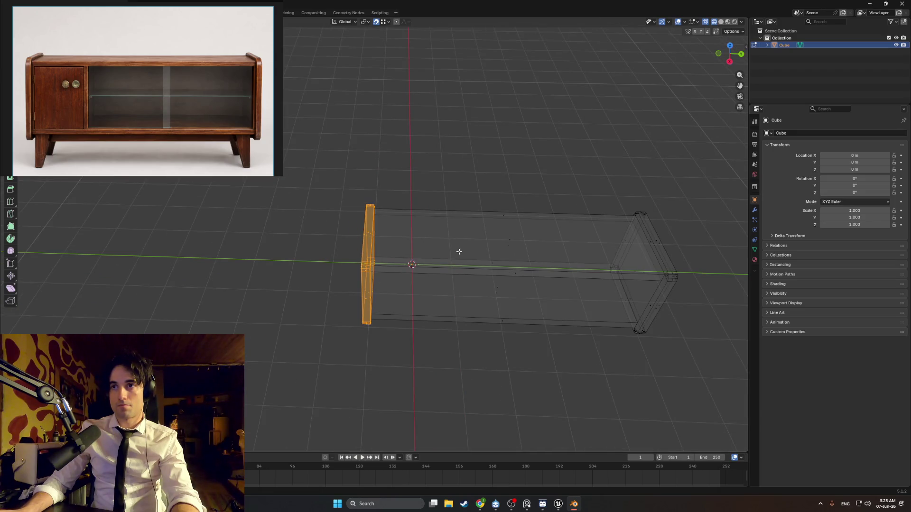
Move the rounded side panel along Y, snapping it to the cabinet's far end.
key(g)
key(Escape)
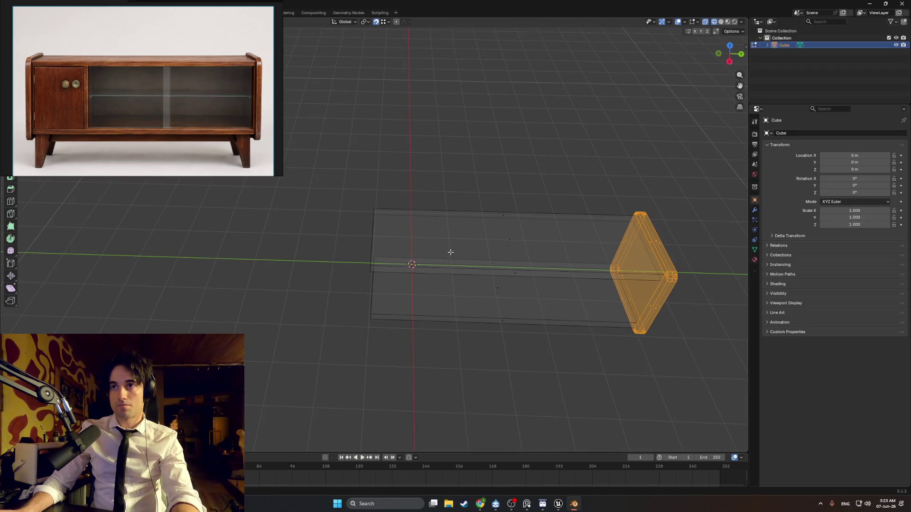
key(g)
key(Escape)
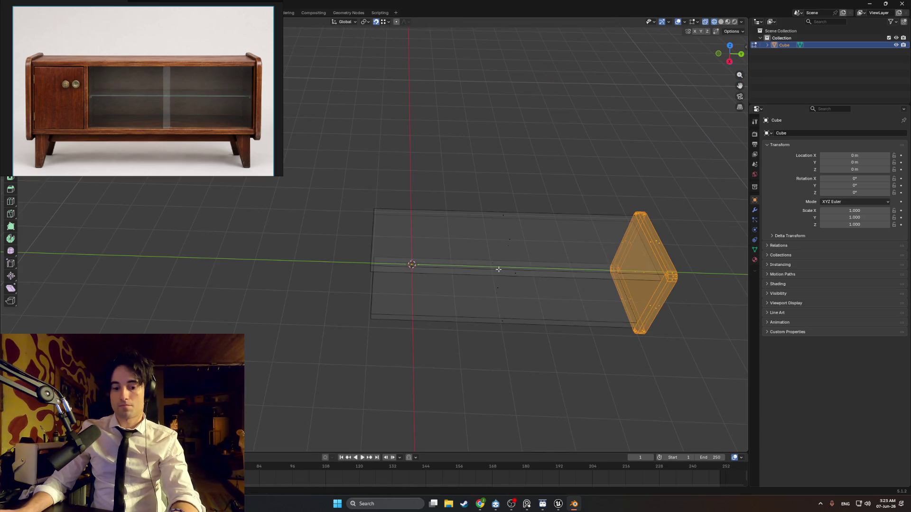
key(g)
key(y)
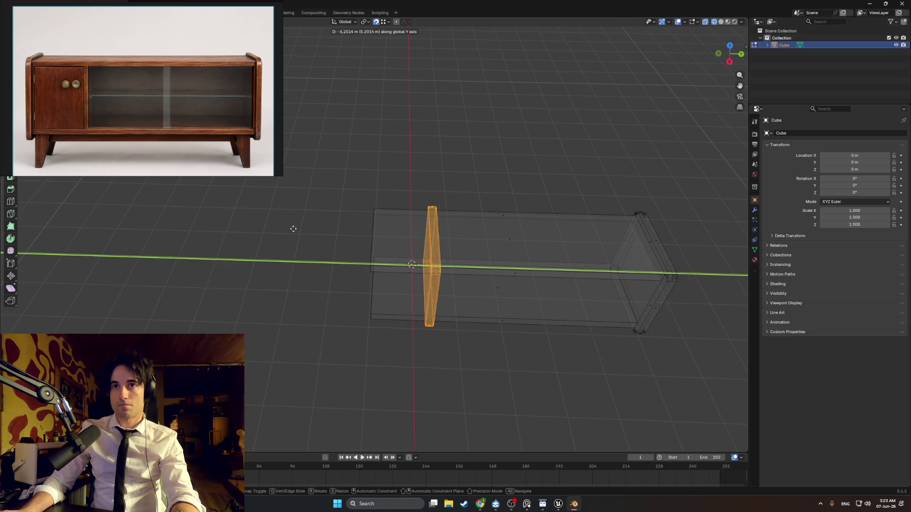
key(ctrl)
click(374, 208)
Slide the panel again along Y with snapping so it sits flush against the shelf ends.
key(KP_1)
scroll(425, 236, up, 10)
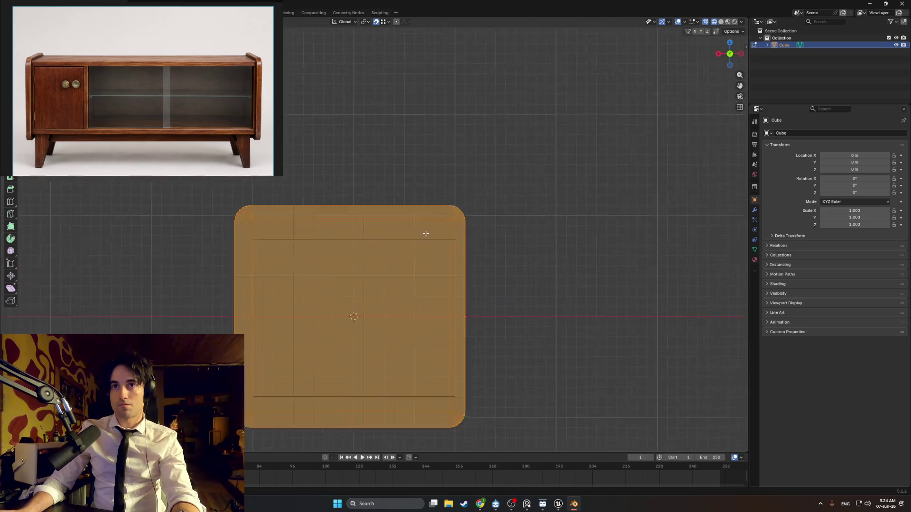
scroll(496, 197, down, 5)
mouse_move(496, 197)
middle_down()
mouse_move(496, 238)
mouse_move(445, 246)
mouse_move(462, 255)
middle_up()
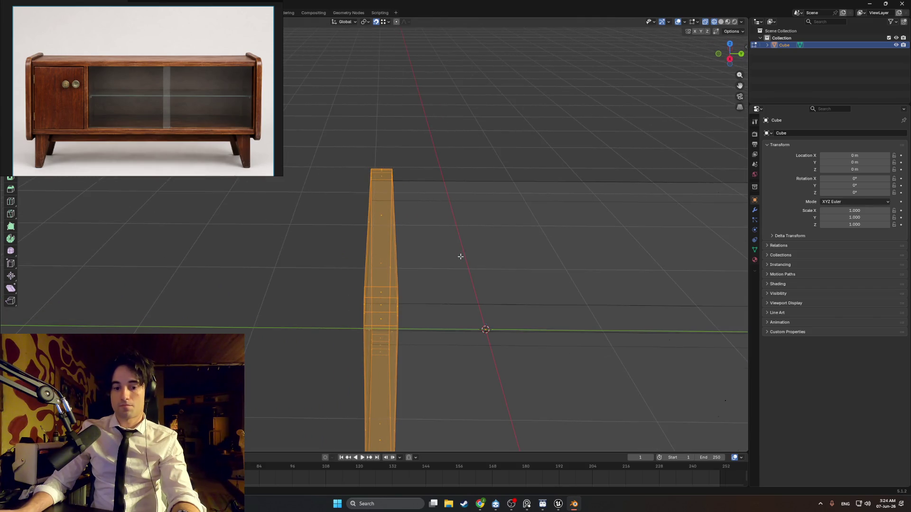
key(g)
key(y)
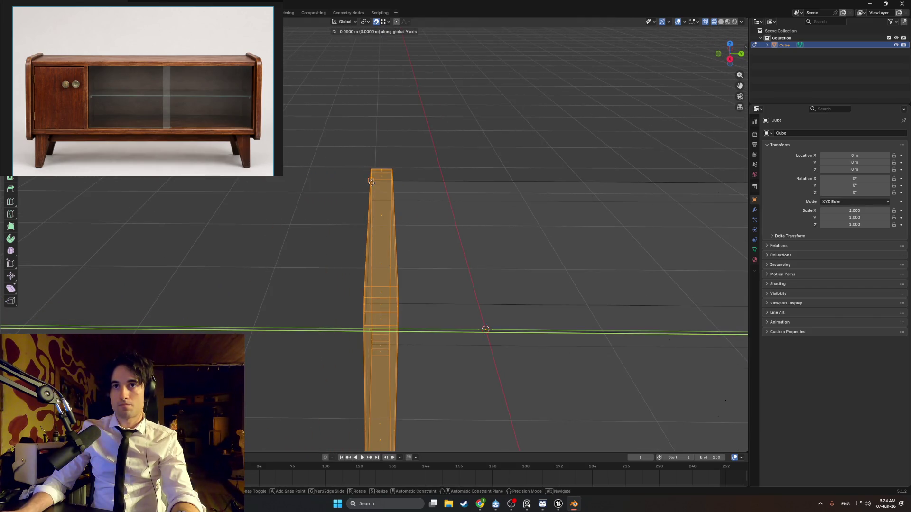
key(ctrl)
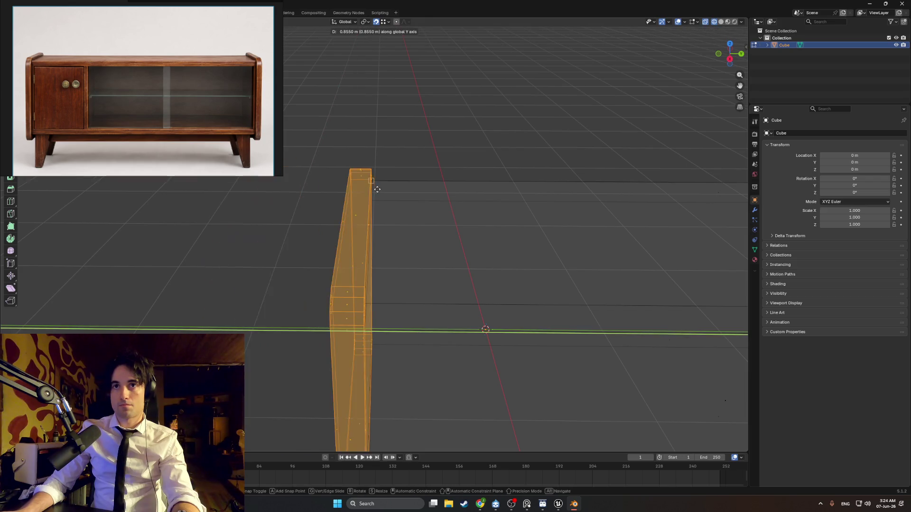
click(372, 186)
In Edit Mode, snap the panel's corner vertex onto the matching shelf corner.
mouse_move(378, 197)
middle_down()
mouse_move(470, 204)
mouse_move(441, 216)
mouse_move(435, 245)
mouse_move(349, 240)
mouse_move(361, 240)
middle_up()
key(Tab)
click(443, 234)
key(g)
key(g)
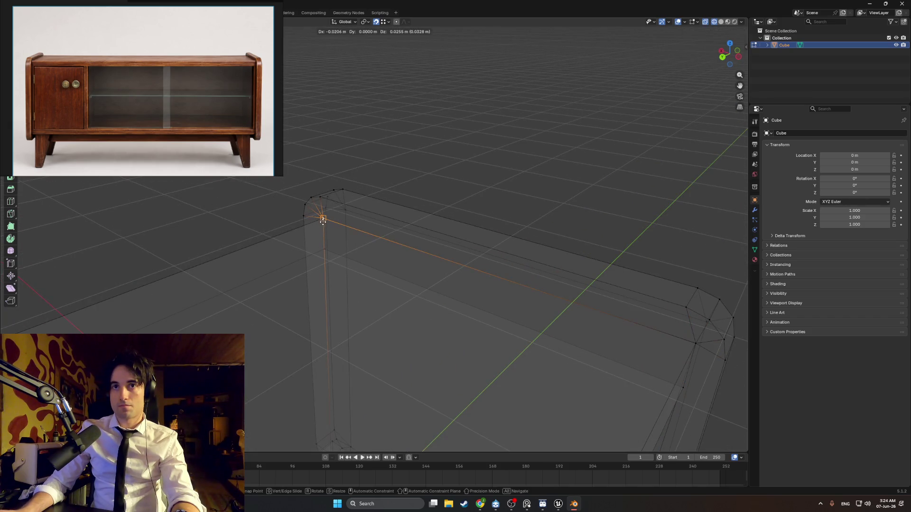
mouse_move(419, 288)
middle_down()
mouse_move(433, 311)
mouse_move(439, 293)
middle_up()
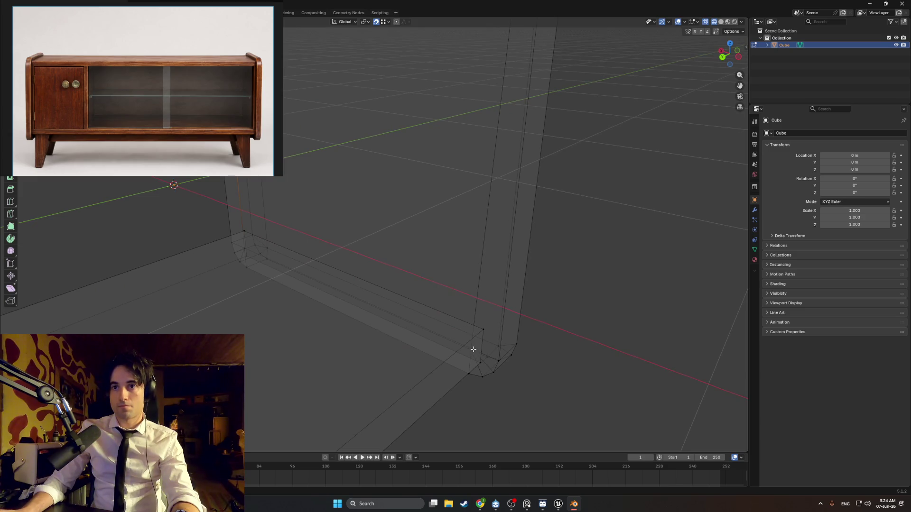
mouse_move(480, 362)
middle_down()
mouse_move(569, 341)
mouse_move(362, 260)
mouse_move(412, 237)
mouse_move(390, 258)
mouse_move(205, 309)
mouse_move(337, 320)
mouse_move(350, 334)
middle_up()
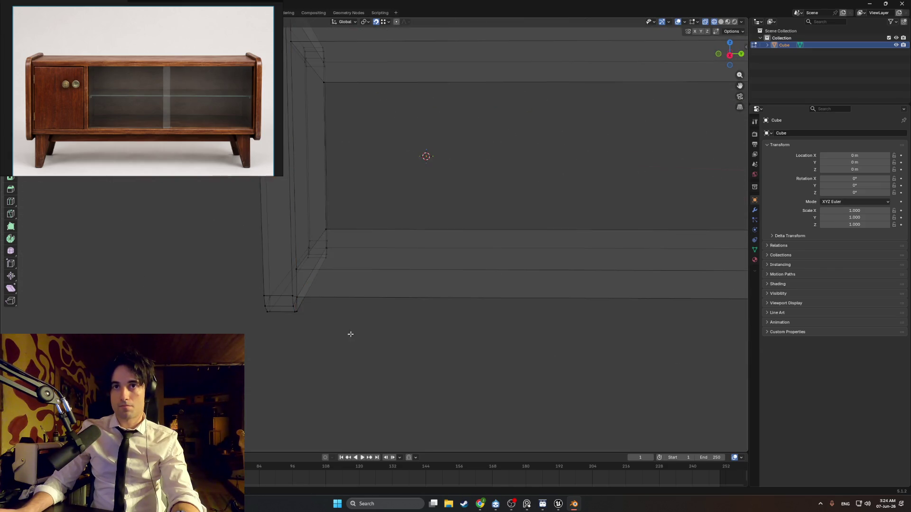
Merge overlapping vertices by distance across the mesh and switch to solid shading.
scroll(350, 334, down, 8)
scroll(395, 284, up, 3)
key(Tab)
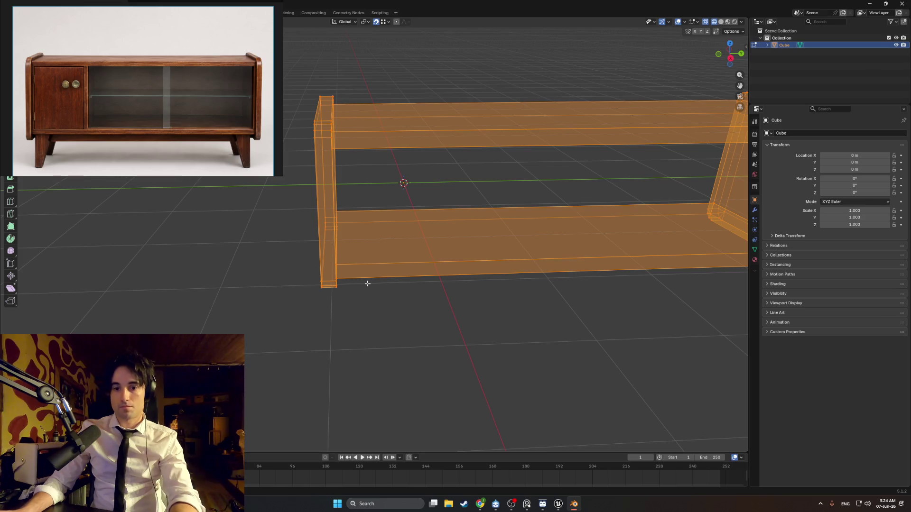
click(368, 284)
key(alt+a)
mouse_move(470, 309)
middle_down()
mouse_move(414, 301)
mouse_move(481, 296)
mouse_move(392, 300)
middle_up()
click(398, 301)
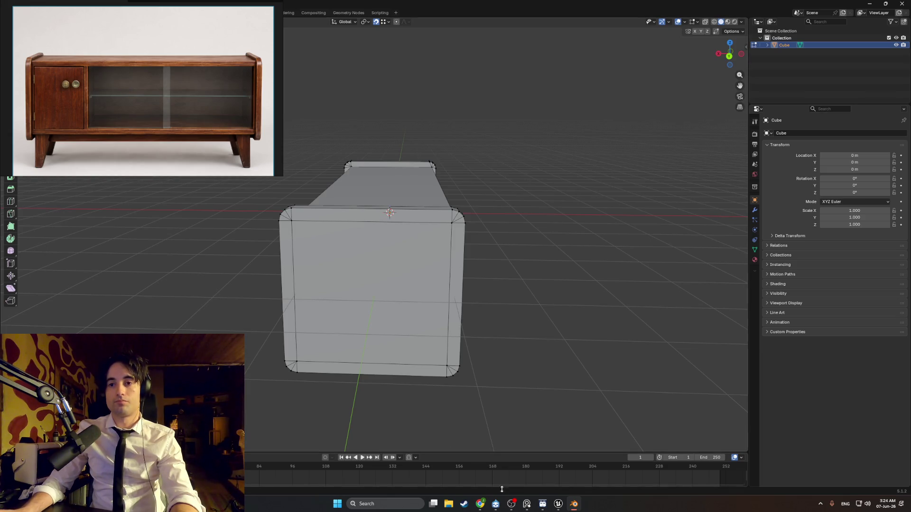
mouse_move(481, 505)
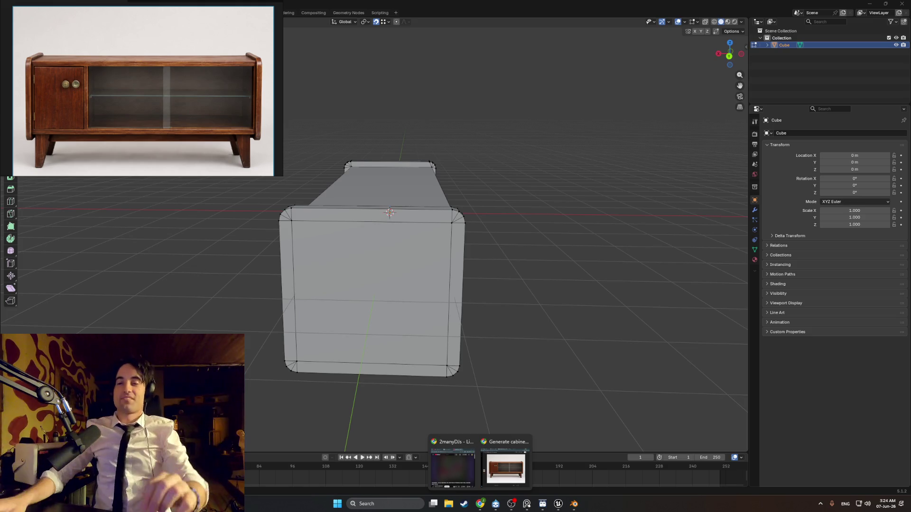
Inspect the cabinet frame from three-quarter, front and end views.
mouse_move(625, 359)
middle_down()
mouse_move(503, 296)
mouse_move(422, 198)
middle_up()
key(KP_1)
key(KP_3)
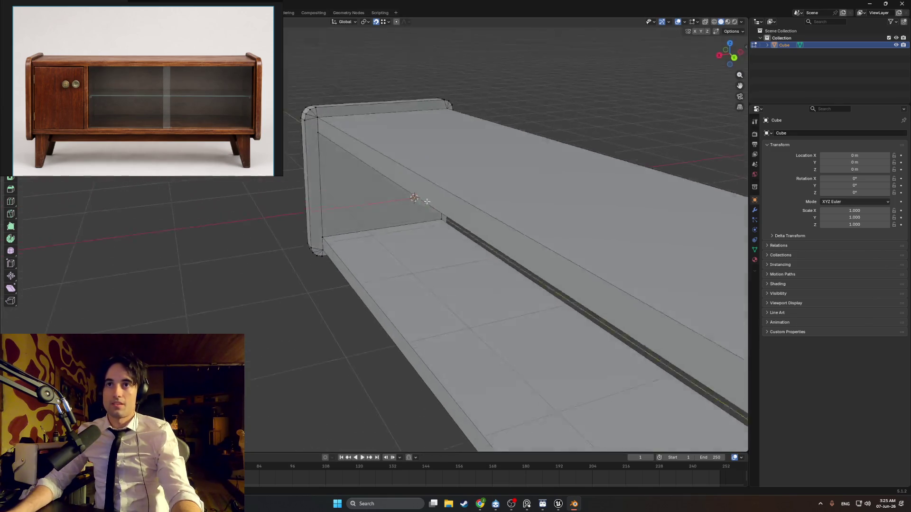
scroll(411, 193, up, 5)
scroll(418, 197, down, 4)
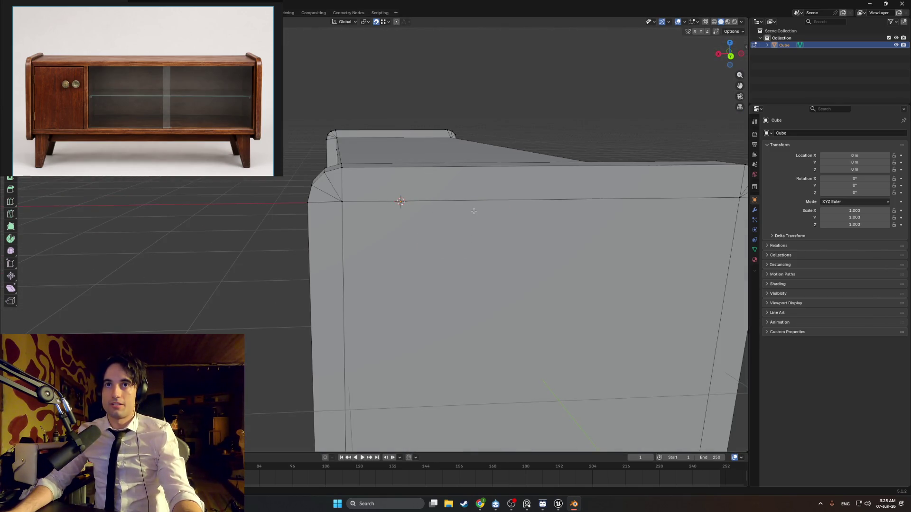
mouse_move(473, 211)
middle_down()
mouse_move(420, 213)
mouse_move(533, 246)
mouse_move(449, 235)
middle_up()
key(KP_1)
key(KP_3)
key(KP_3)
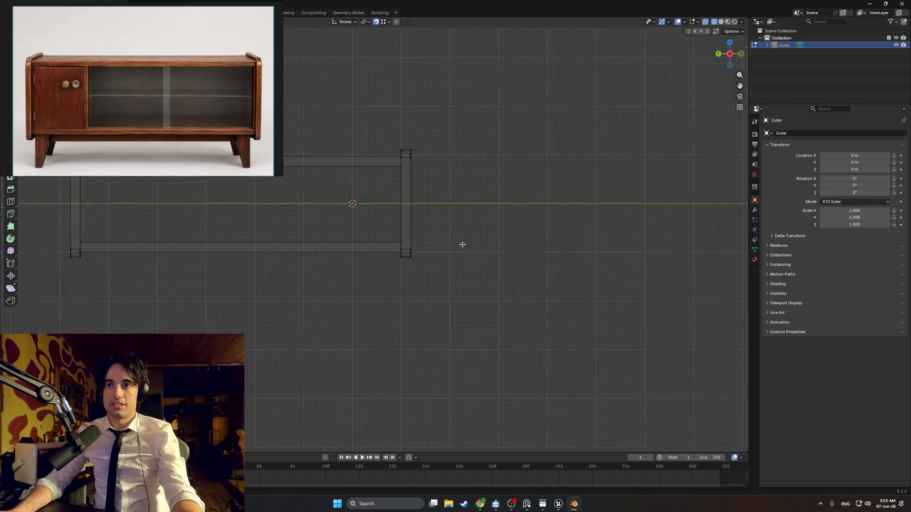
Check the side panel in front view and select its narrow front face.
key(KP_1)
scroll(433, 189, up, 2)
scroll(370, 198, up, 2)
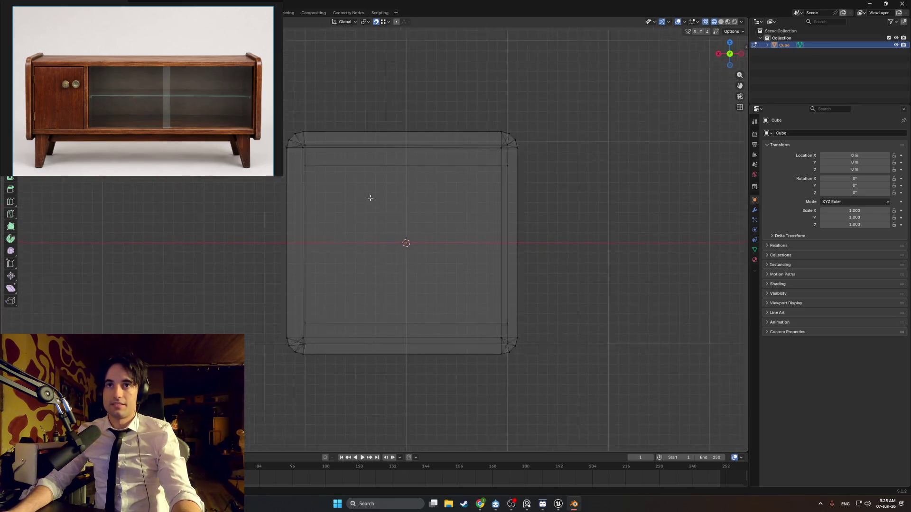
scroll(370, 198, up, 1)
shift+middle_drag(370, 198, 408, 240)
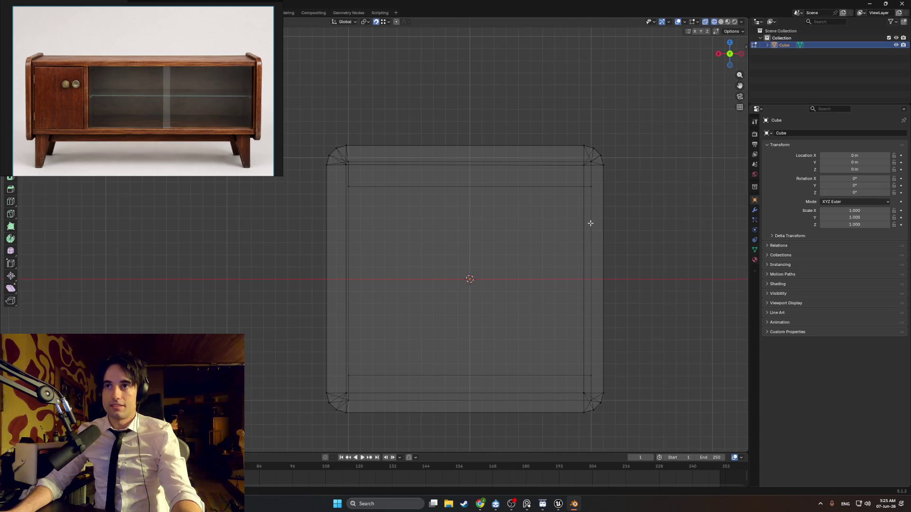
mouse_move(592, 231)
middle_down()
mouse_move(545, 240)
mouse_move(582, 238)
mouse_move(455, 234)
mouse_move(475, 240)
mouse_move(469, 255)
mouse_move(548, 279)
mouse_move(457, 264)
mouse_move(473, 260)
middle_up()
key(KP_1)
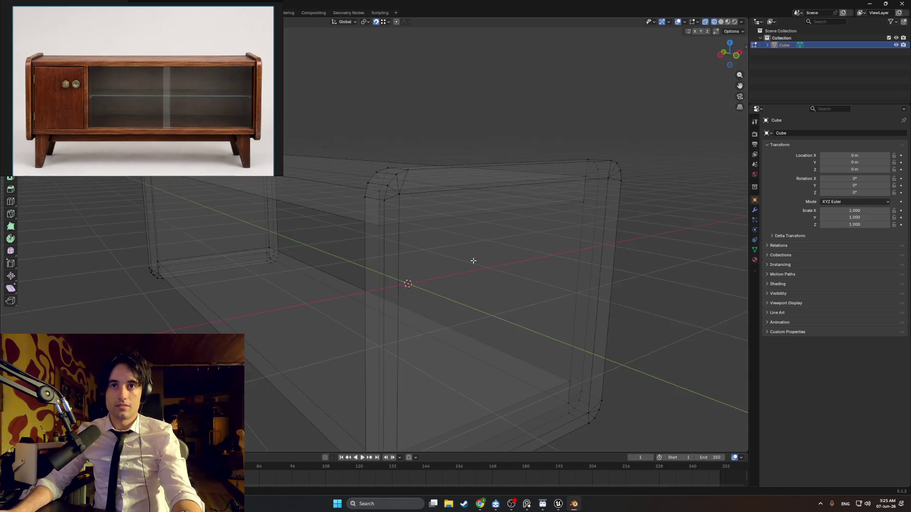
click(379, 357)
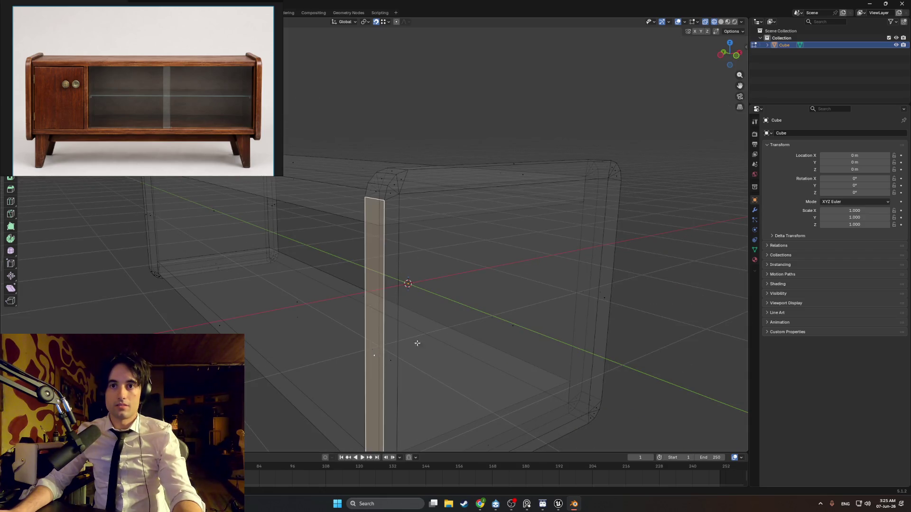
key(KP_1)
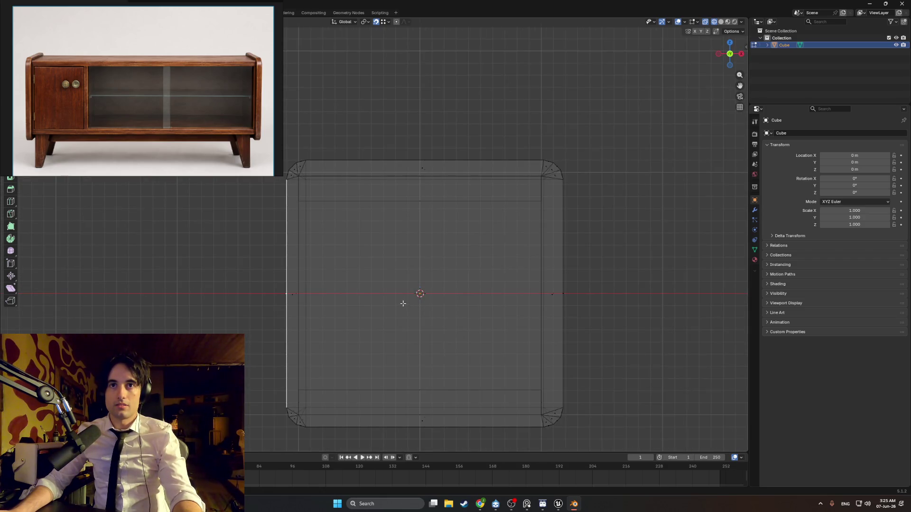
middle_drag(380, 294, 420, 295)
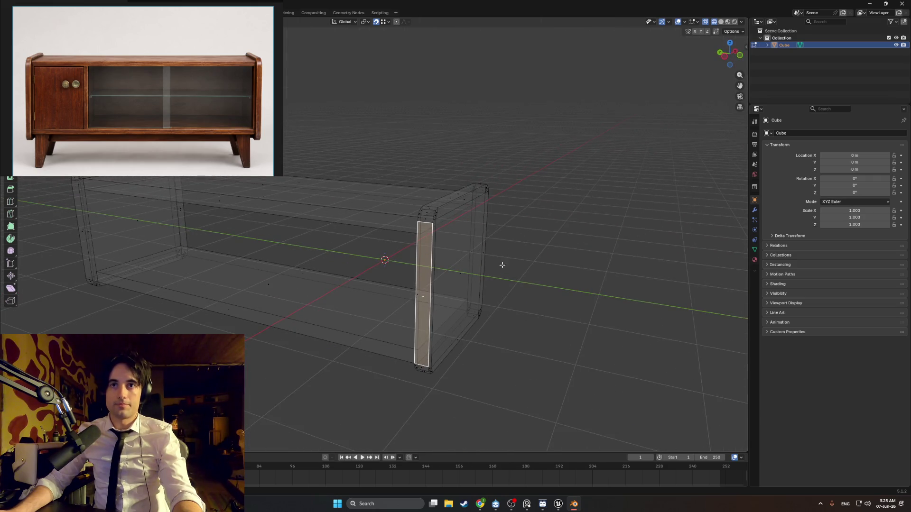
Switch to solid shading, orbit around the cabinet frame, then bring up Add > Mesh.
key(z)
click(603, 278)
middle_drag(603, 278, 497, 281)
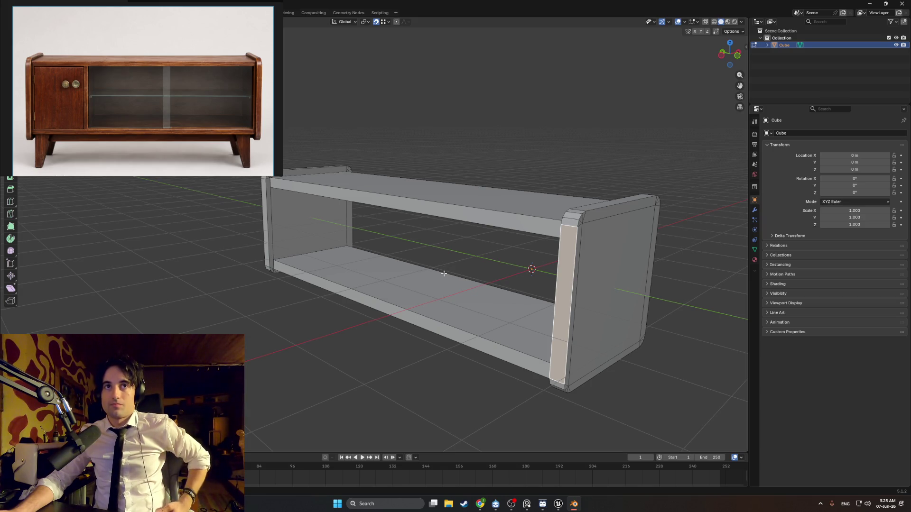
mouse_move(442, 275)
middle_down()
mouse_move(465, 299)
mouse_move(464, 289)
mouse_move(504, 313)
mouse_move(494, 283)
mouse_move(531, 329)
middle_up()
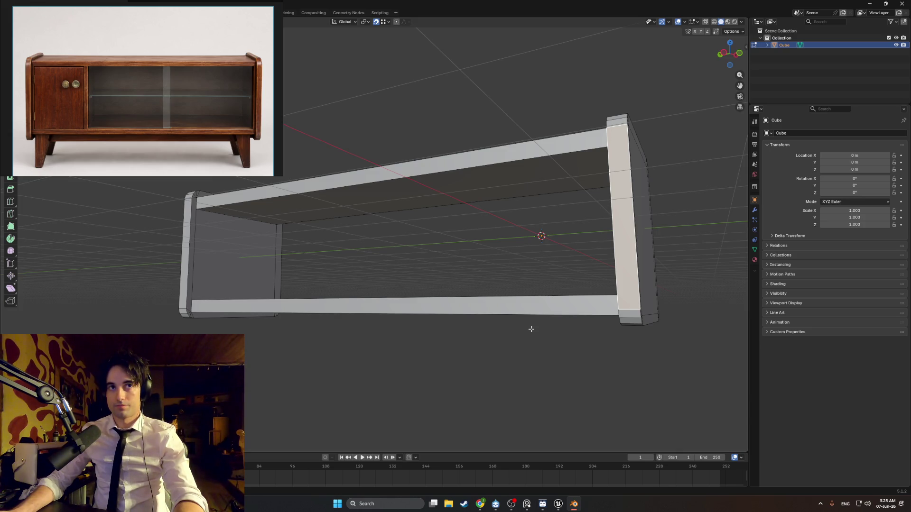
mouse_move(537, 331)
middle_down()
mouse_move(569, 362)
mouse_move(442, 283)
middle_up()
middle_drag(420, 250, 523, 317)
key(shift+a)
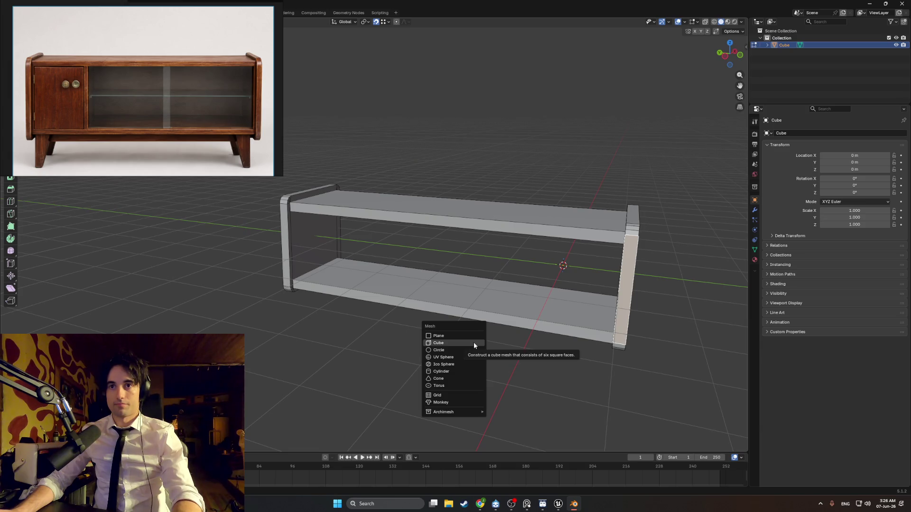
Add a new cube and drop it vertically below the cabinet's bottom shelf.
click(474, 343)
middle_drag(473, 343, 499, 260)
key(g)
key(z)
click(546, 380)
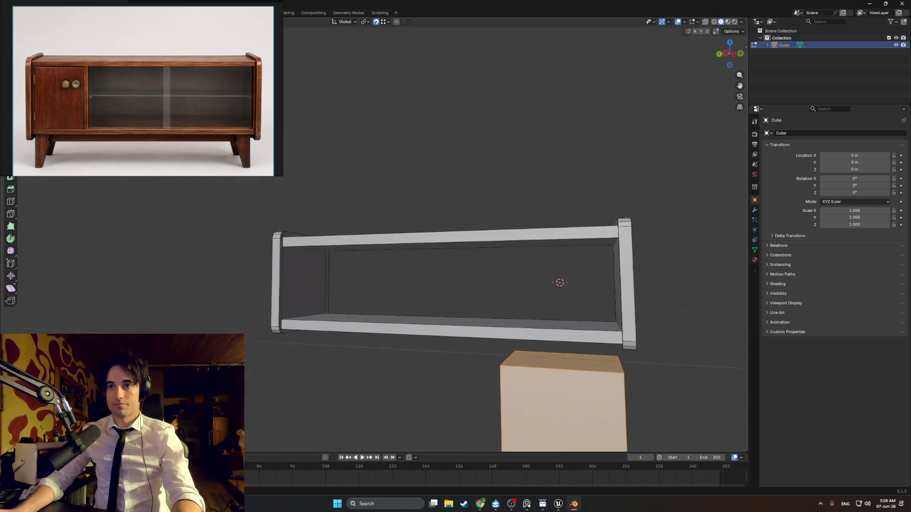
middle_drag(546, 380, 562, 348)
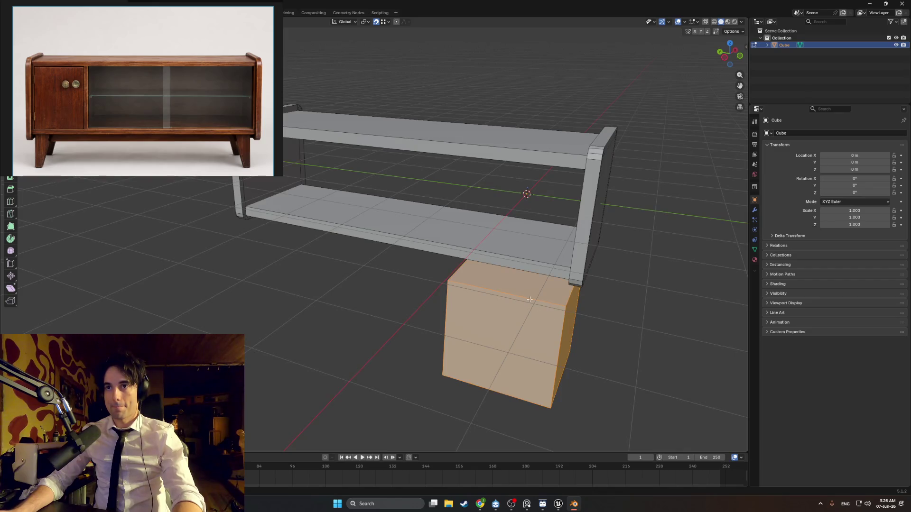
middle_drag(530, 300, 669, 334)
Shrink the cube and place it under the cabinet's right end, just beneath the shelf.
key(s)
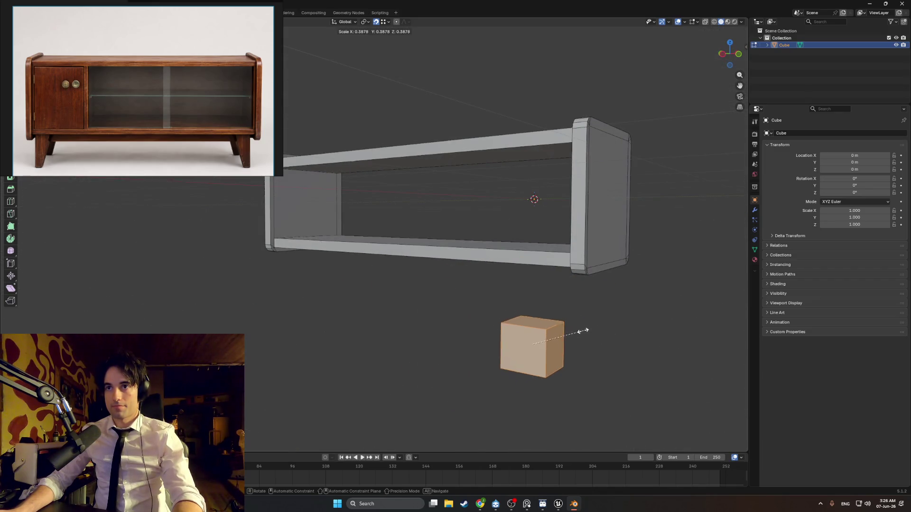
click(555, 344)
alt+middle_drag(526, 283, 529, 289)
key(g)
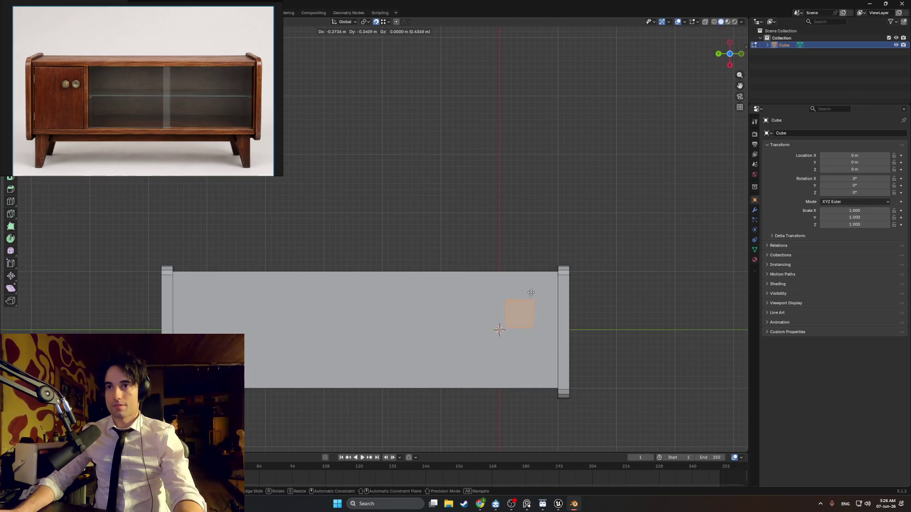
click(549, 269)
middle_drag(548, 269, 557, 349)
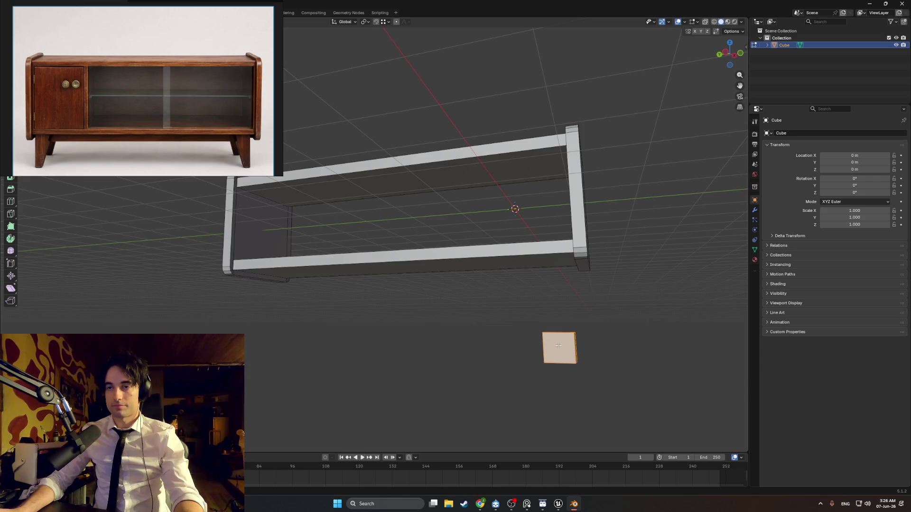
key(g)
key(z)
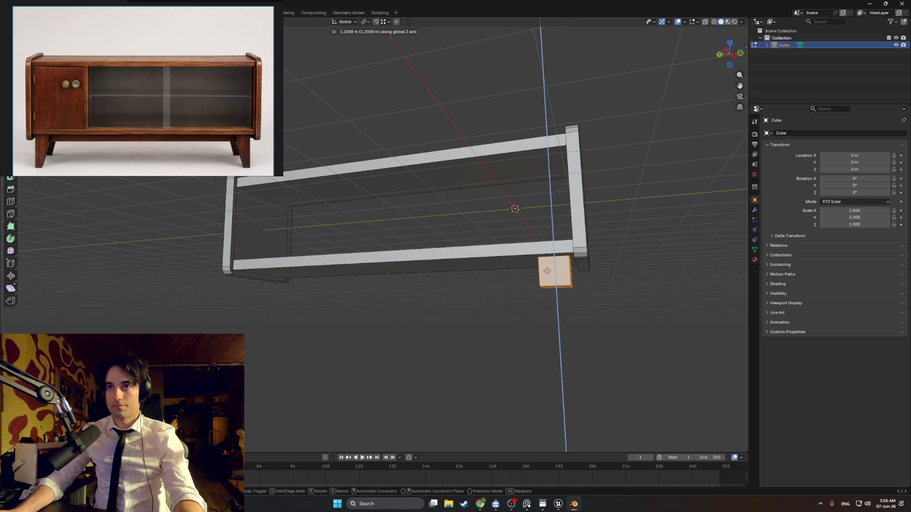
click(547, 270)
Taper the leg by shrinking its bottom face twice and lowering it on Z.
mouse_move(547, 270)
middle_down()
mouse_move(550, 285)
mouse_move(522, 294)
mouse_move(541, 278)
mouse_move(602, 303)
mouse_move(561, 297)
mouse_move(525, 267)
middle_up()
scroll(522, 294, up, 4)
key(alt+a)
key(s)
click(558, 299)
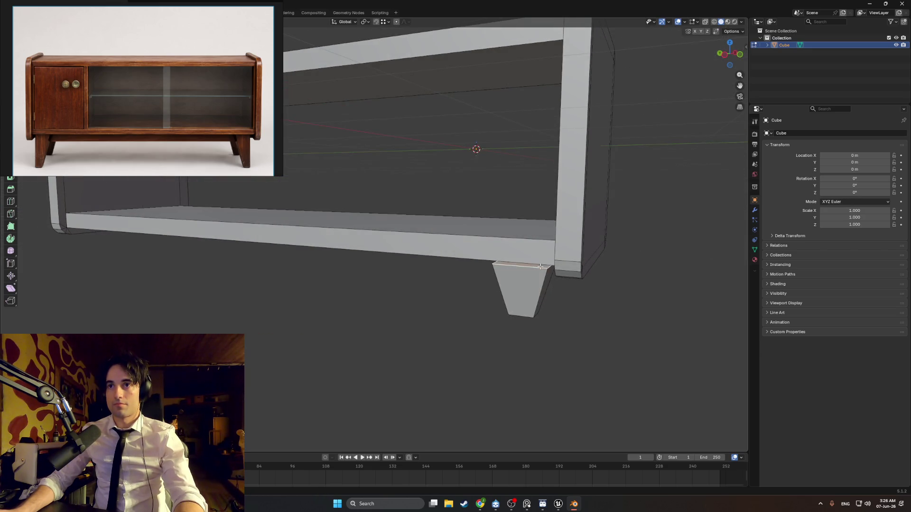
mouse_move(541, 267)
middle_down()
mouse_move(564, 268)
mouse_move(549, 245)
middle_up()
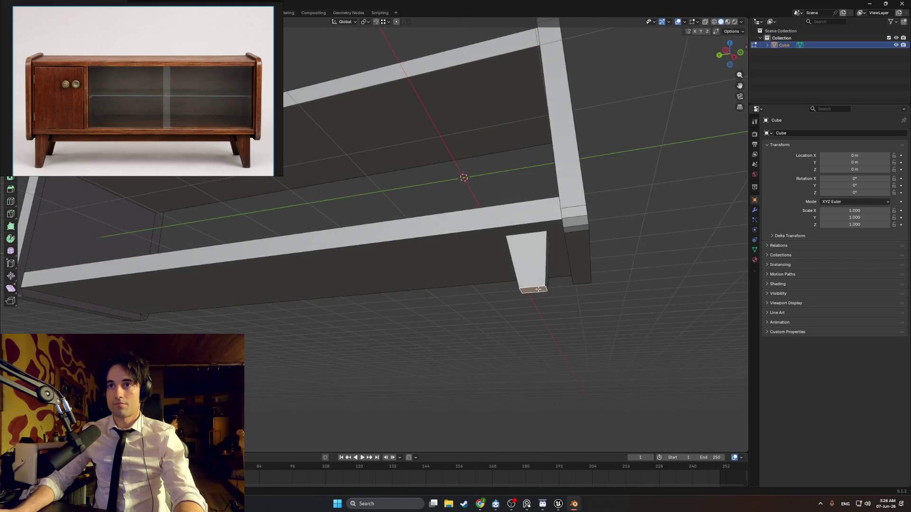
key(s)
click(581, 282)
mouse_move(581, 281)
middle_down()
mouse_move(565, 302)
mouse_move(537, 279)
middle_up()
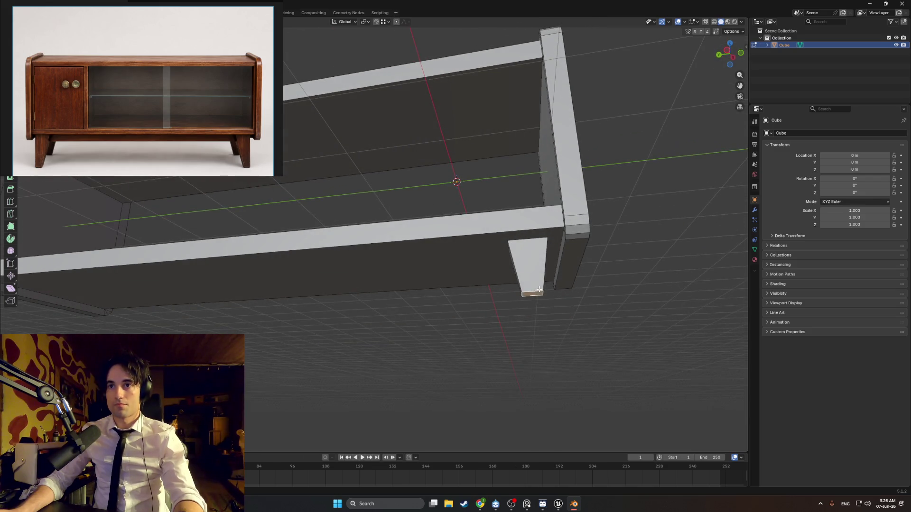
key(g)
key(z)
click(539, 299)
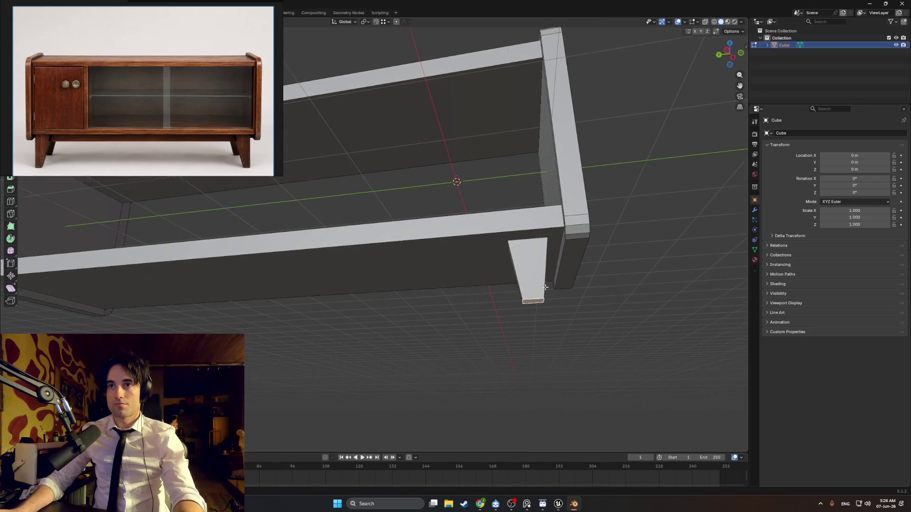
mouse_move(539, 299)
middle_down()
mouse_move(525, 305)
mouse_move(535, 309)
mouse_move(533, 238)
mouse_move(539, 252)
mouse_move(369, 204)
mouse_move(554, 251)
middle_up()
Slide the leg's bottom face outward toward the corner, checking alignment in see-through display.
shift+middle_drag(446, 274, 498, 261)
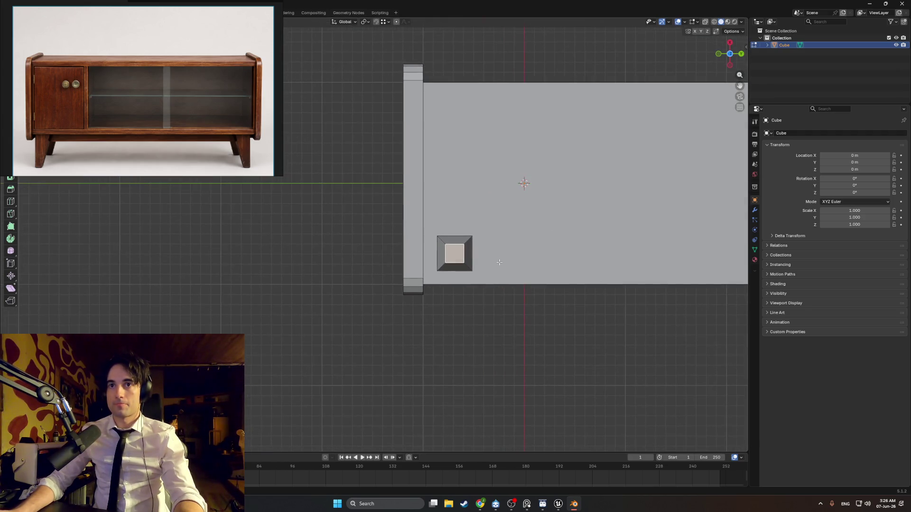
key(g)
key(y)
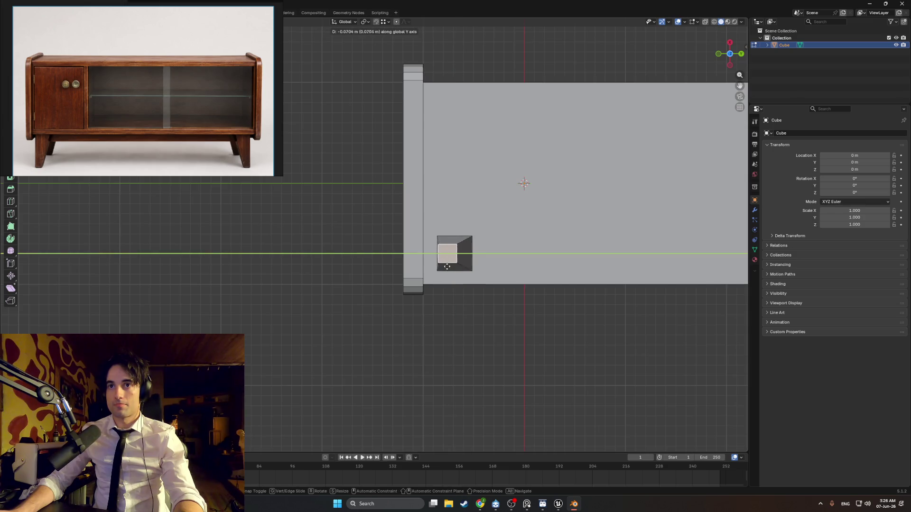
key(x)
click(450, 264)
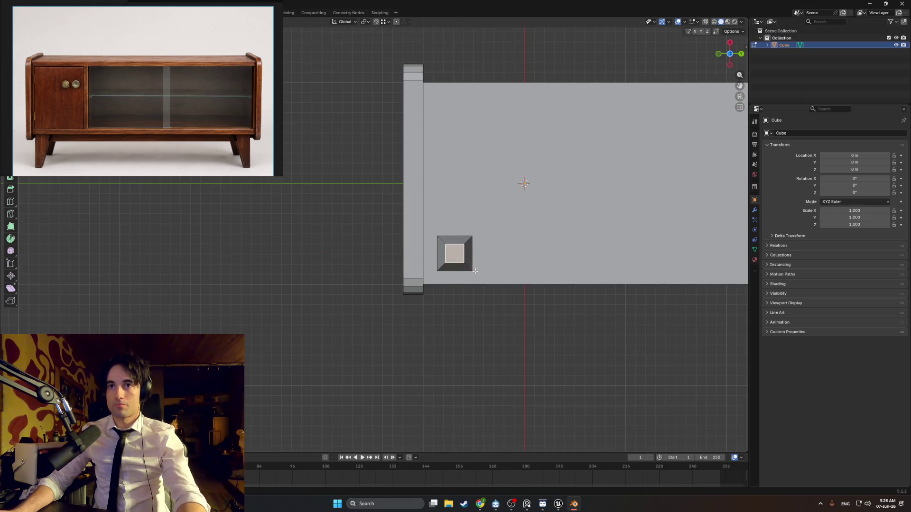
scroll(488, 272, up, 3)
key(z)
click(508, 275)
key(g)
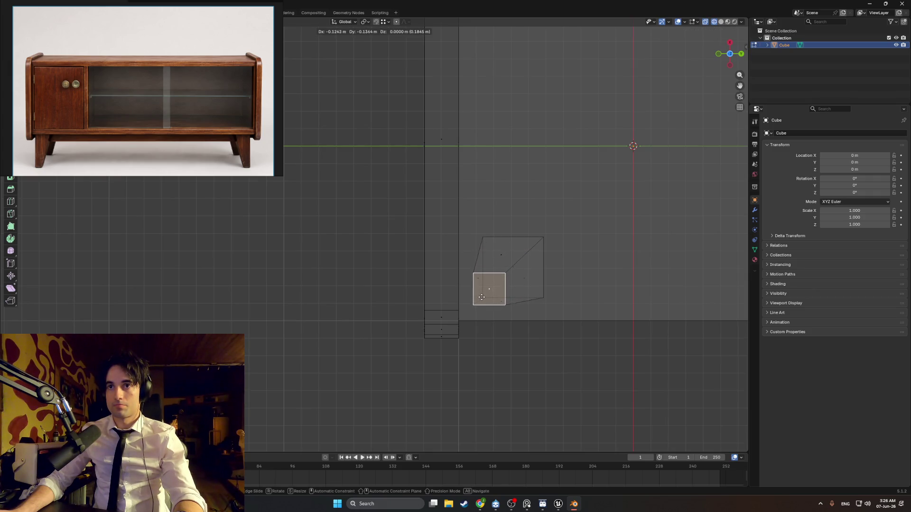
click(475, 306)
mouse_move(474, 305)
middle_down()
mouse_move(529, 316)
mouse_move(590, 362)
mouse_move(451, 336)
mouse_move(462, 340)
mouse_move(504, 334)
mouse_move(433, 315)
mouse_move(533, 337)
mouse_move(508, 303)
mouse_move(529, 319)
mouse_move(533, 287)
mouse_move(520, 258)
mouse_move(543, 230)
mouse_move(473, 297)
mouse_move(479, 292)
mouse_move(346, 259)
mouse_move(305, 258)
mouse_move(325, 285)
mouse_move(320, 353)
mouse_move(354, 340)
mouse_move(449, 366)
middle_up()
key(alt+z)
Separate the leg geometry by selection into its own object, Cube.001, and select it alone.
right_click(516, 266)
click(459, 253)
key(p)
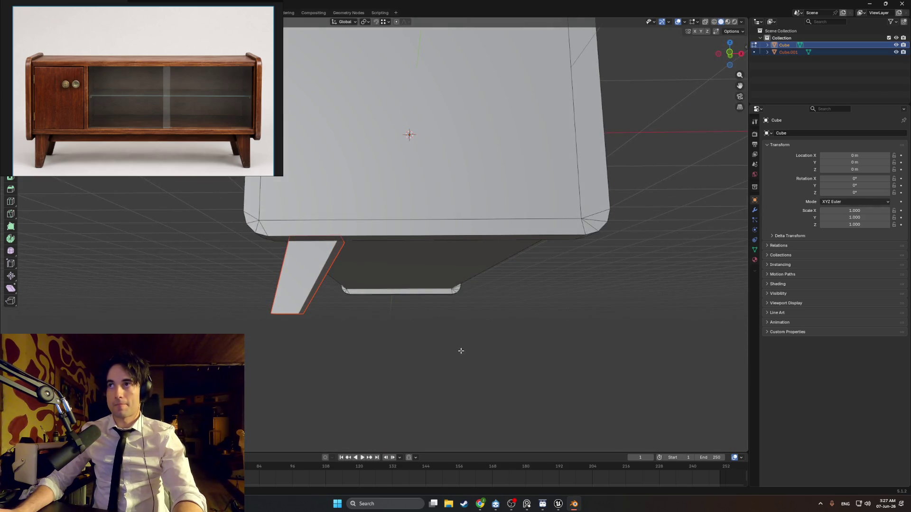
mouse_move(559, 265)
middle_down()
mouse_move(498, 218)
mouse_move(524, 252)
middle_up()
click(420, 257)
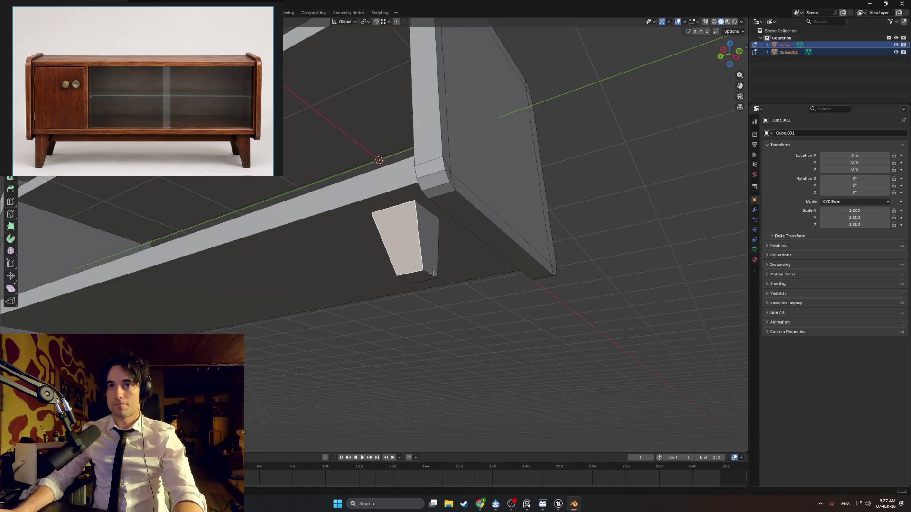
key(Tab)
mouse_move(433, 274)
middle_down()
mouse_move(438, 263)
mouse_move(428, 253)
middle_up()
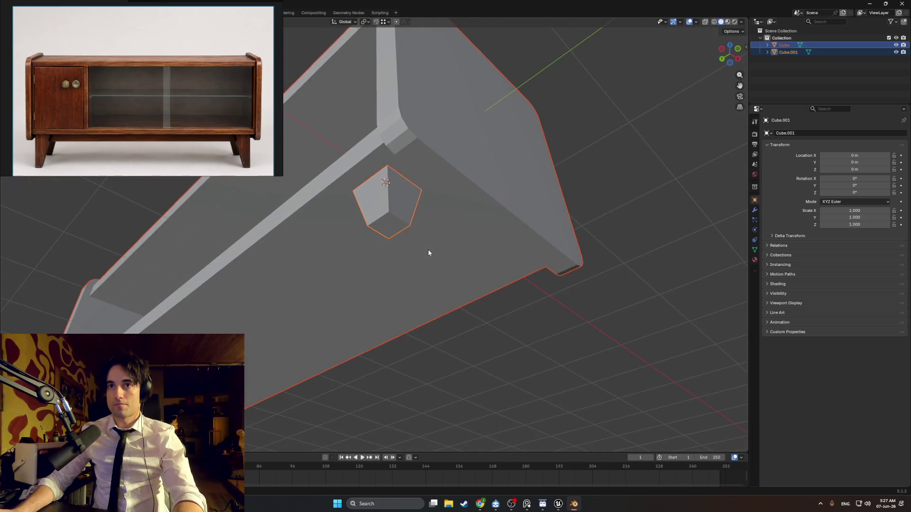
click(798, 53)
mouse_move(505, 210)
middle_down()
mouse_move(492, 238)
mouse_move(350, 256)
mouse_move(559, 266)
middle_up()
key(Tab)
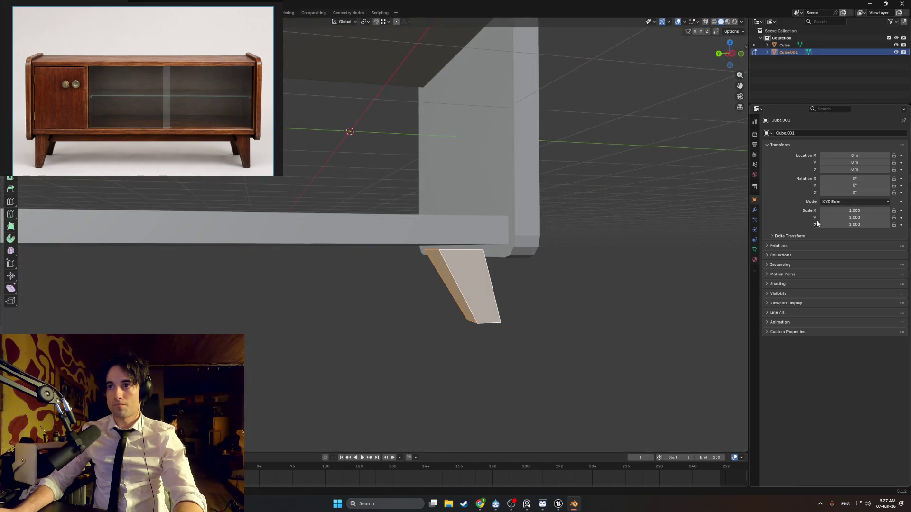
click(754, 211)
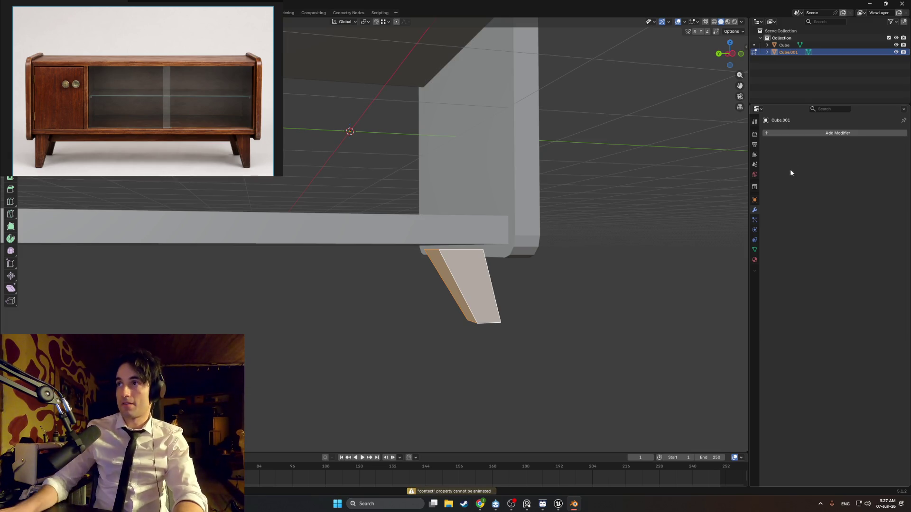
Add a Mirror modifier to the leg, mirroring it across the X and Y axes.
click(817, 133)
text(mirror)
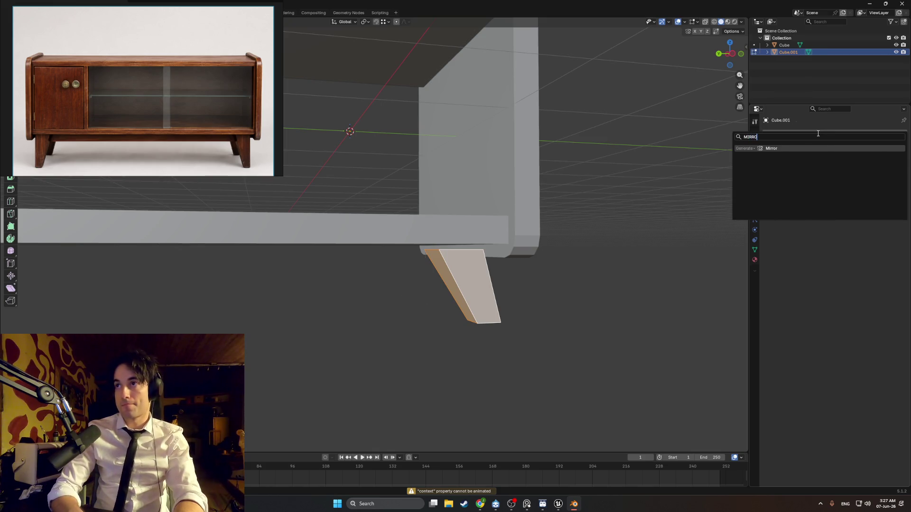
key(Return)
click(858, 156)
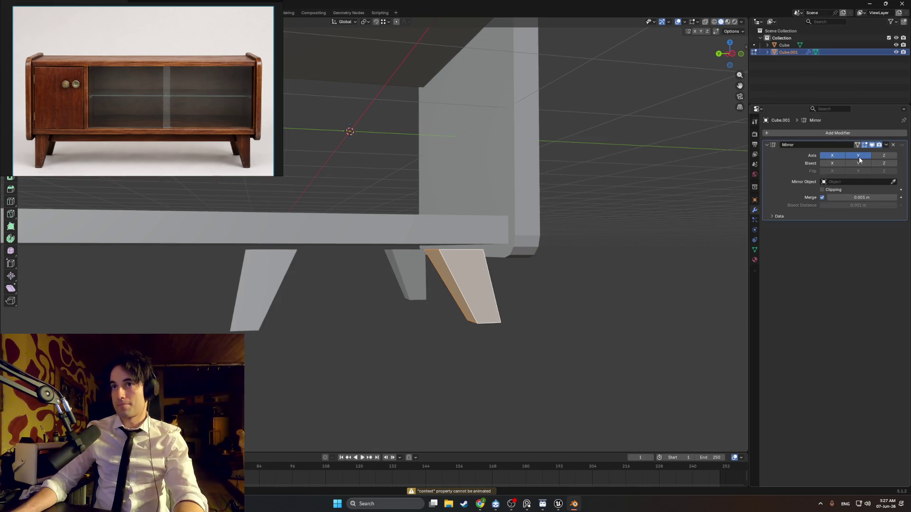
click(882, 156)
mouse_move(522, 199)
middle_down()
mouse_move(463, 230)
mouse_move(548, 229)
mouse_move(327, 284)
middle_up()
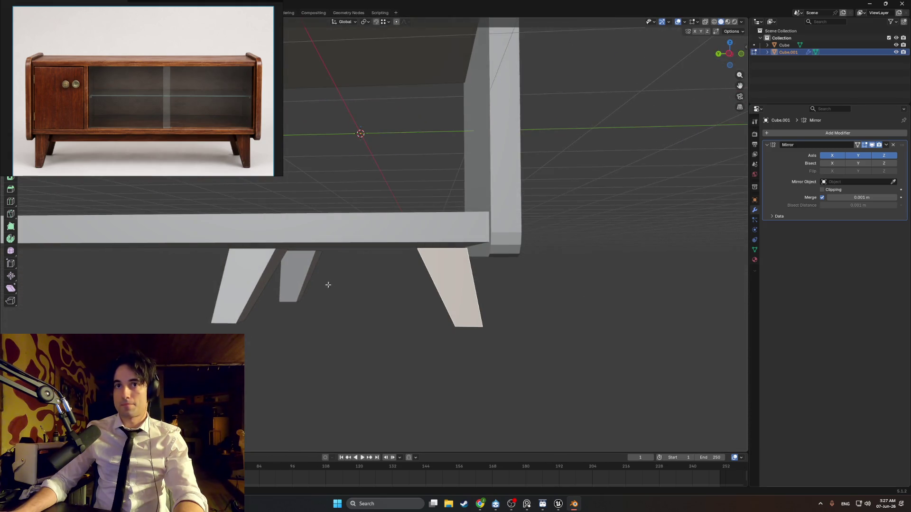
key(Tab)
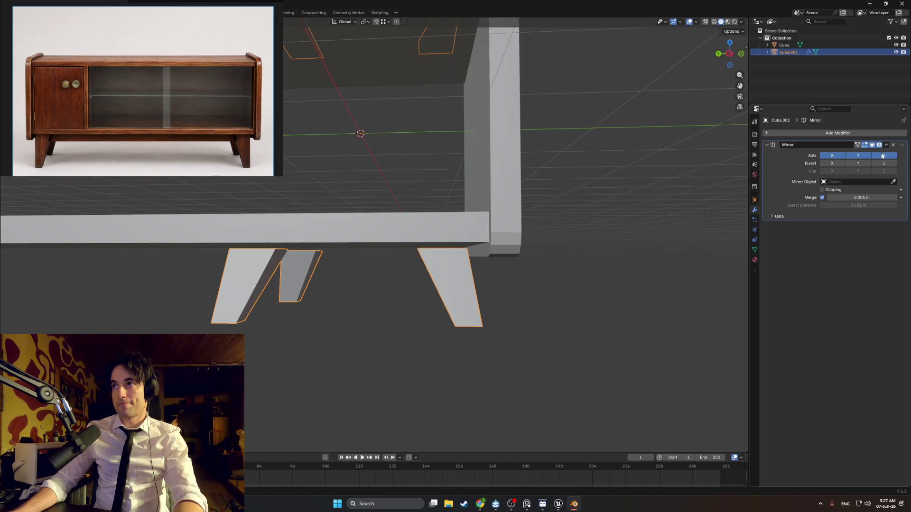
Apply the Mirror modifier so Cube.001 holds four real tapered legs.
mouse_move(226, 81)
mouse_down()
mouse_move(284, 130)
mouse_move(285, 151)
mouse_up()
click(885, 145)
click(830, 167)
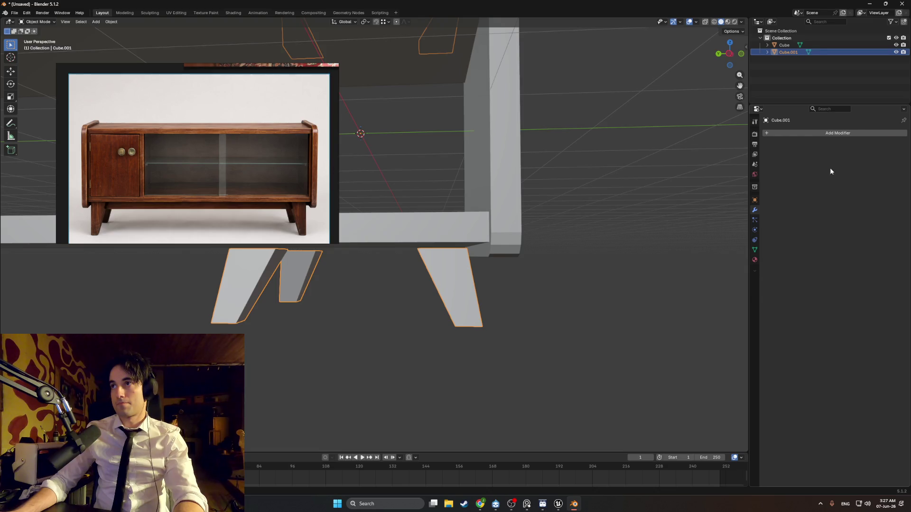
mouse_move(522, 190)
middle_down()
mouse_move(485, 201)
mouse_move(484, 227)
mouse_move(502, 134)
middle_up()
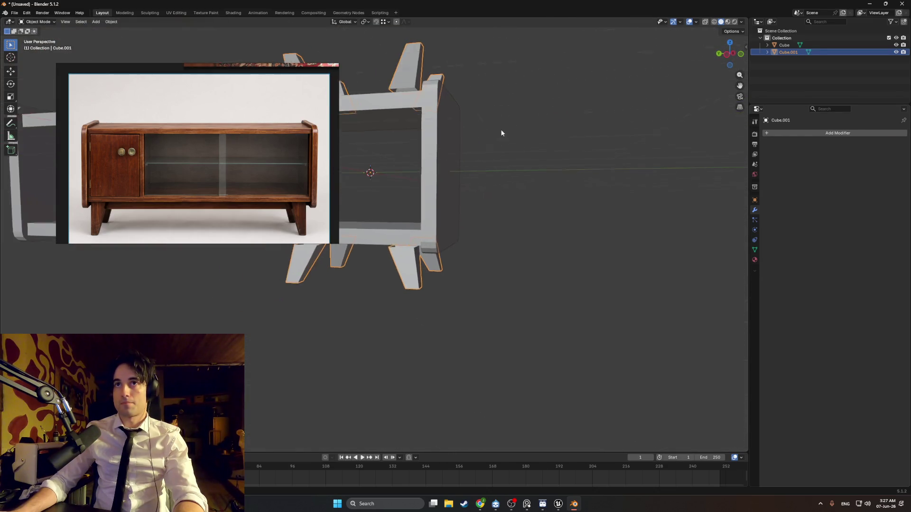
key(ctrl+z)
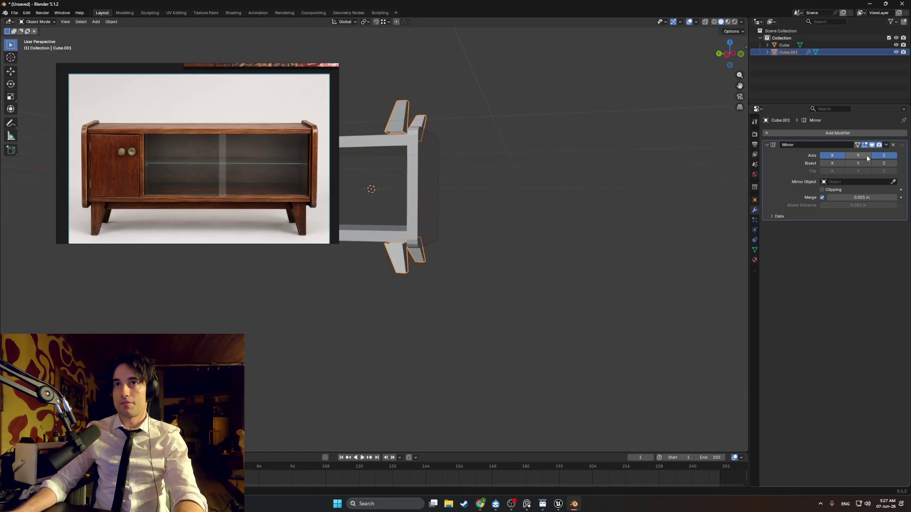
mouse_move(606, 183)
middle_down()
mouse_move(504, 179)
mouse_move(662, 152)
middle_up()
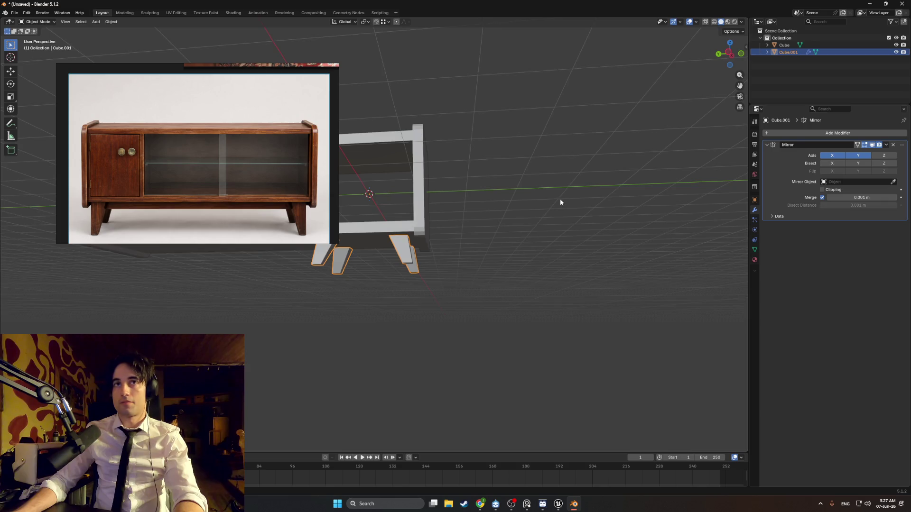
middle_drag(560, 200, 576, 198)
click(885, 145)
click(849, 153)
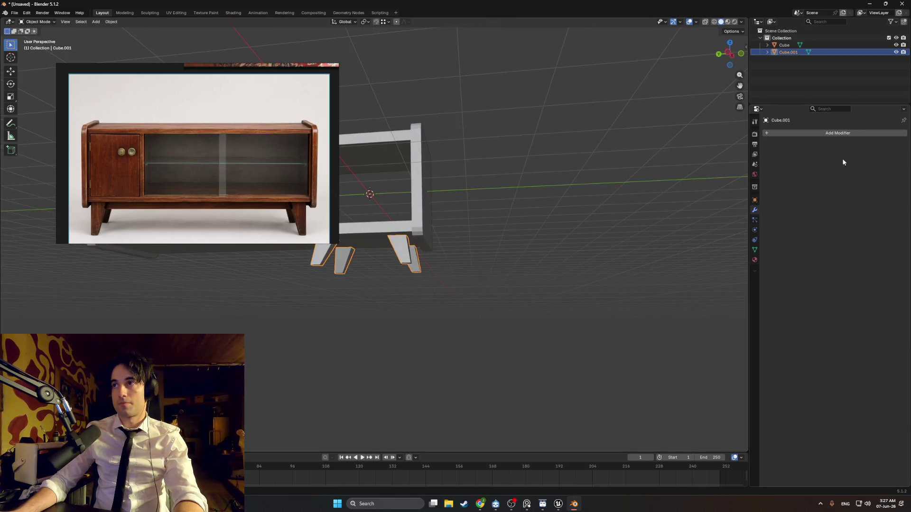
scroll(434, 247, up, 3)
mouse_move(435, 247)
middle_down()
mouse_move(589, 269)
mouse_move(548, 267)
mouse_move(526, 281)
middle_up()
In wireframe Edit Mode, box-select the left pair of legs and view them from below.
click(525, 272)
key(Tab)
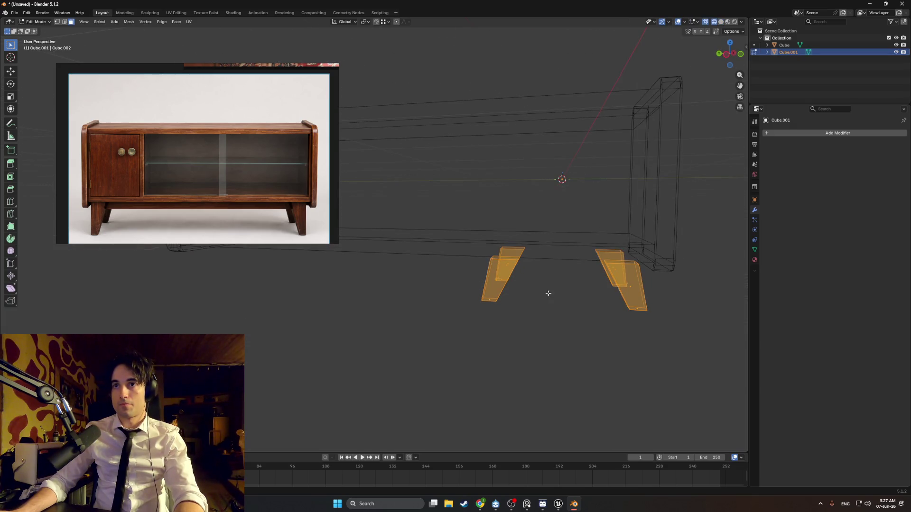
drag(552, 307, 441, 238)
key(ctrl+KP_3)
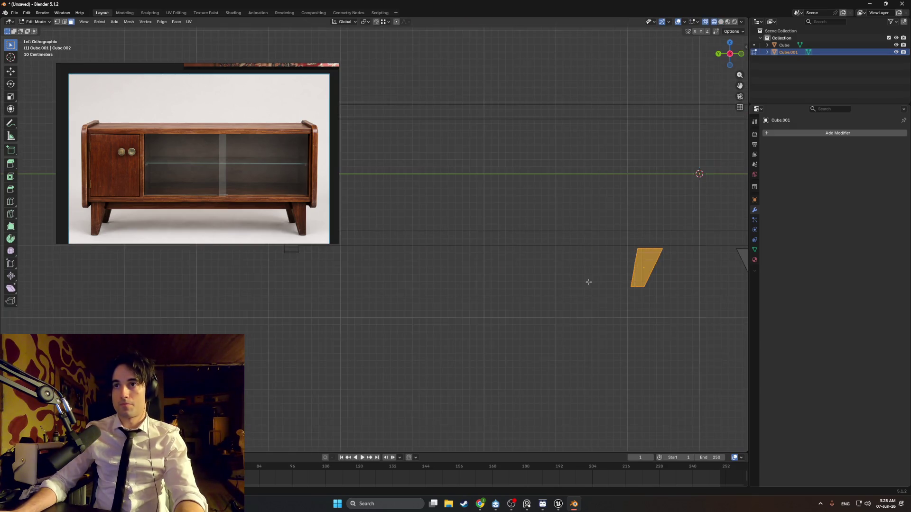
mouse_move(634, 264)
alt+middle_down()
mouse_move(427, 283)
mouse_move(500, 221)
mouse_move(443, 195)
mouse_move(610, 226)
alt+middle_up()
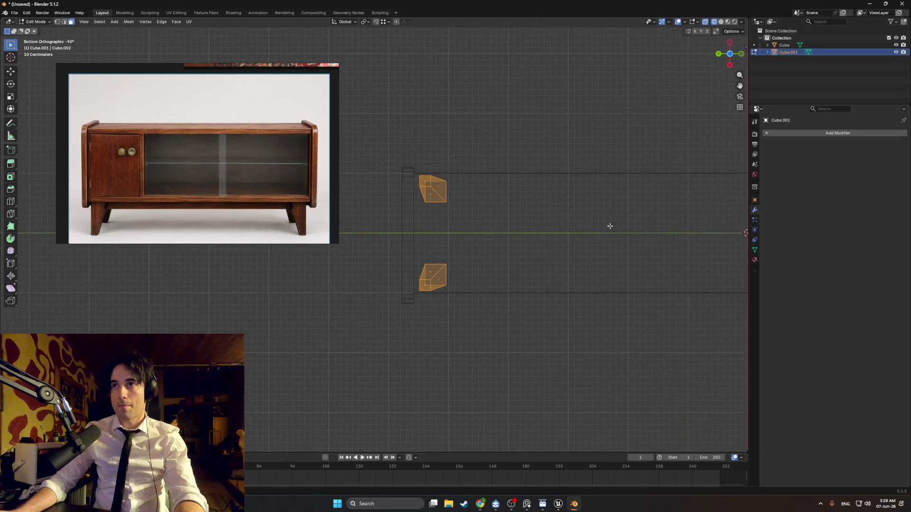
Nudge the selected legs slightly along Y, cancelling a stray second move.
key(g)
key(y)
click(448, 189)
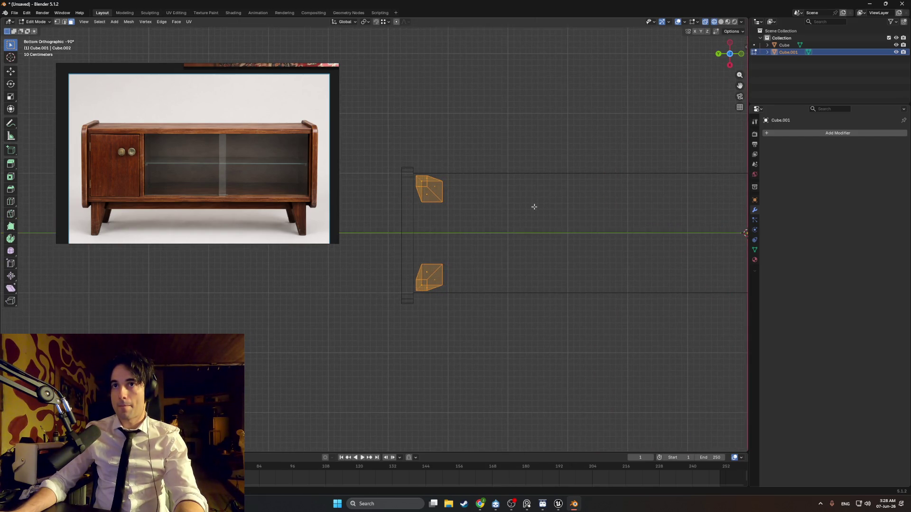
mouse_move(532, 205)
shift+middle_down()
mouse_move(341, 200)
mouse_move(546, 218)
shift+middle_up()
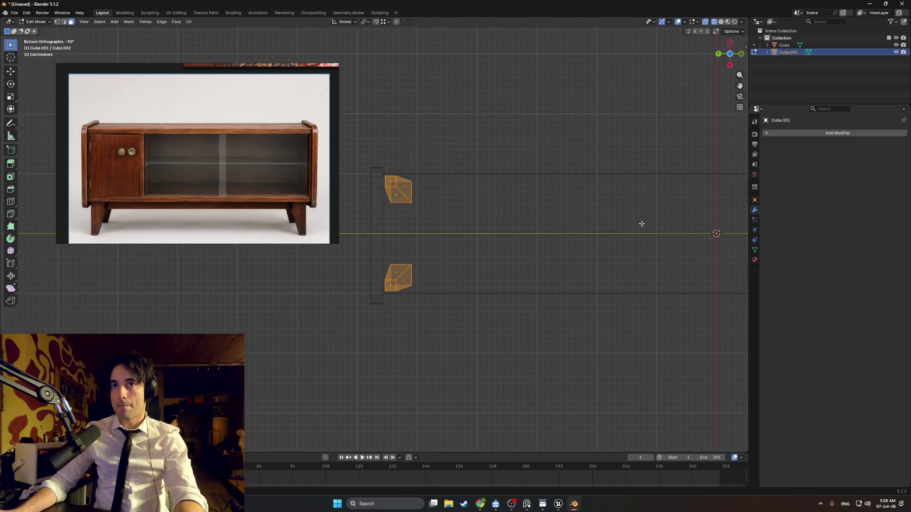
key(g)
key(x)
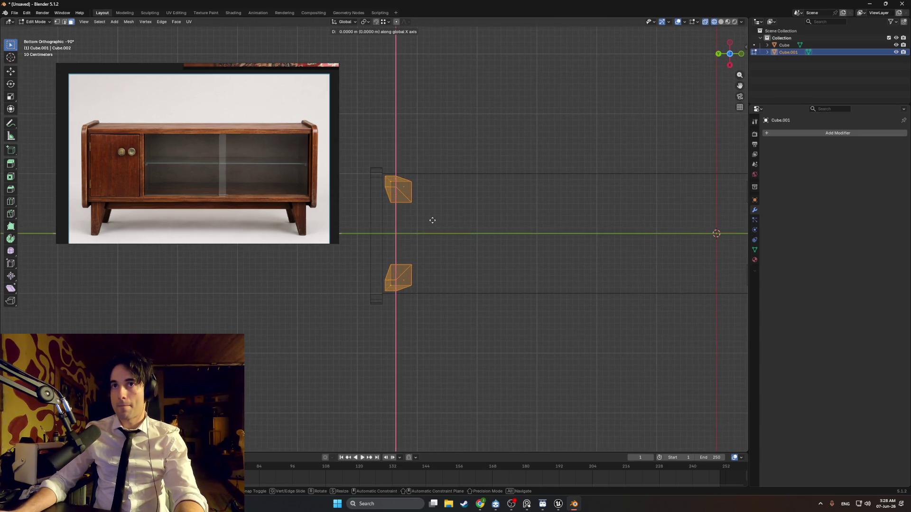
key(y)
key(Escape)
mouse_move(604, 207)
shift+middle_down()
mouse_move(436, 196)
mouse_move(478, 219)
mouse_move(420, 235)
mouse_move(694, 287)
shift+middle_up()
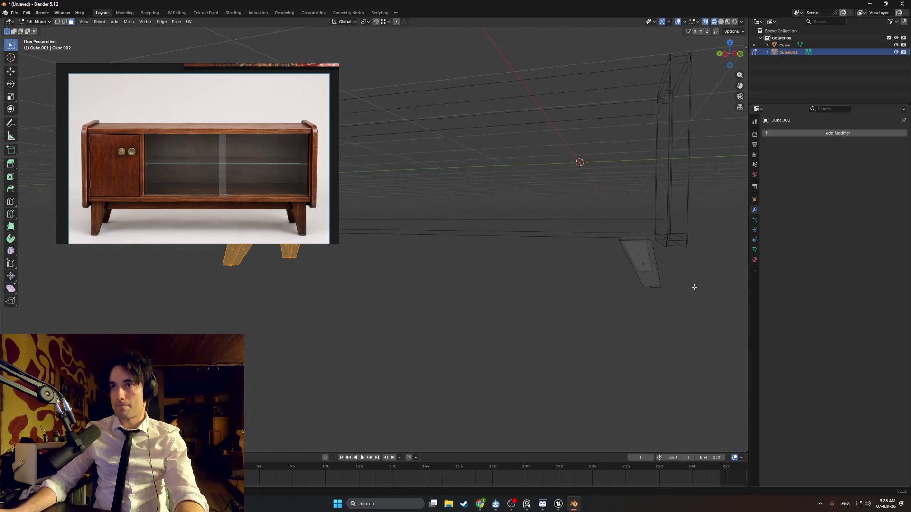
middle_drag(539, 268, 455, 142)
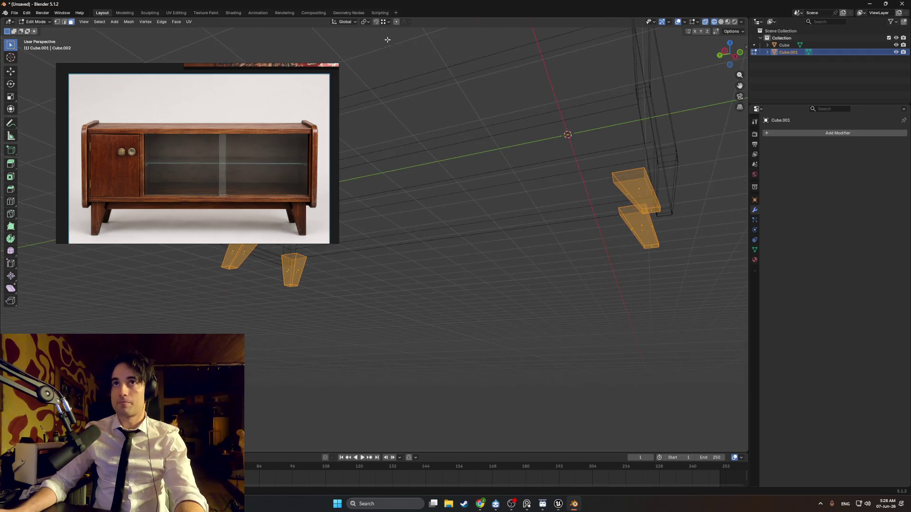
Back in solid shading, raise the four legs 0.125 m on Z against the cabinet underside.
click(385, 23)
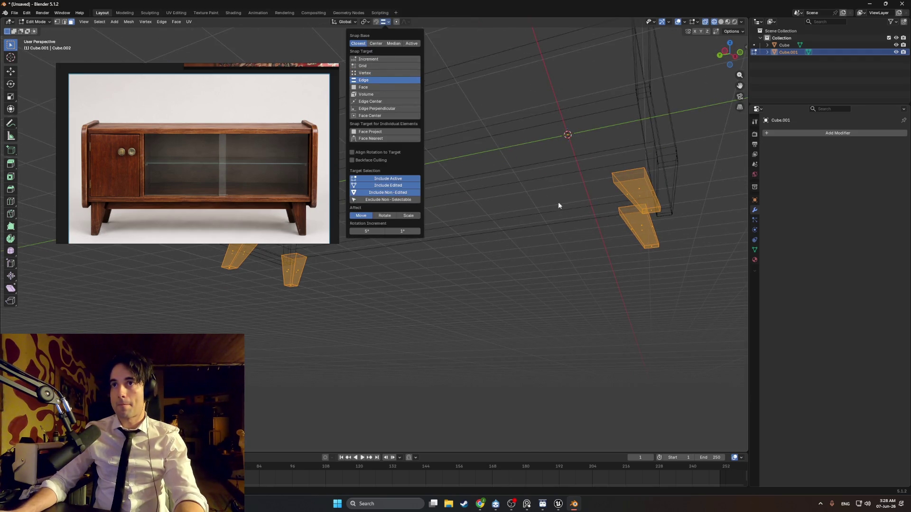
key(shift+z)
key(g)
key(z)
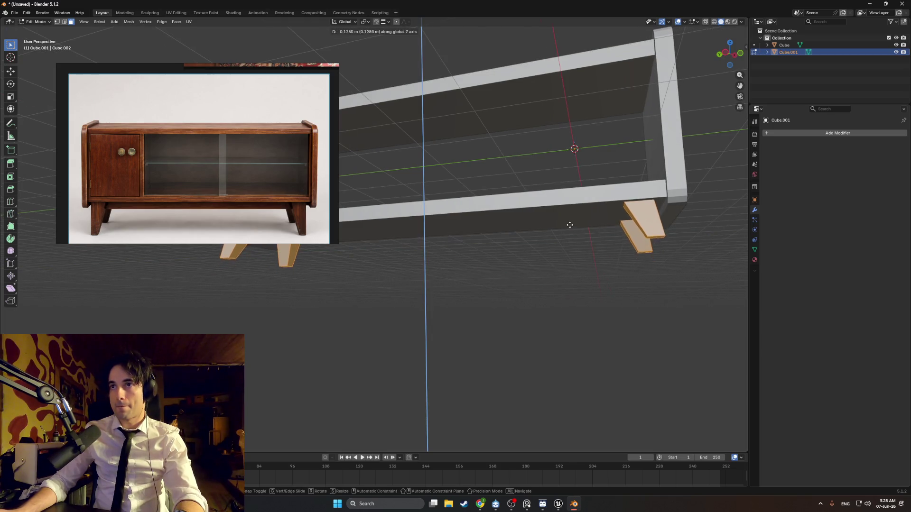
click(586, 219)
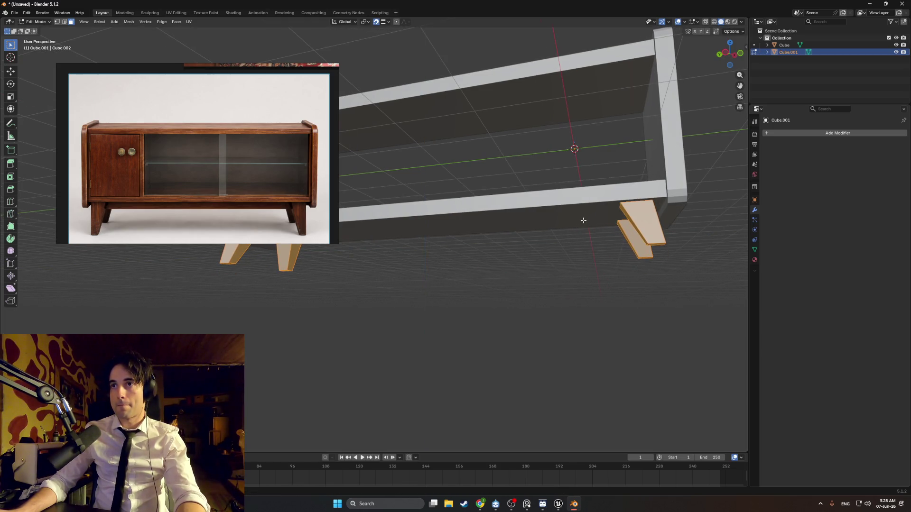
middle_drag(585, 219, 568, 247)
scroll(568, 247, down, 6)
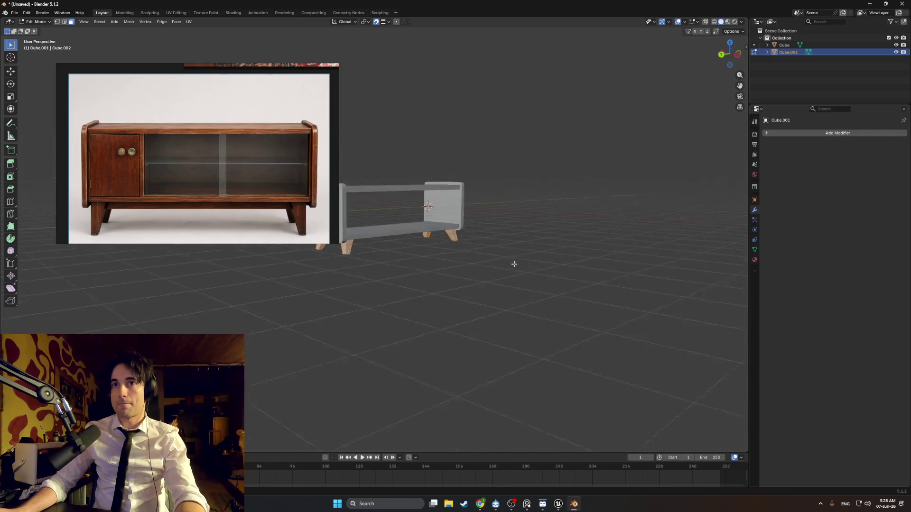
middle_drag(513, 263, 482, 276)
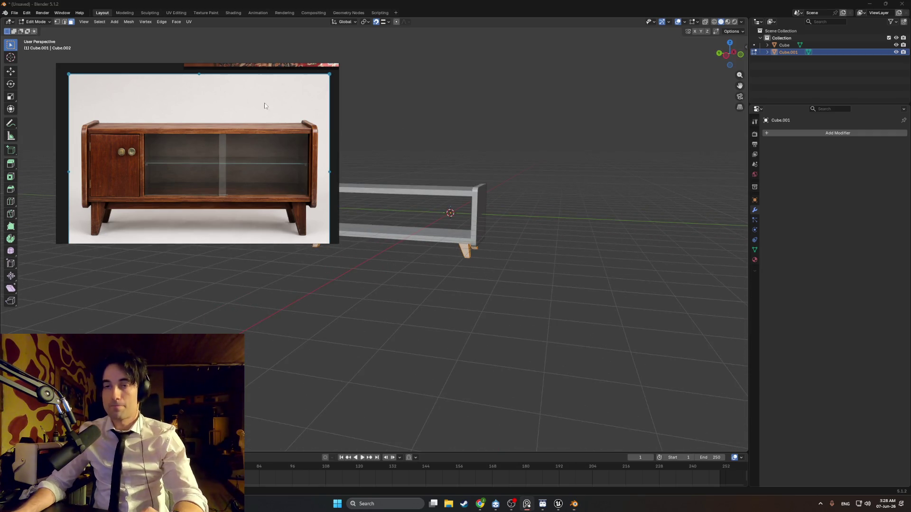
Inspect the cabinet's underside, then return to editing the legs object Cube.001.
click(325, 105)
mouse_move(493, 211)
middle_down()
mouse_move(514, 219)
mouse_move(380, 240)
middle_up()
scroll(504, 225, up, 3)
scroll(287, 243, up, 5)
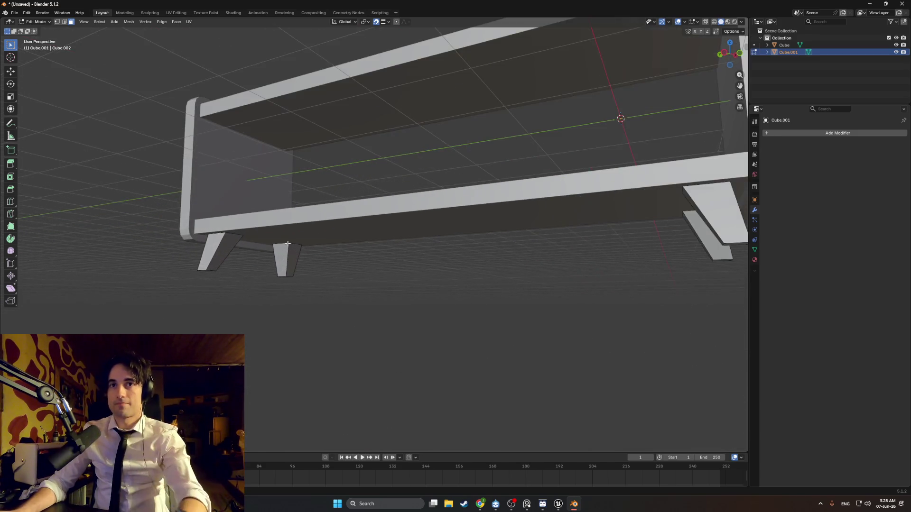
mouse_move(287, 243)
middle_down()
mouse_move(314, 237)
mouse_move(278, 252)
mouse_move(309, 263)
middle_up()
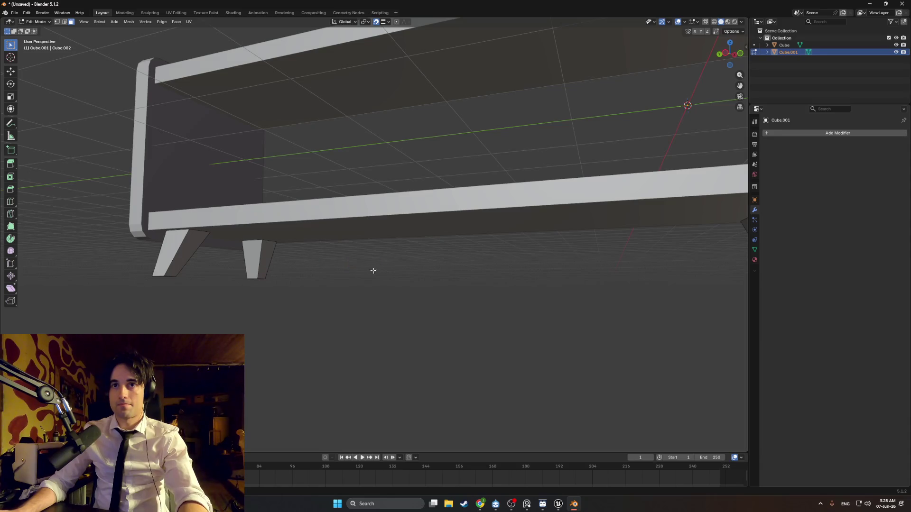
middle_drag(372, 270, 314, 246)
key(Tab)
click(306, 243)
key(Tab)
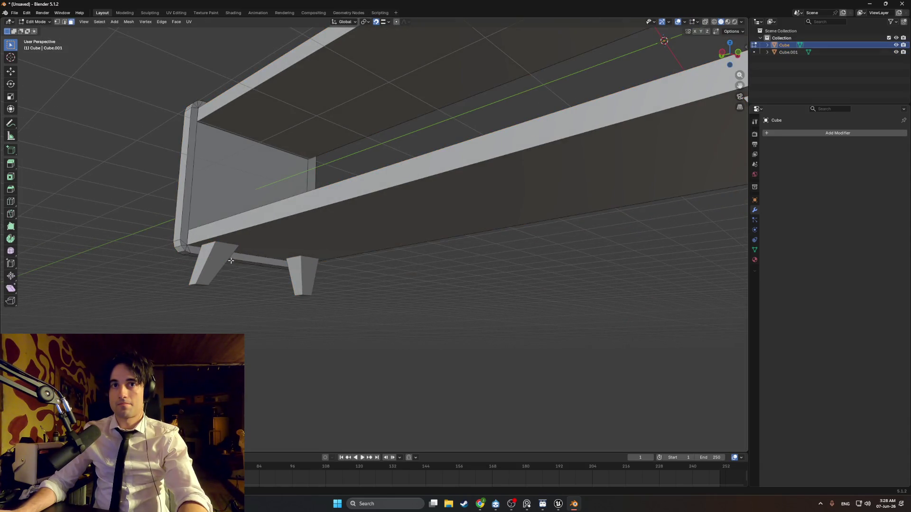
key(Tab)
click(210, 263)
key(Tab)
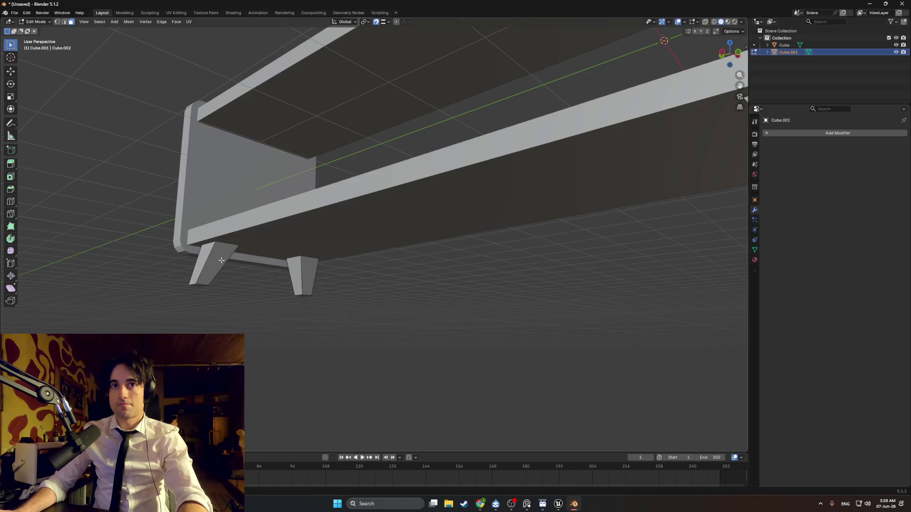
Switch the viewport to wireframe shading.
mouse_move(221, 261)
middle_down()
mouse_move(198, 250)
mouse_move(392, 260)
mouse_move(385, 247)
mouse_move(432, 241)
mouse_move(421, 254)
mouse_move(427, 260)
mouse_move(400, 264)
mouse_move(489, 274)
mouse_move(396, 242)
mouse_move(401, 234)
mouse_move(362, 236)
mouse_move(384, 244)
mouse_move(398, 232)
mouse_move(377, 228)
mouse_move(291, 237)
mouse_move(341, 251)
mouse_move(356, 227)
mouse_move(384, 242)
mouse_move(366, 230)
mouse_move(380, 227)
mouse_move(447, 240)
mouse_move(454, 252)
mouse_move(419, 266)
middle_up()
key(z)
click(415, 226)
scroll(425, 158, up, 3)
scroll(418, 221, down, 3)
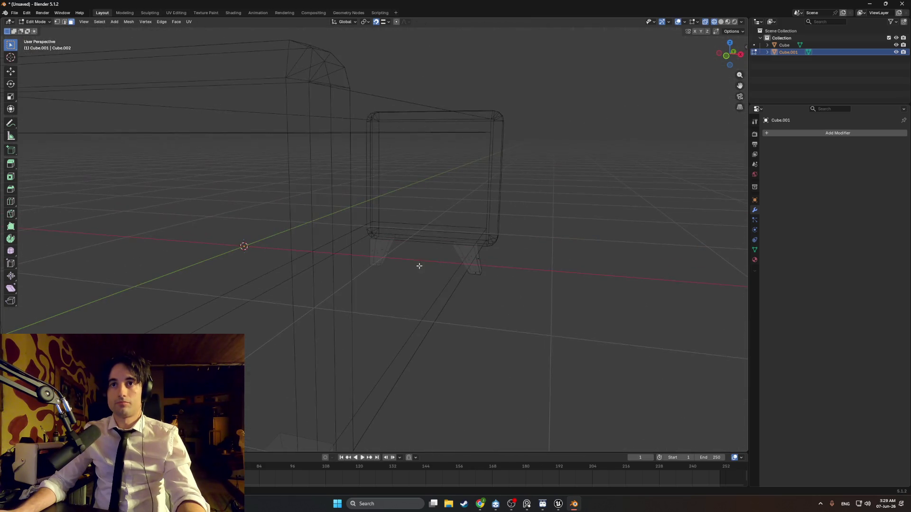
Edit the cabinet and legs together and select the left side panel's tall outer face.
key(ctrl+z)
key(ctrl+z)
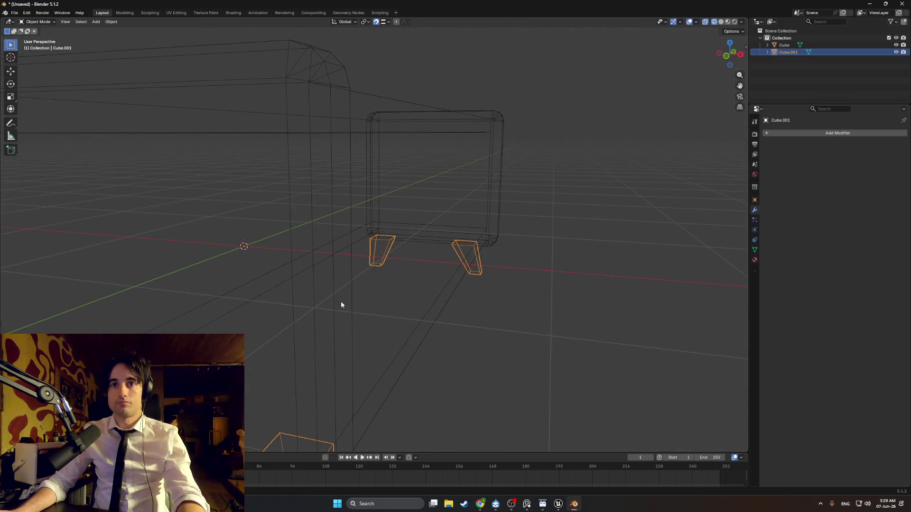
ctrl+click(784, 45)
key(Tab)
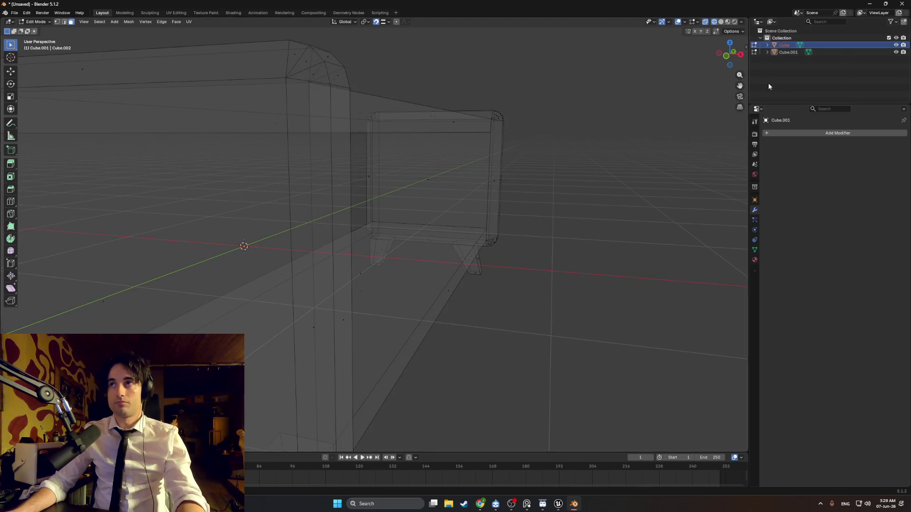
click(346, 322)
key(KP_1)
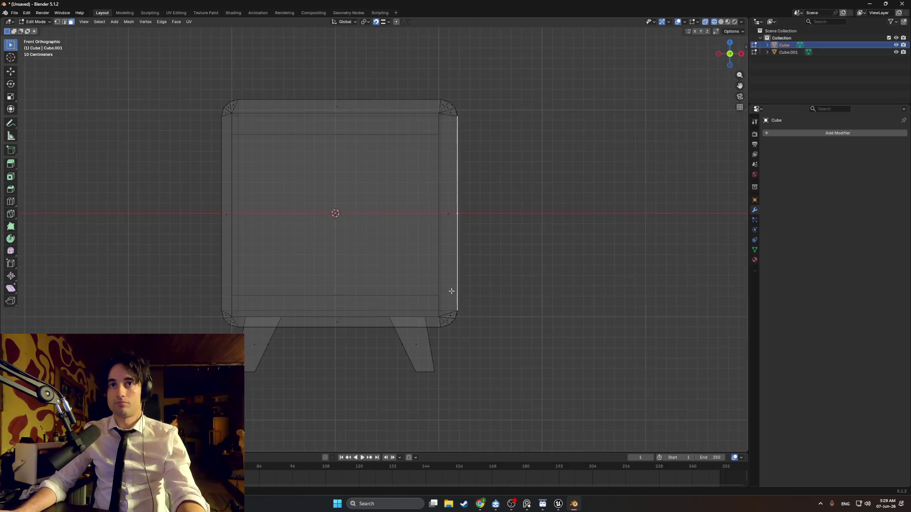
mouse_move(465, 228)
middle_down()
mouse_move(489, 219)
mouse_move(393, 240)
mouse_move(392, 227)
mouse_move(404, 261)
mouse_move(437, 258)
mouse_move(409, 234)
middle_up()
scroll(408, 234, up, 5)
scroll(382, 244, down, 4)
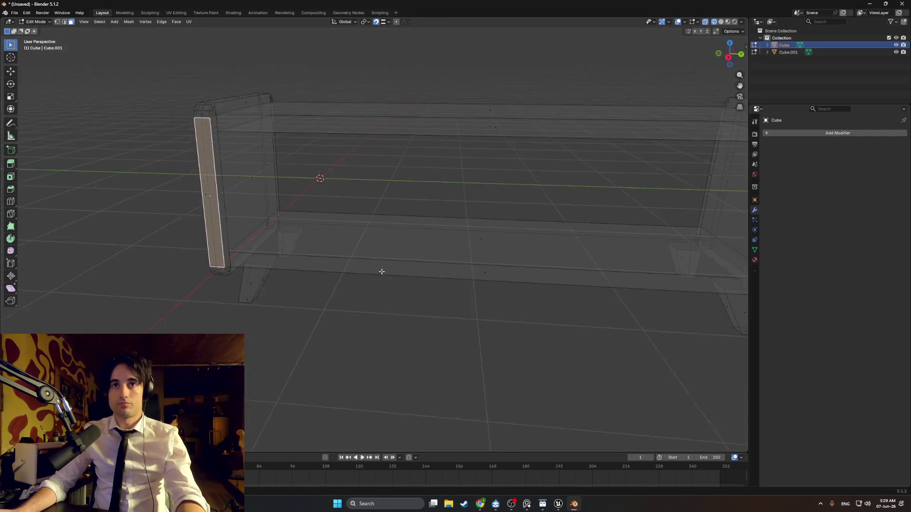
Add a new cube and move it straight down below the cabinet.
scroll(381, 272, down, 3)
key(shift+a)
click(380, 274)
key(g)
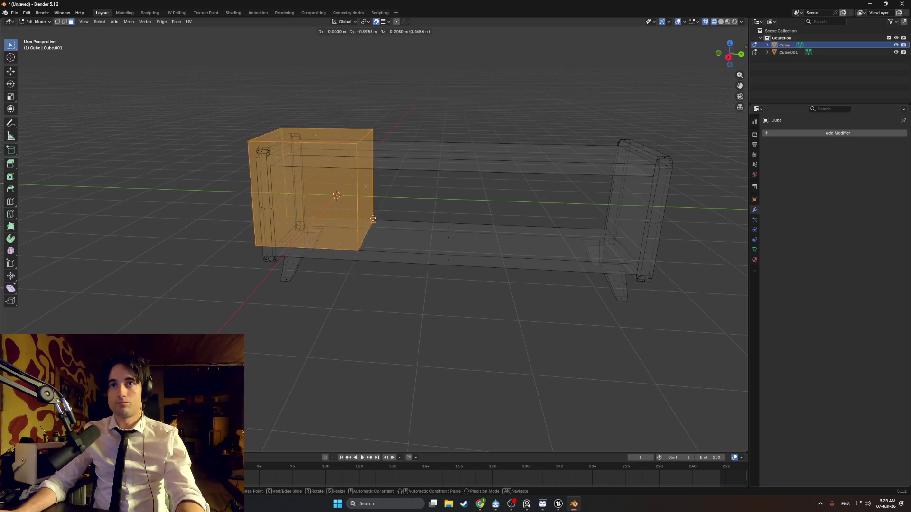
key(z)
click(384, 299)
middle_drag(441, 287, 321, 308)
Stretch the cube's end face along X into a long plank, then select the whole plank.
click(328, 305)
key(g)
key(x)
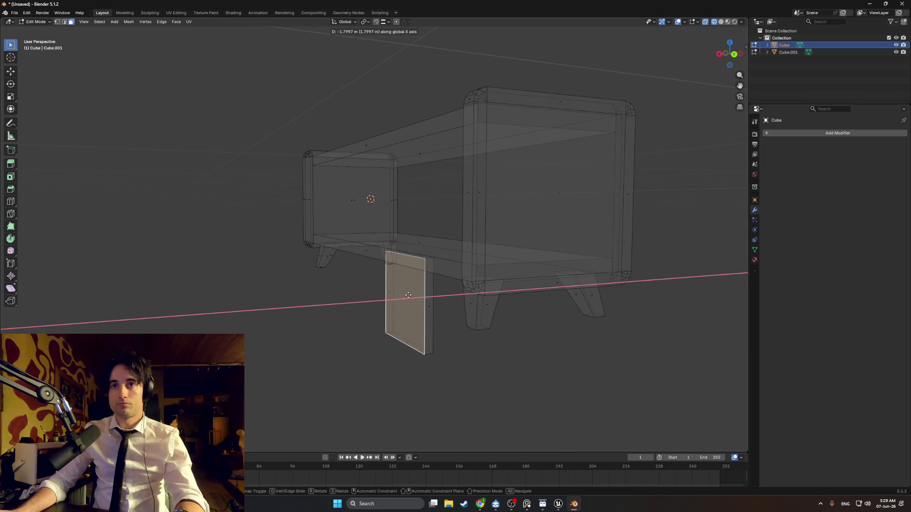
click(412, 298)
middle_drag(412, 298, 417, 286)
key(g)
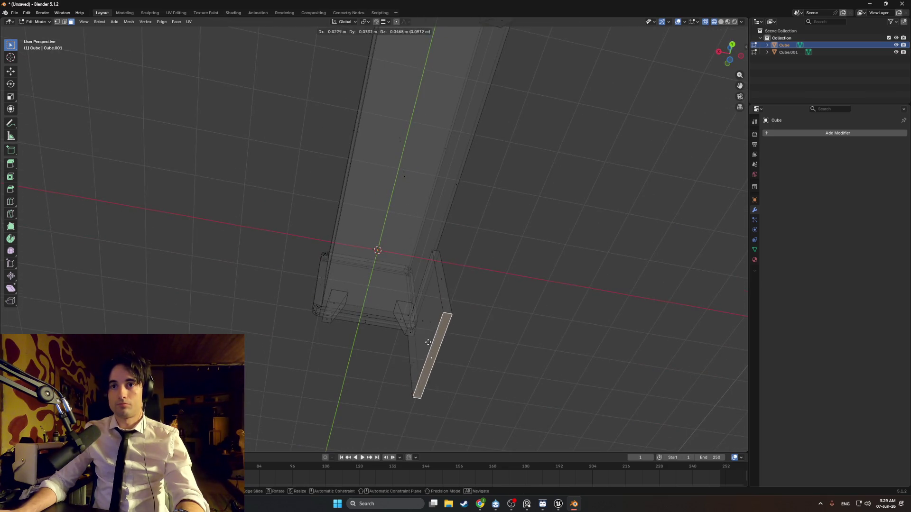
key(z)
mouse_move(439, 264)
middle_down()
mouse_move(389, 335)
mouse_move(398, 338)
middle_up()
key(g)
click(390, 336)
mouse_move(400, 303)
middle_down()
mouse_move(376, 300)
mouse_move(416, 297)
mouse_move(381, 317)
mouse_move(353, 292)
mouse_move(326, 298)
mouse_move(412, 315)
mouse_move(371, 315)
mouse_move(449, 306)
mouse_move(445, 275)
mouse_move(469, 248)
middle_up()
key(l)
middle_drag(443, 287, 514, 278)
From the bottom view, slide the plank along Y, then check its end against the leg.
alt+middle_drag(430, 280, 434, 278)
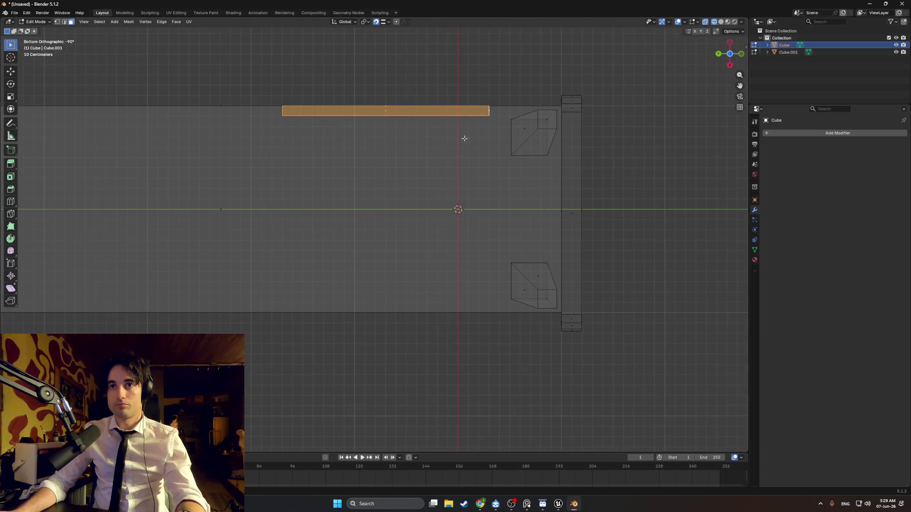
key(g)
key(y)
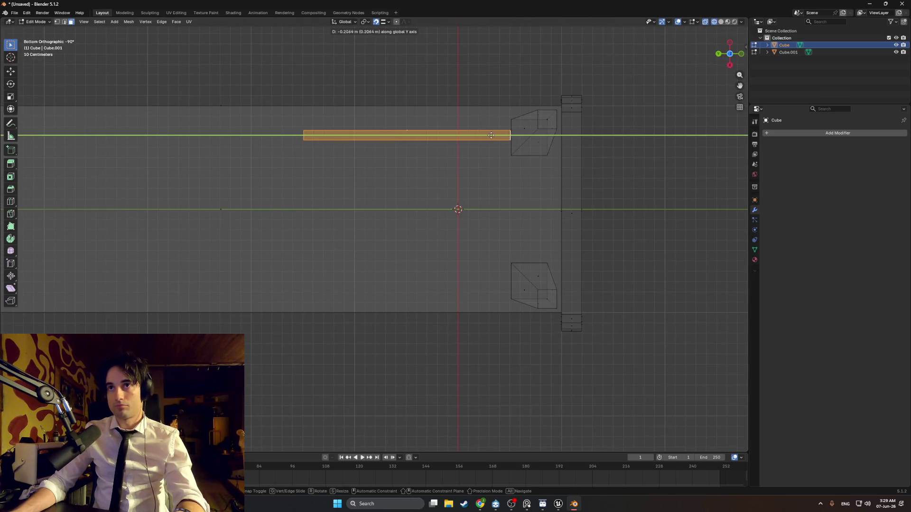
click(494, 134)
middle_drag(494, 134, 498, 229)
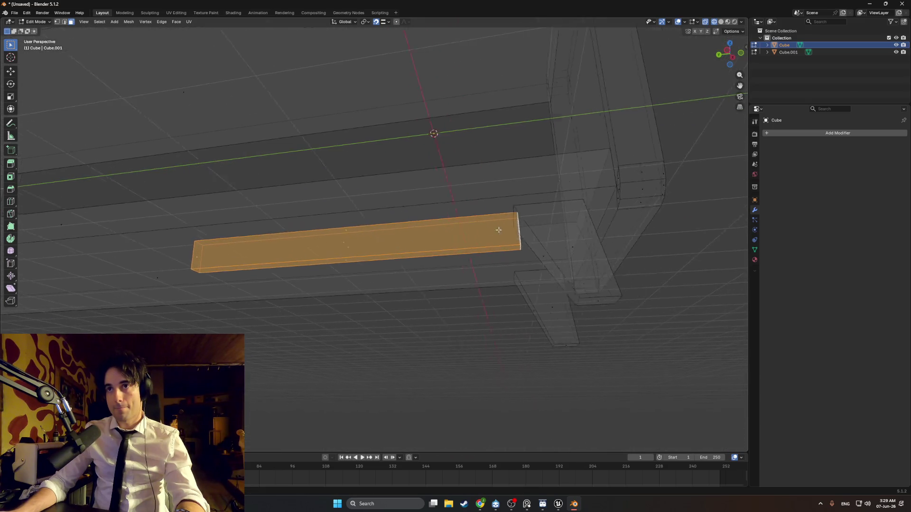
scroll(498, 229, up, 5)
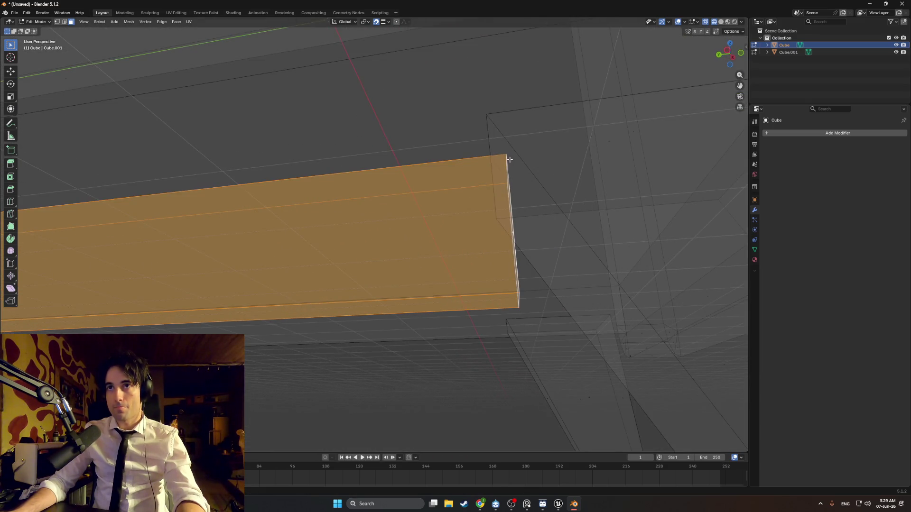
mouse_move(509, 160)
middle_down()
mouse_move(534, 170)
mouse_move(531, 207)
mouse_move(490, 203)
mouse_move(463, 76)
mouse_move(470, 216)
mouse_move(472, 199)
mouse_move(492, 196)
middle_up()
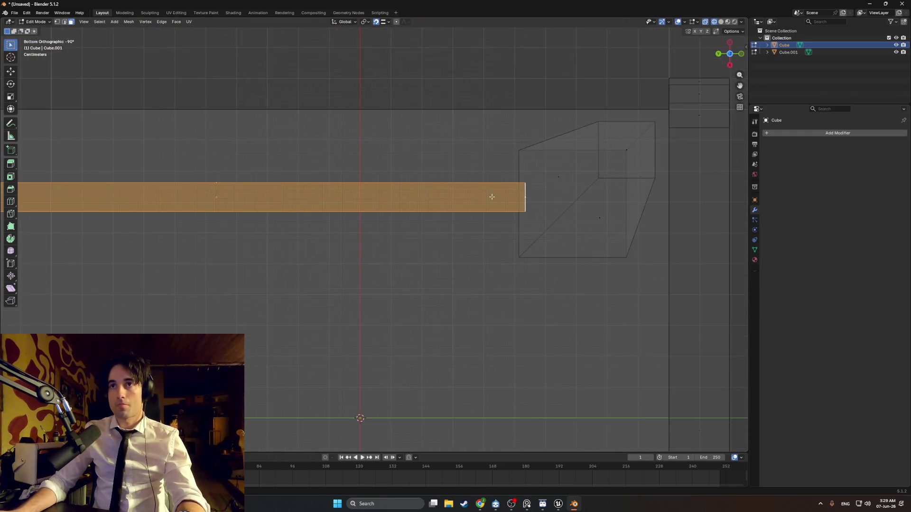
scroll(492, 196, up, 1)
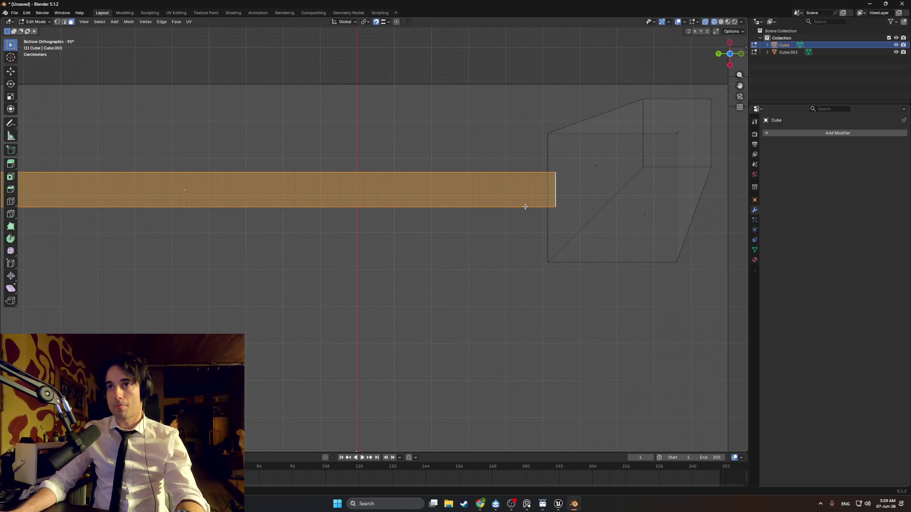
Shift the plank slightly along the X axis.
key(g)
key(x)
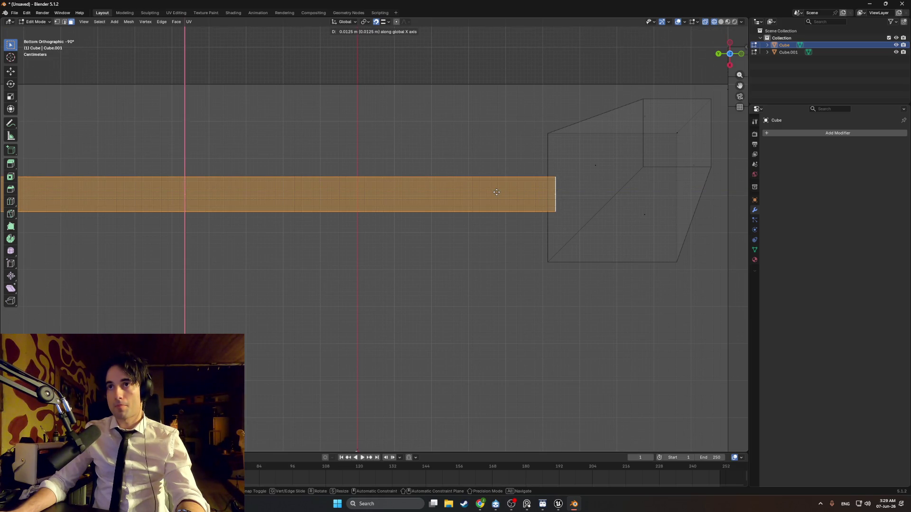
click(496, 192)
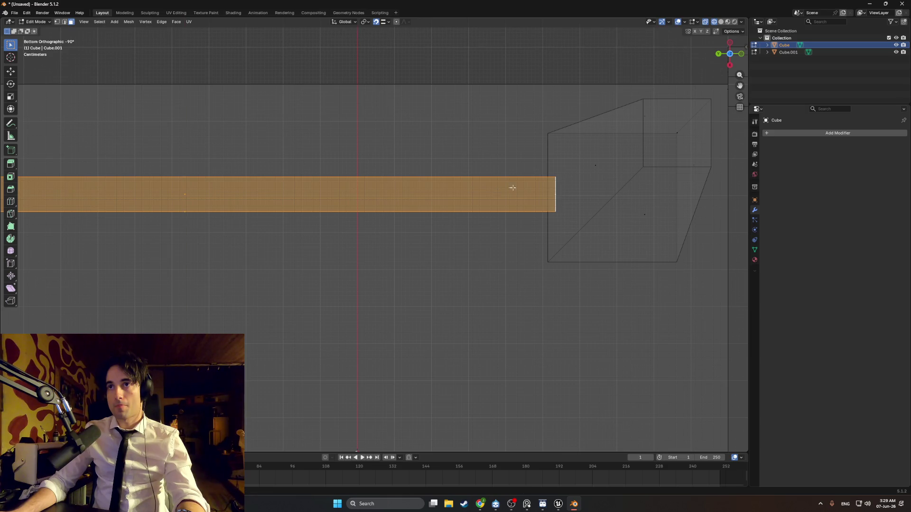
mouse_move(511, 187)
middle_down()
mouse_move(519, 265)
mouse_move(480, 209)
middle_up()
Adjust the plank's corner vertex along Y in three successive moves.
click(479, 244)
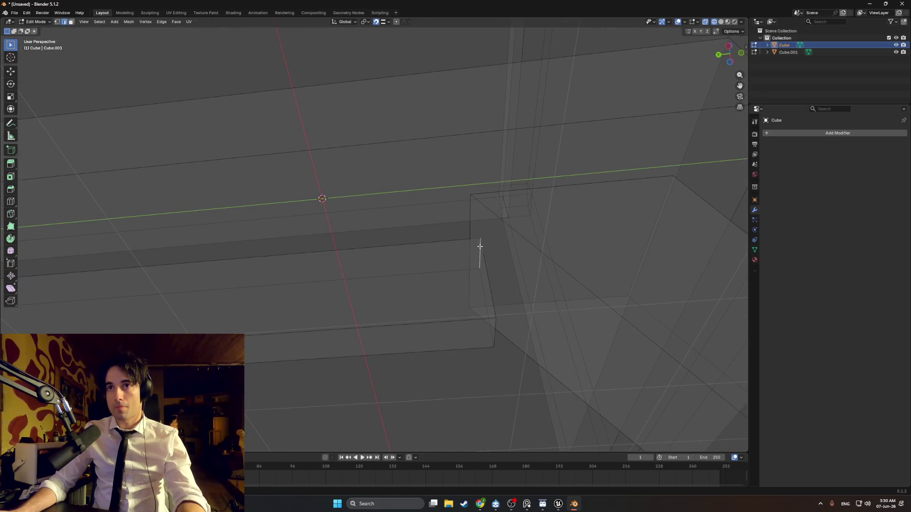
key(g)
key(y)
click(470, 243)
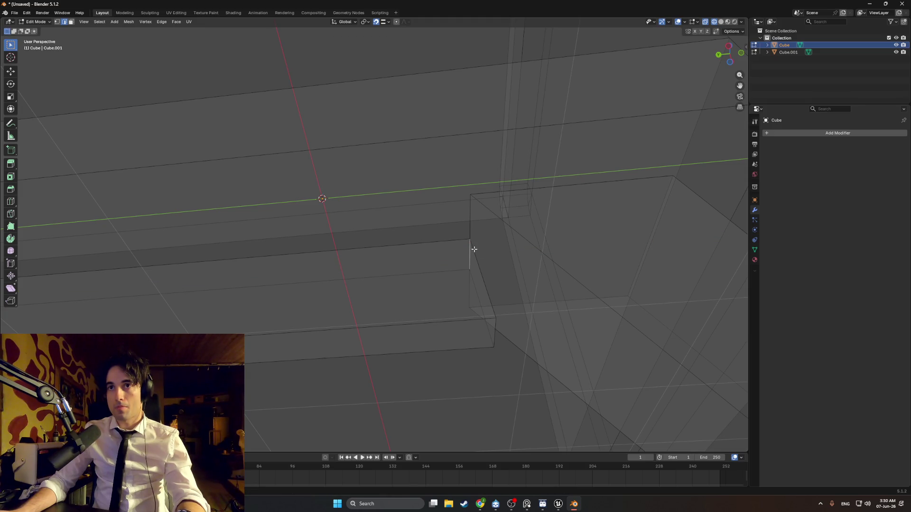
middle_drag(474, 249, 476, 307)
key(g)
key(y)
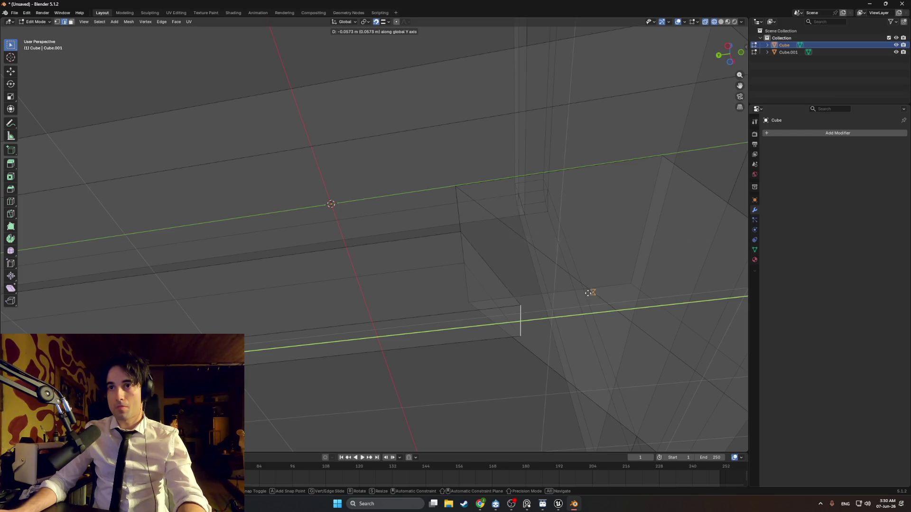
click(590, 293)
mouse_move(590, 293)
middle_down()
mouse_move(559, 300)
mouse_move(571, 280)
mouse_move(514, 311)
mouse_move(476, 348)
middle_up()
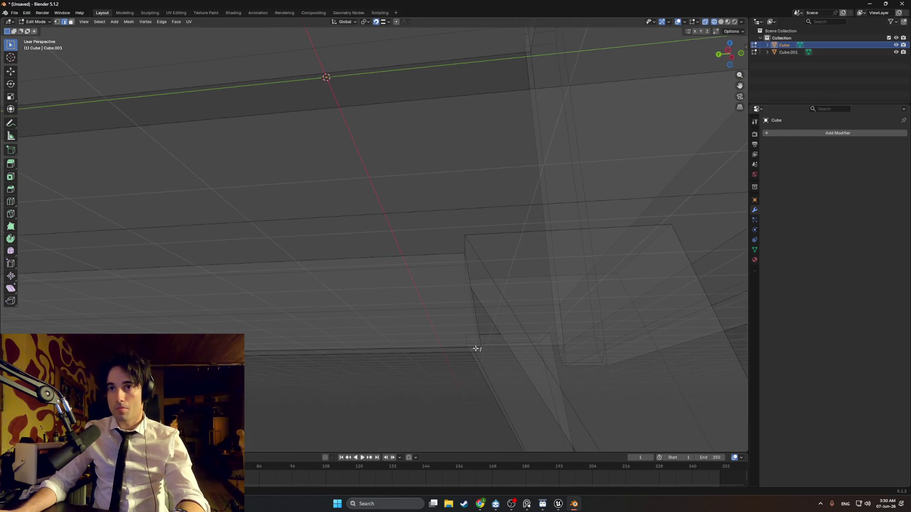
key(g)
key(y)
click(496, 344)
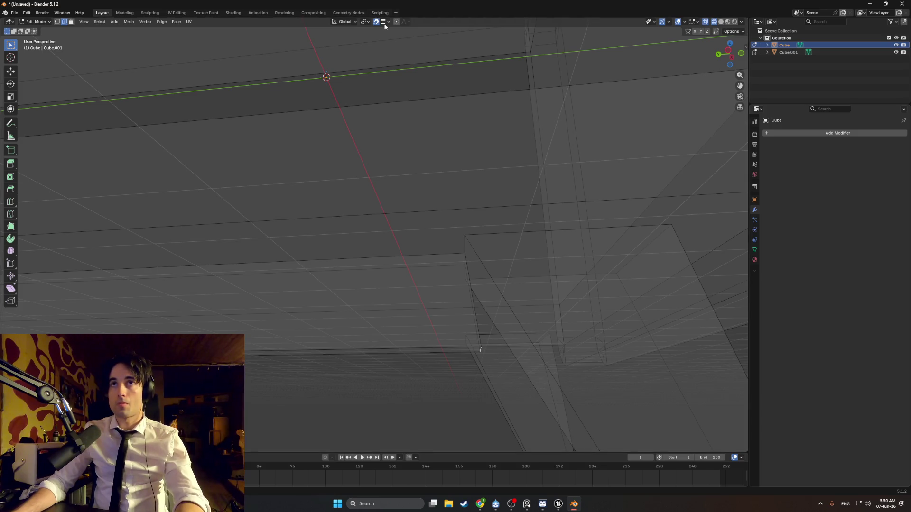
Set the snap target to Face and switch the viewport to Solid shading.
click(388, 22)
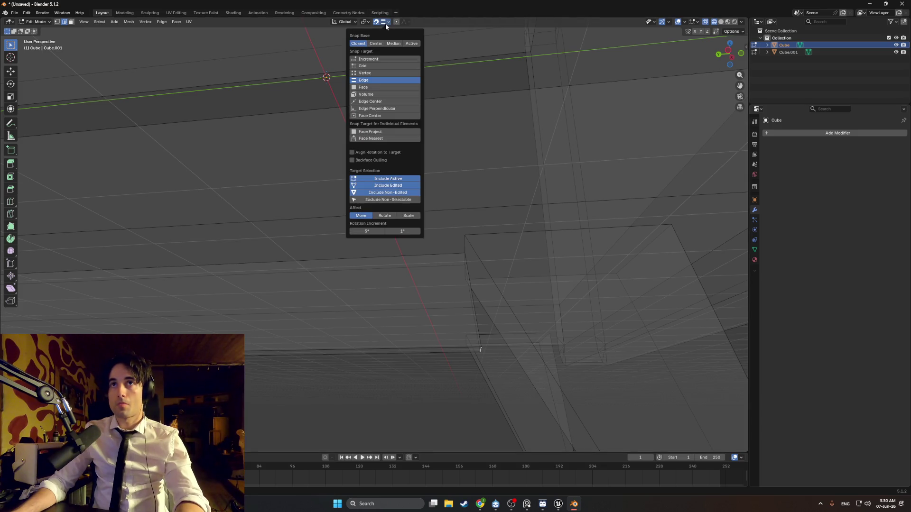
click(374, 87)
key(z)
click(471, 203)
middle_drag(471, 203, 484, 218)
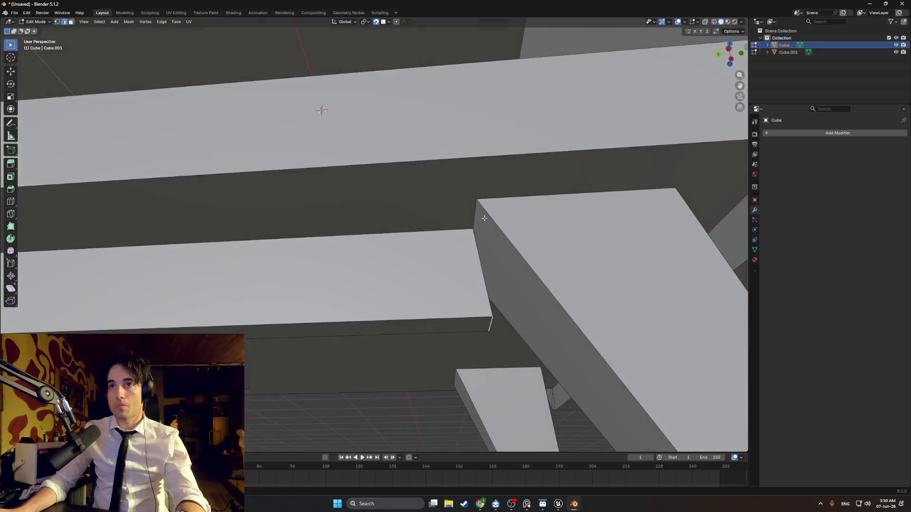
Move the selected beam along Y beneath the cabinet.
key(g)
key(z)
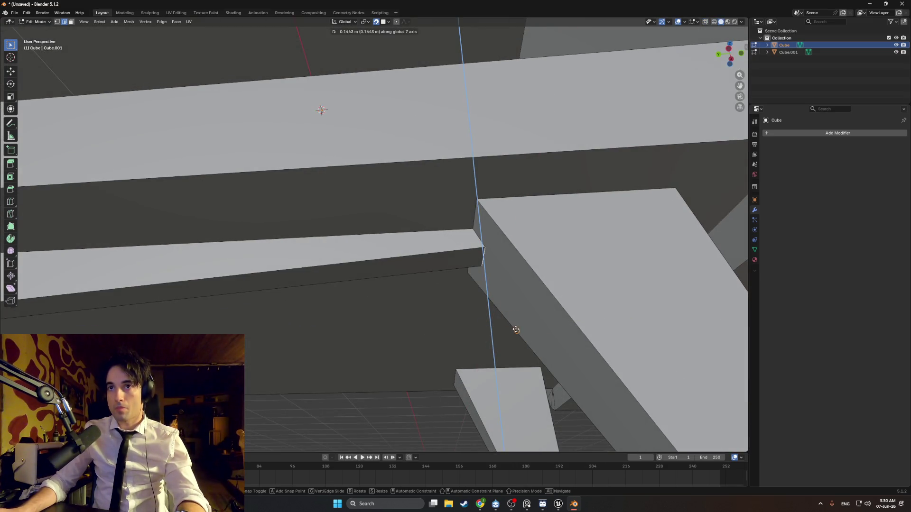
key(y)
click(539, 327)
mouse_move(540, 327)
middle_down()
mouse_move(510, 319)
mouse_move(585, 355)
mouse_move(450, 348)
mouse_move(407, 325)
middle_up()
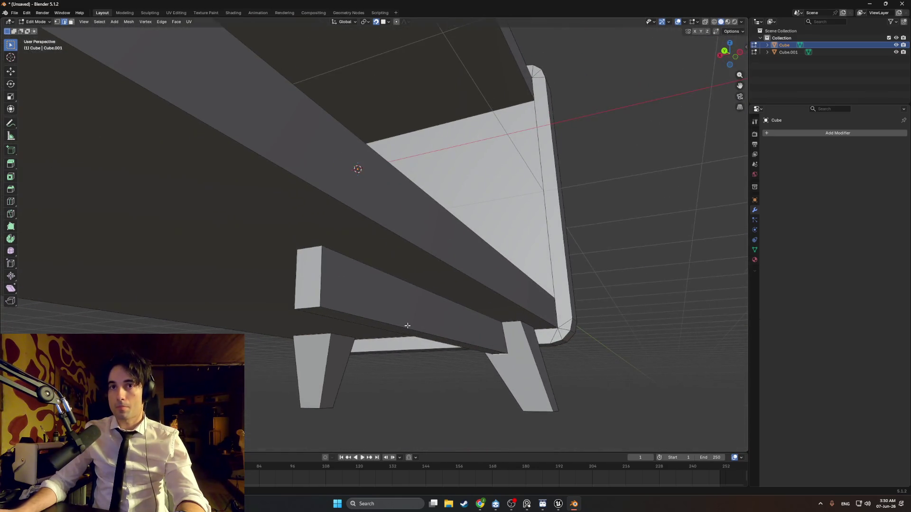
mouse_move(266, 278)
middle_down()
mouse_move(355, 291)
mouse_move(548, 271)
mouse_move(320, 279)
mouse_move(366, 280)
middle_up()
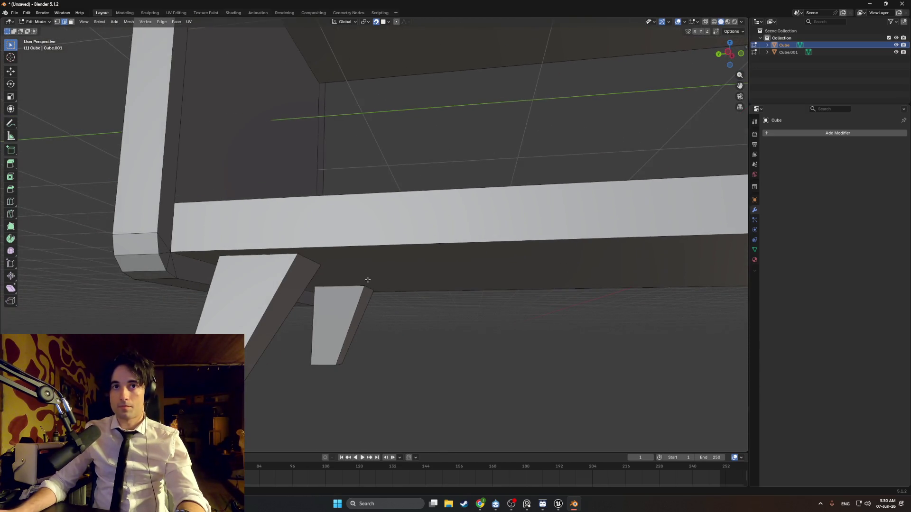
Preview and cancel a loop cut, then select the plank edge at the right leg.
key(ctrl+r)
key(Escape)
scroll(591, 300, down, 3)
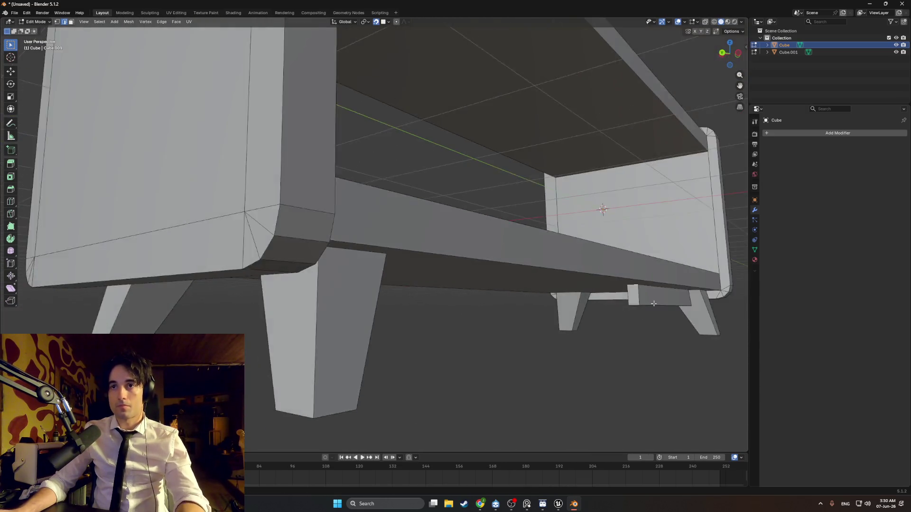
scroll(574, 301, up, 4)
ctrl+scroll(639, 284, down, 3)
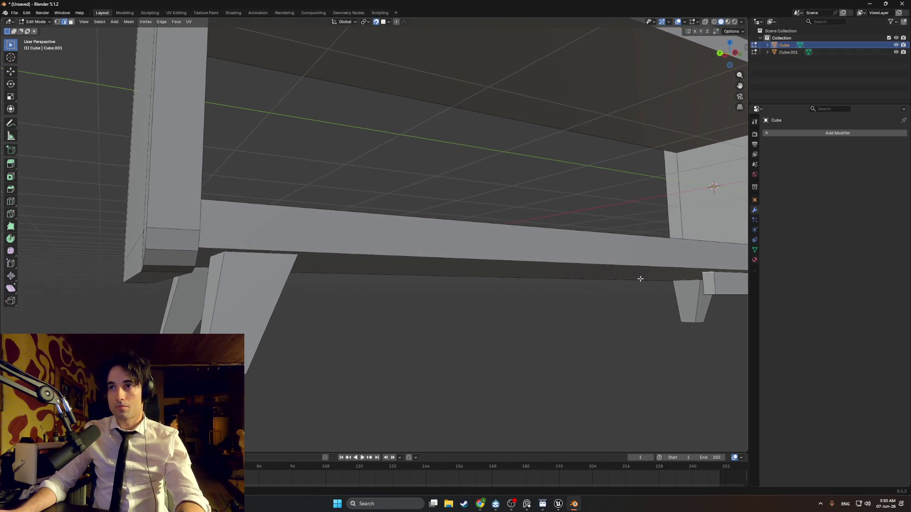
click(701, 296)
key(g)
key(x)
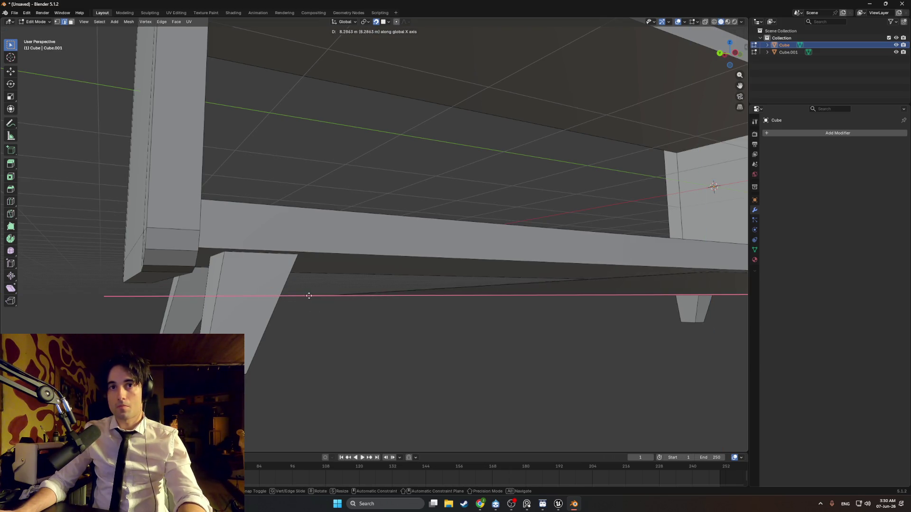
right_click(317, 299)
Stretch the plank along the rail by moving the leg-side edge along Y.
key(KP_Decimal)
key(g)
key(x)
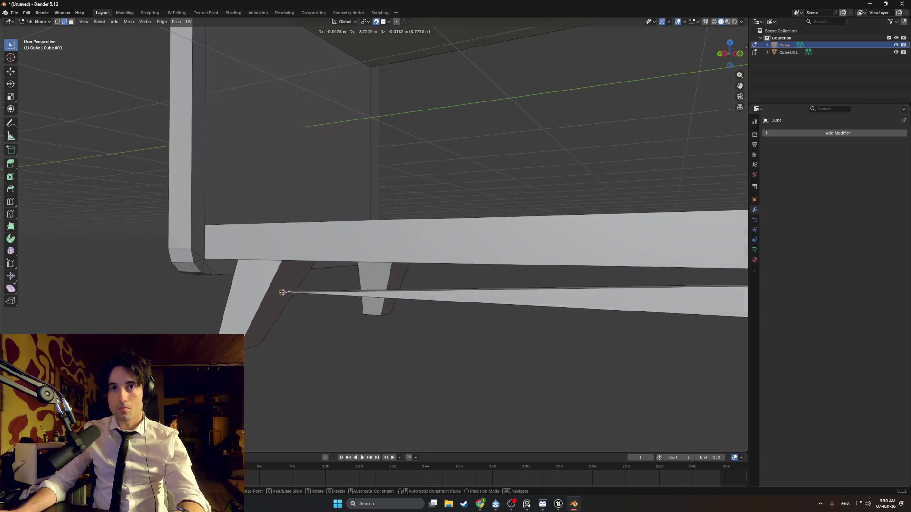
right_click(296, 299)
middle_drag(296, 299, 384, 291)
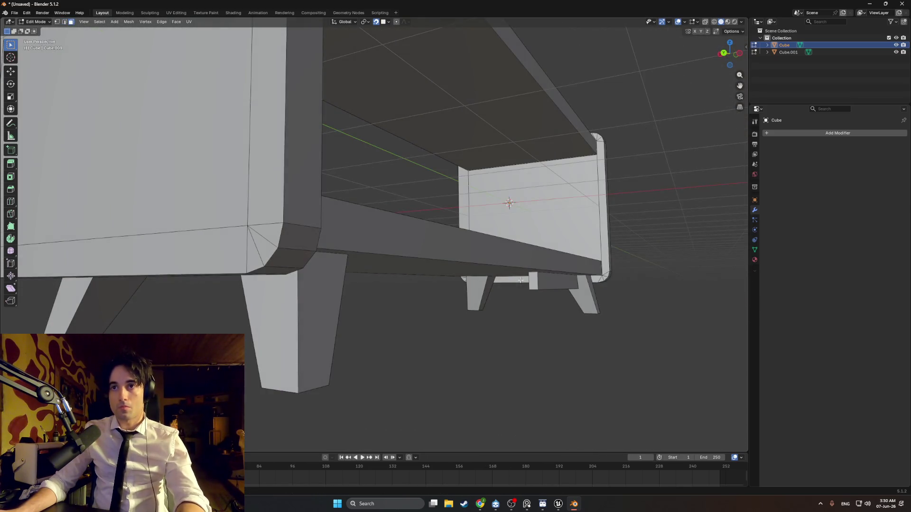
key(KP_Decimal)
key(g)
key(y)
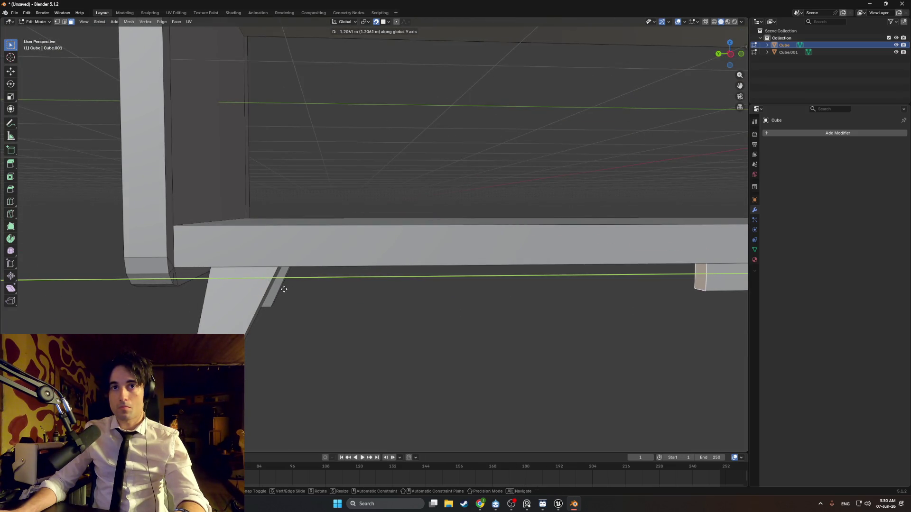
click(628, 286)
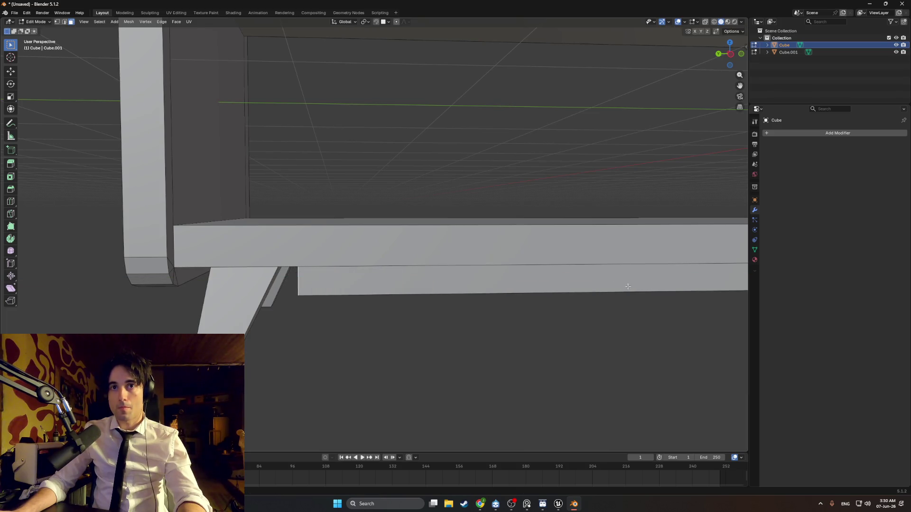
Switch to edge selection and preview a loop cut on the rail.
mouse_move(522, 265)
middle_down()
mouse_move(489, 266)
mouse_move(569, 230)
mouse_move(498, 274)
mouse_move(553, 265)
mouse_move(522, 241)
middle_up()
key(2)
key(ctrl+r)
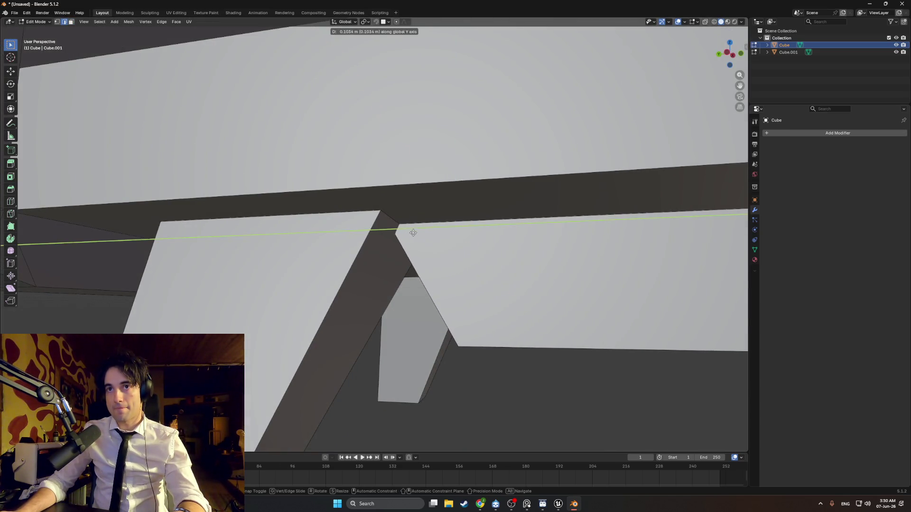
Set snapping to Edge and snap the plank end along Y against the leg.
key(Escape)
click(382, 24)
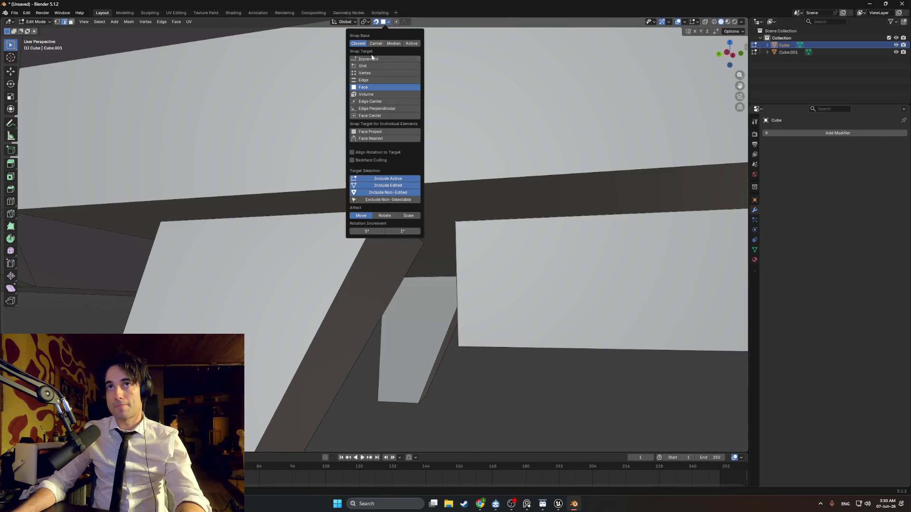
click(366, 81)
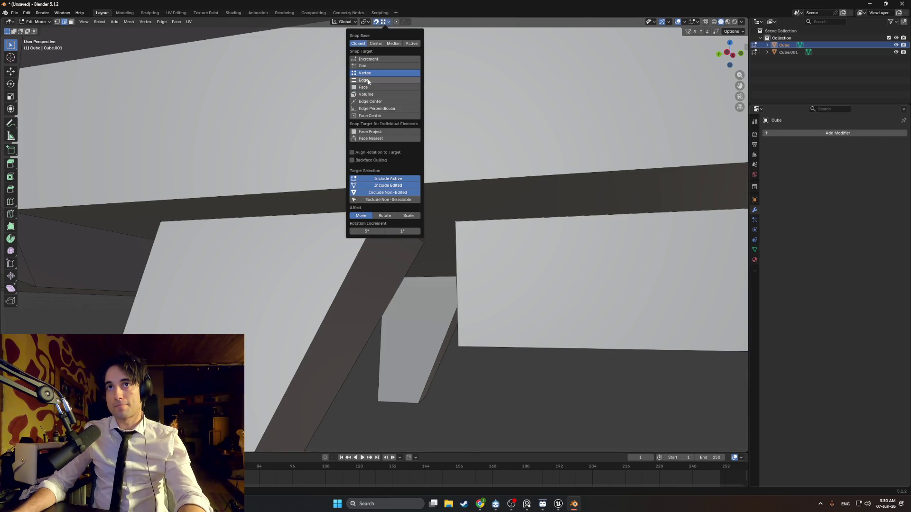
key(g)
key(y)
click(398, 233)
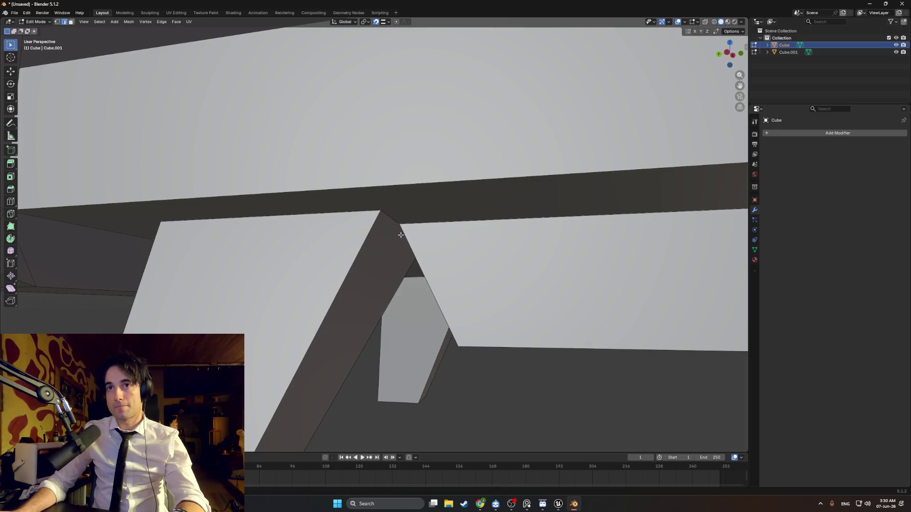
middle_drag(398, 232, 350, 40)
Reset snapping to Face and move the plank end along Y flush with the leg.
click(385, 22)
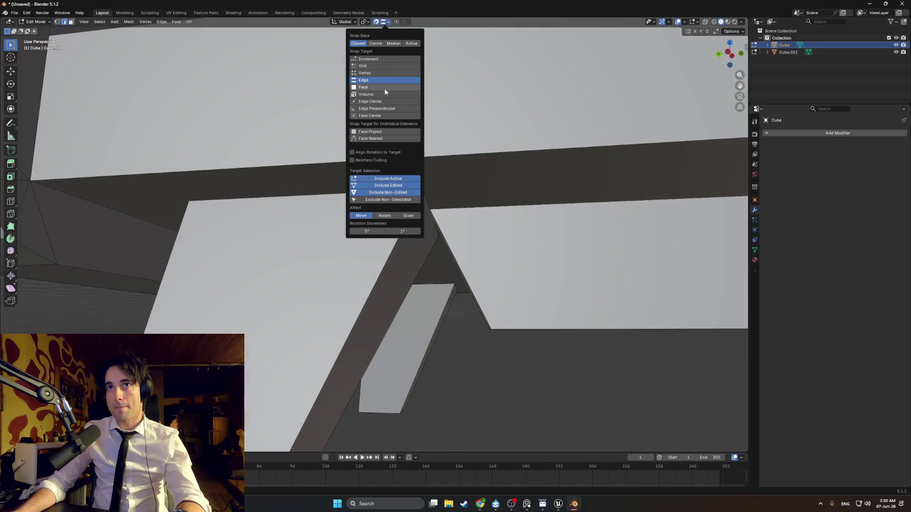
click(384, 88)
middle_drag(479, 231, 446, 248)
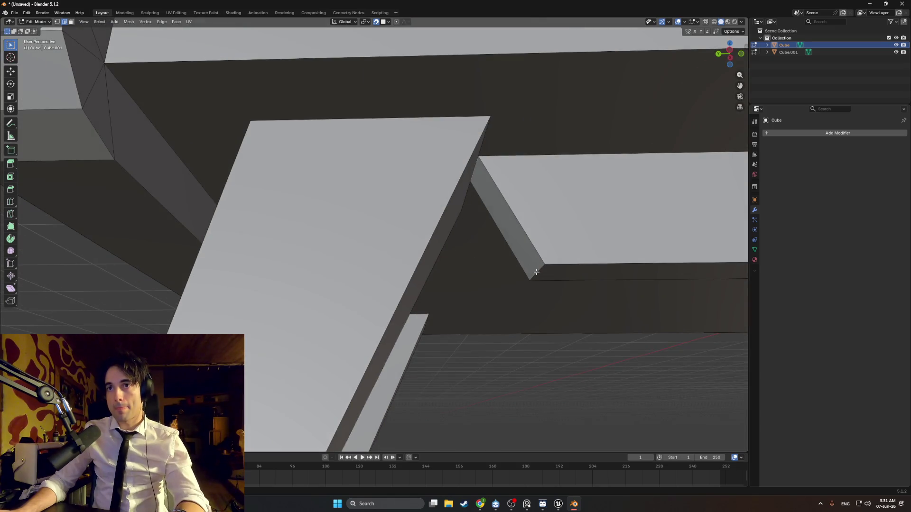
middle_drag(536, 271, 459, 264)
key(g)
key(y)
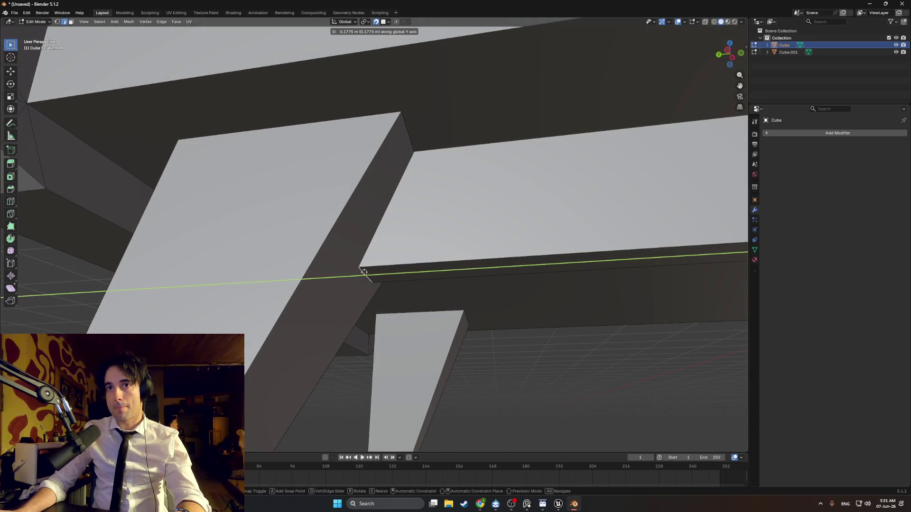
click(364, 272)
mouse_move(364, 273)
middle_down()
mouse_move(392, 258)
mouse_move(437, 258)
middle_up()
Turn on X-ray and delete the stray face near the far leg.
key(alt+z)
key(3)
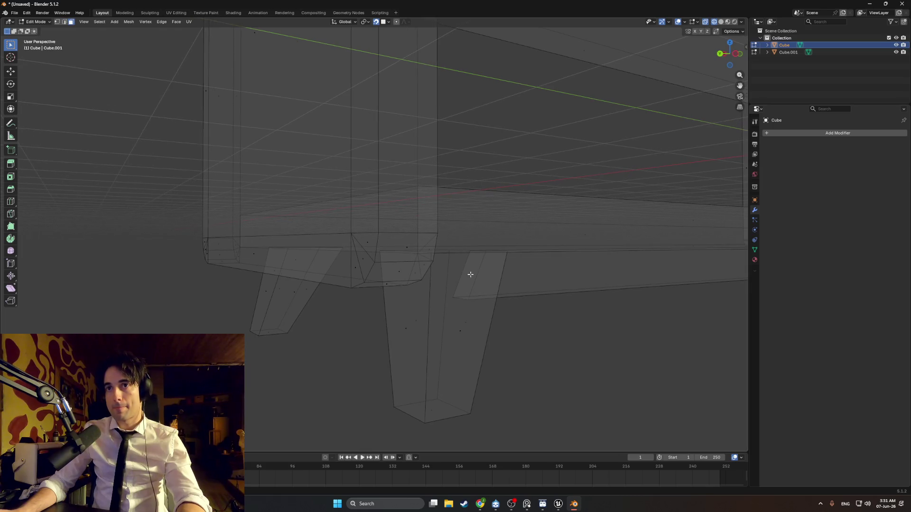
click(470, 274)
mouse_move(579, 270)
middle_down()
mouse_move(319, 264)
mouse_move(392, 264)
middle_up()
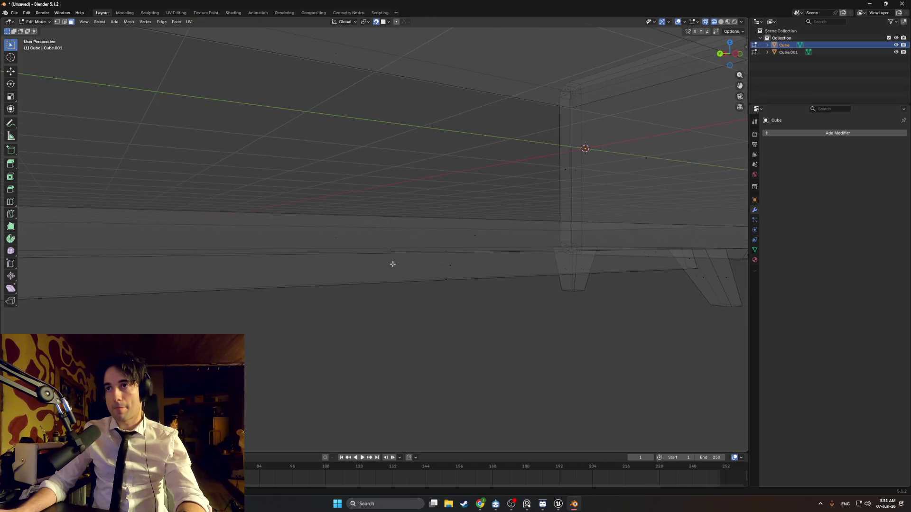
middle_drag(694, 259, 691, 259)
key(x)
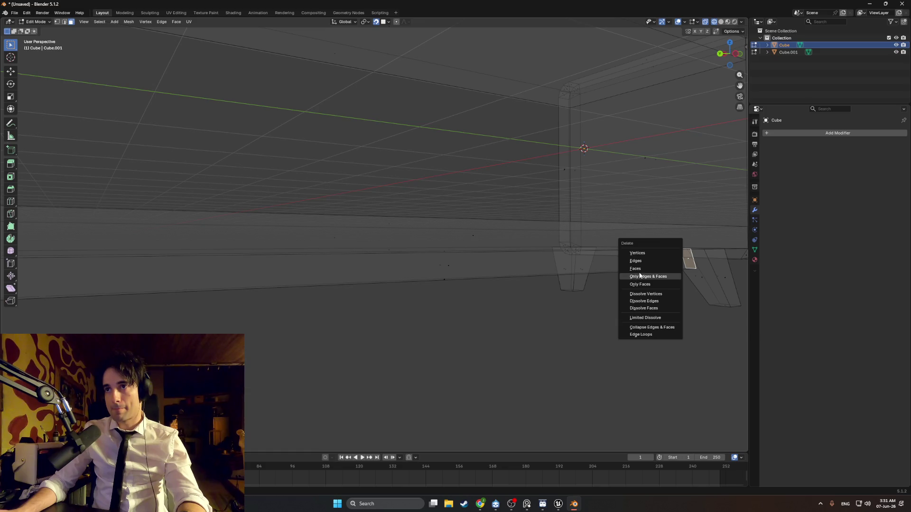
click(639, 269)
mouse_move(653, 261)
middle_down()
mouse_move(585, 261)
mouse_move(656, 254)
mouse_move(699, 190)
mouse_move(502, 215)
mouse_move(382, 206)
mouse_move(499, 149)
mouse_move(498, 212)
mouse_move(465, 225)
mouse_move(385, 228)
mouse_move(480, 203)
mouse_move(468, 204)
mouse_move(458, 162)
middle_up()
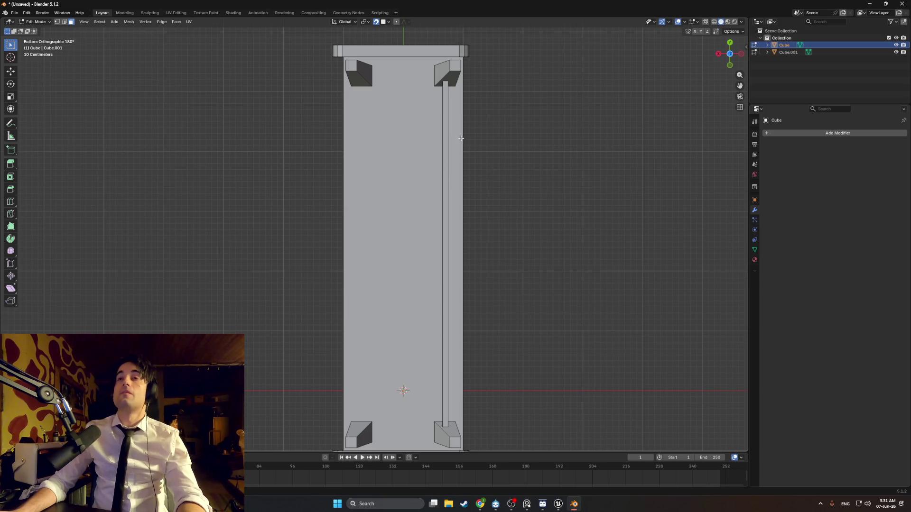
Select the whole bottom plank with Ctrl+L and move it 0.9016 m along X.
mouse_move(461, 138)
middle_down()
mouse_move(561, 205)
mouse_move(793, 203)
mouse_move(628, 204)
mouse_move(664, 213)
mouse_move(545, 218)
middle_up()
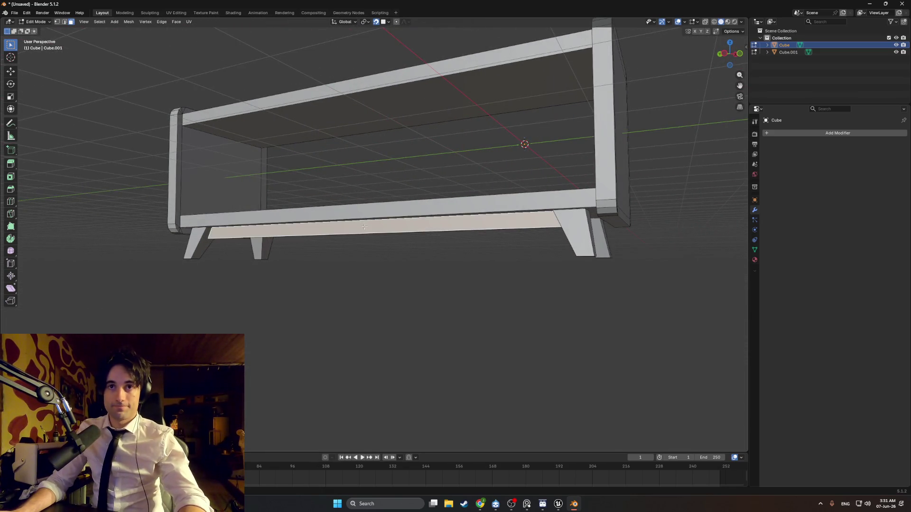
mouse_move(364, 227)
middle_down()
mouse_move(283, 203)
mouse_move(355, 218)
mouse_move(218, 237)
middle_up()
key(ctrl+l)
key(g)
key(x)
click(390, 217)
scroll(219, 237, up, 5)
mouse_move(147, 241)
middle_down()
mouse_move(322, 269)
mouse_move(322, 229)
mouse_move(358, 138)
middle_up()
Turn snapping off and nudge the selected strip about -0.017 m along X.
scroll(505, 210, down, 5)
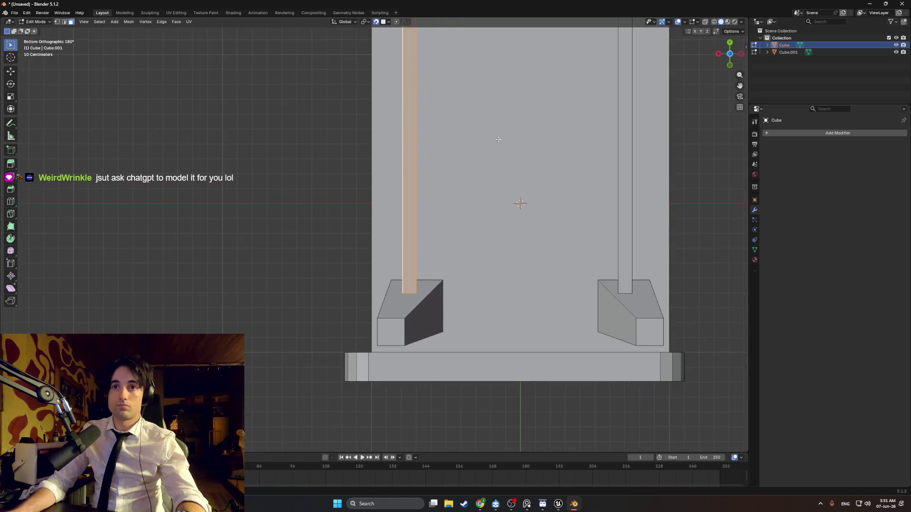
shift+scroll(485, 207, up, 10)
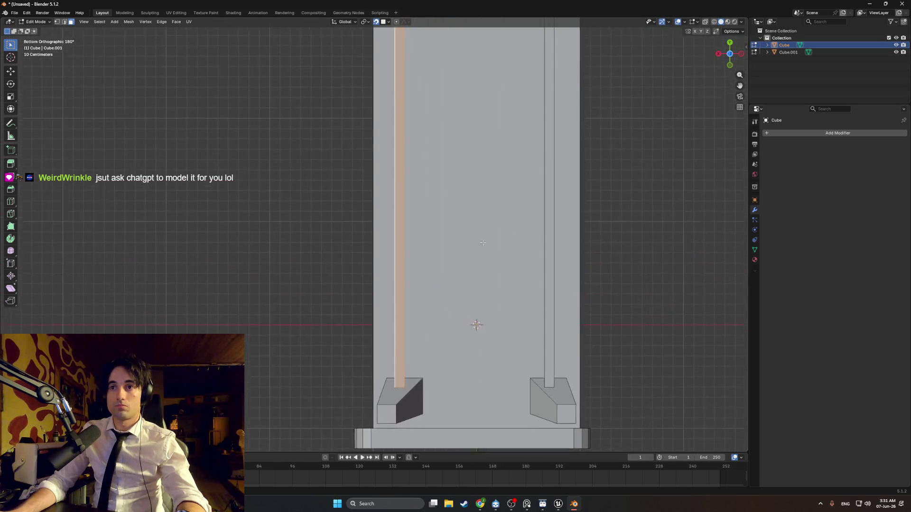
shift+scroll(495, 187, up, 3)
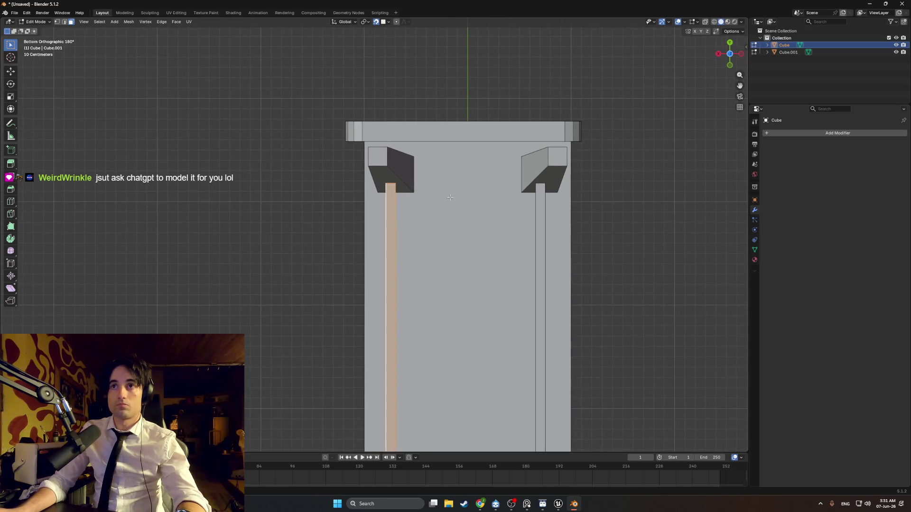
scroll(448, 194, up, 1)
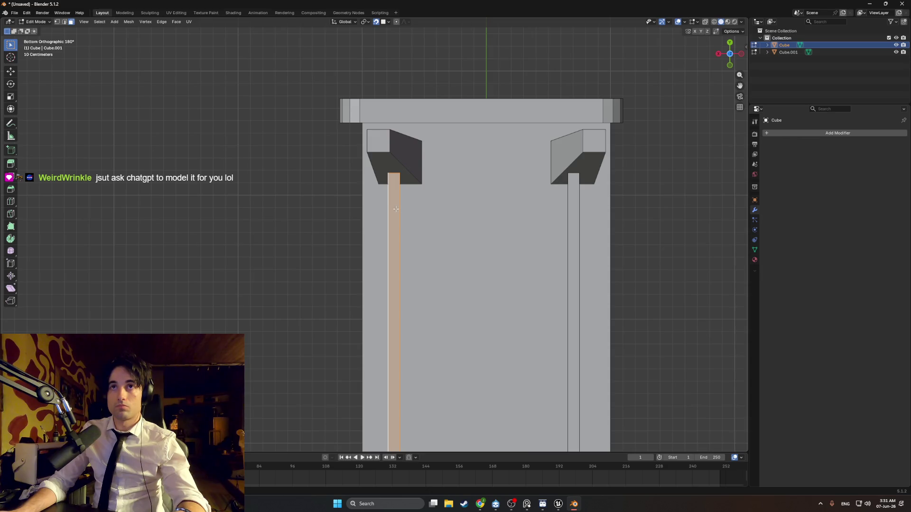
key(shift+Tab)
key(g)
key(x)
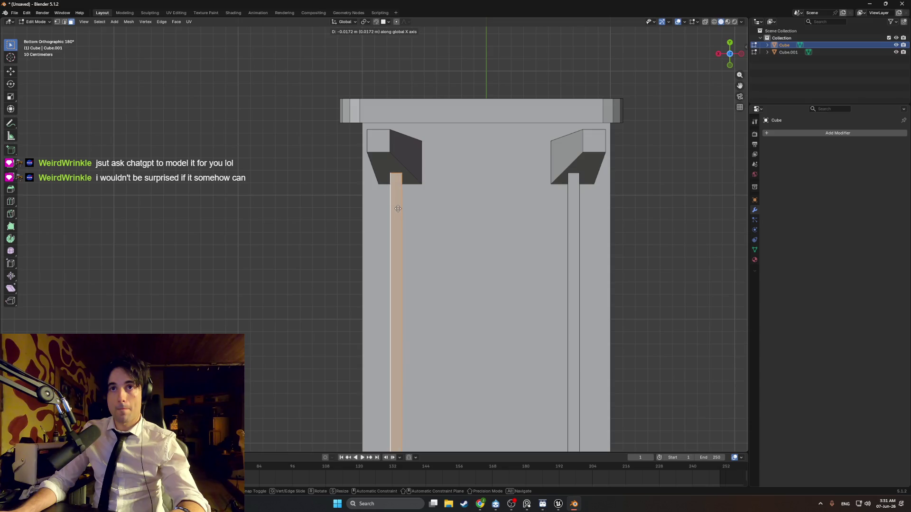
click(398, 208)
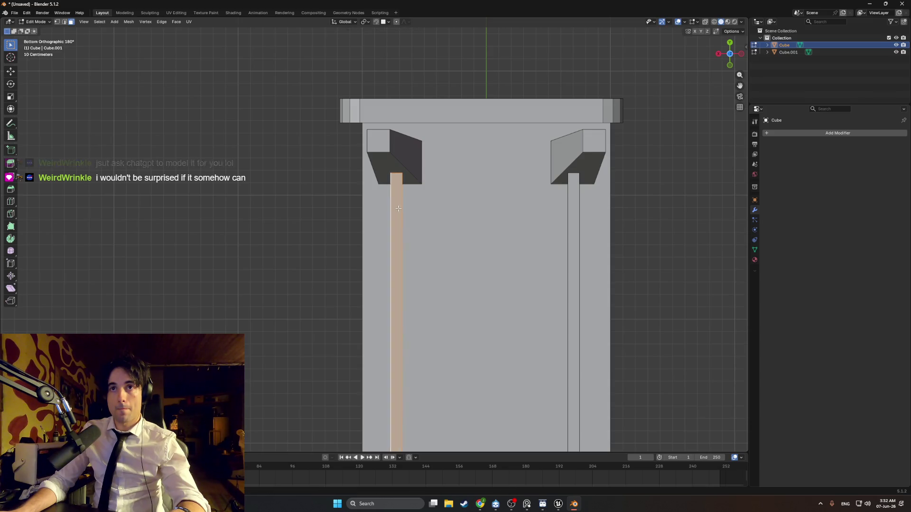
mouse_move(398, 208)
middle_down()
mouse_move(373, 283)
mouse_move(342, 291)
middle_up()
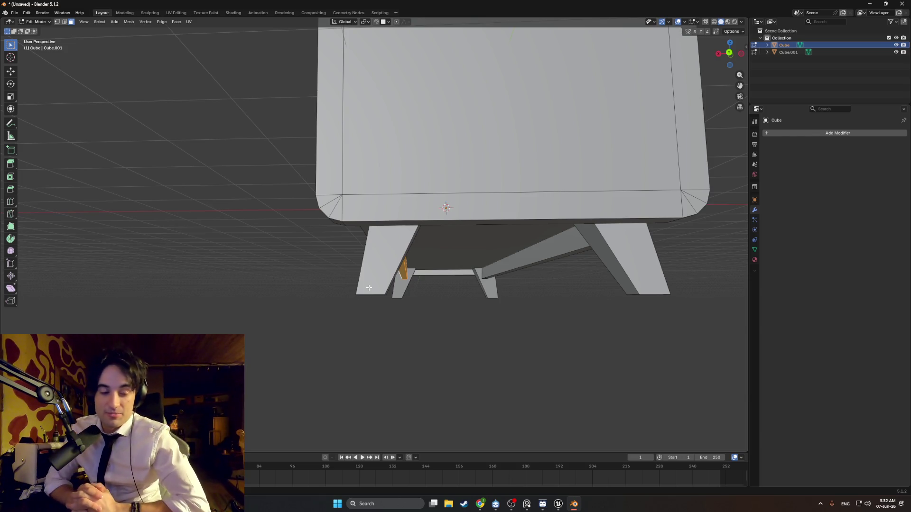
In ChatGPT, close the cabinet image and ask 'can you generate .fbx or .obj?'.
mouse_move(480, 504)
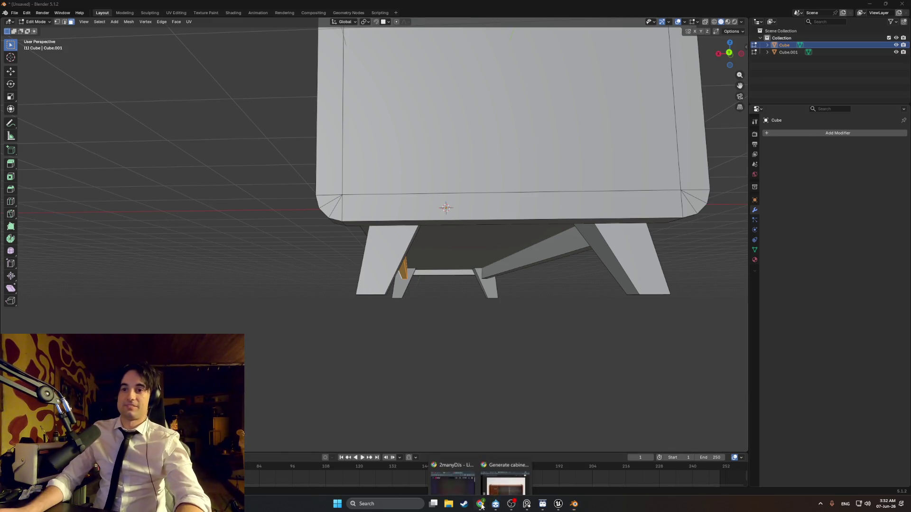
click(493, 476)
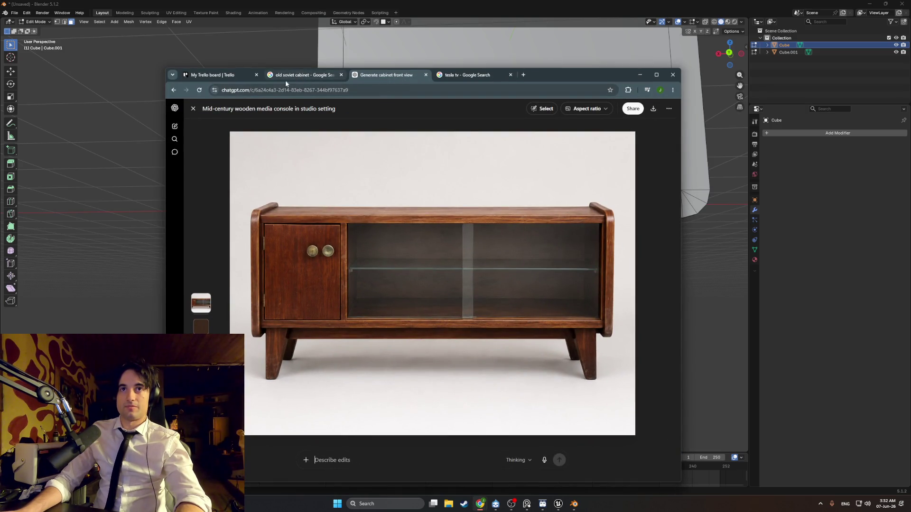
click(192, 110)
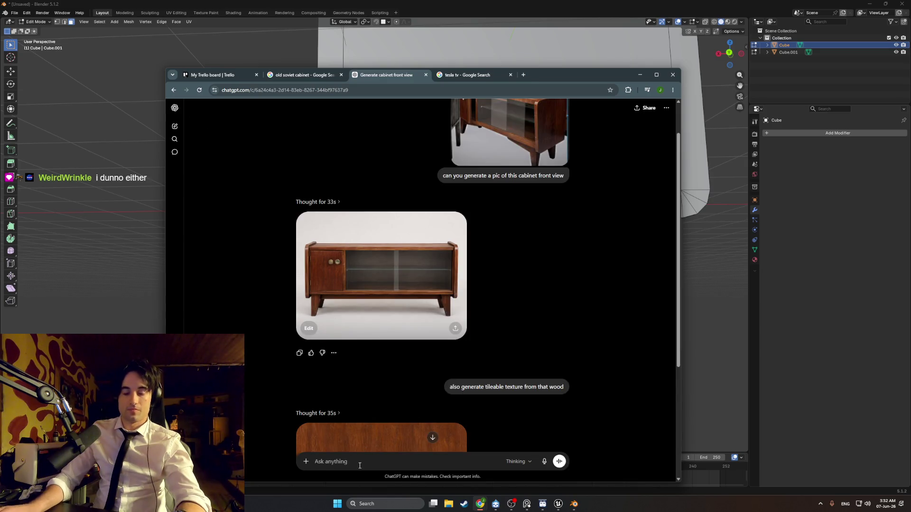
text(CAN)
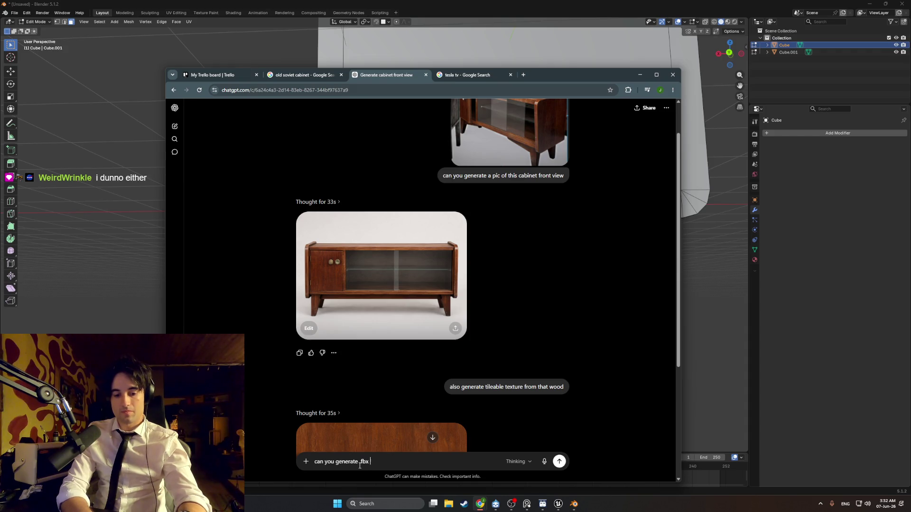
text(.)
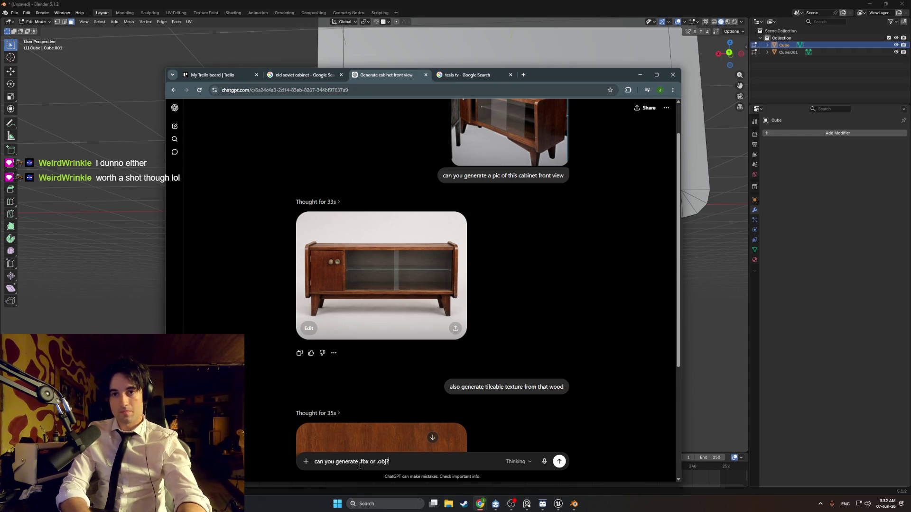
key(Return)
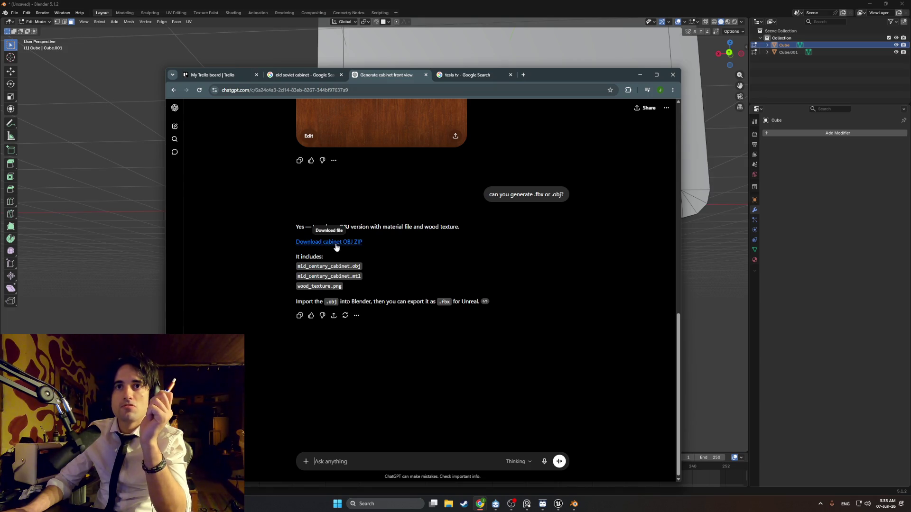
Download the cabinet OBJ ZIP, dismiss the WinRAR reminder, and return to Blender.
click(336, 247)
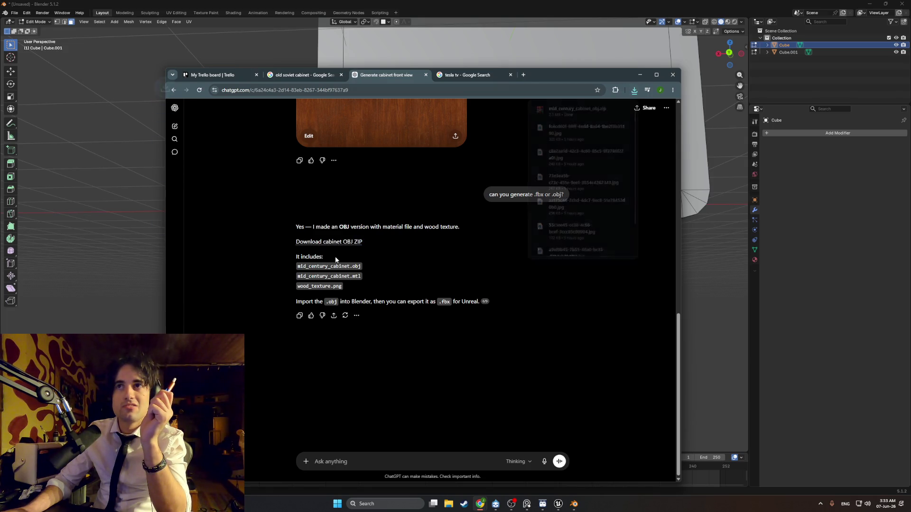
mouse_move(575, 119)
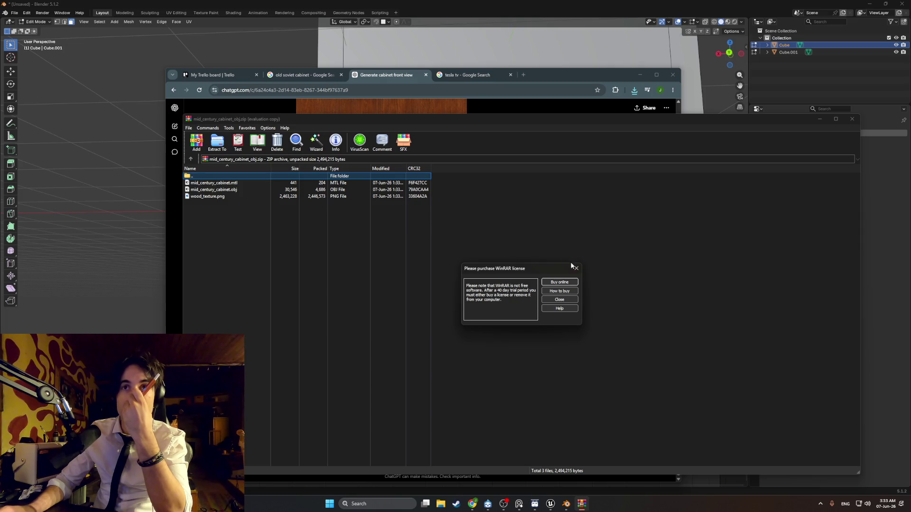
click(576, 268)
click(254, 27)
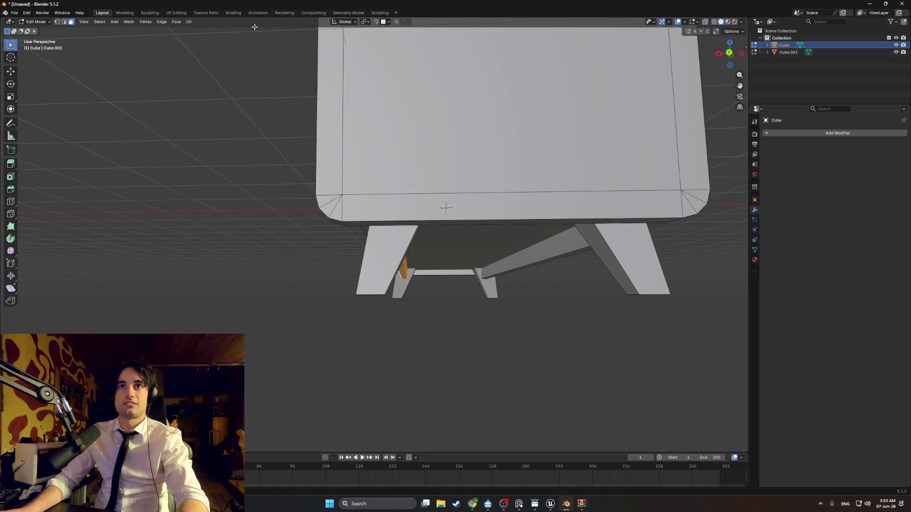
Save the scene as TV_Cabinet.blend in the Interior_Furniture folder.
click(12, 14)
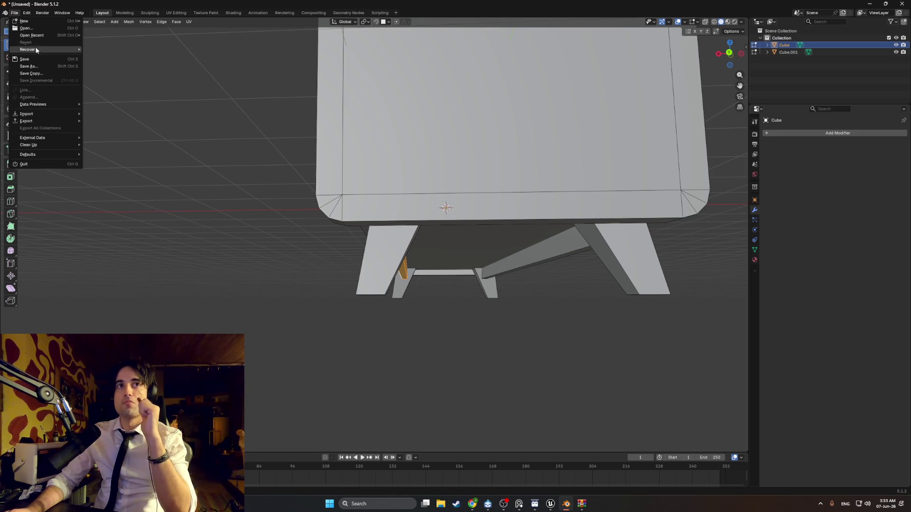
click(39, 60)
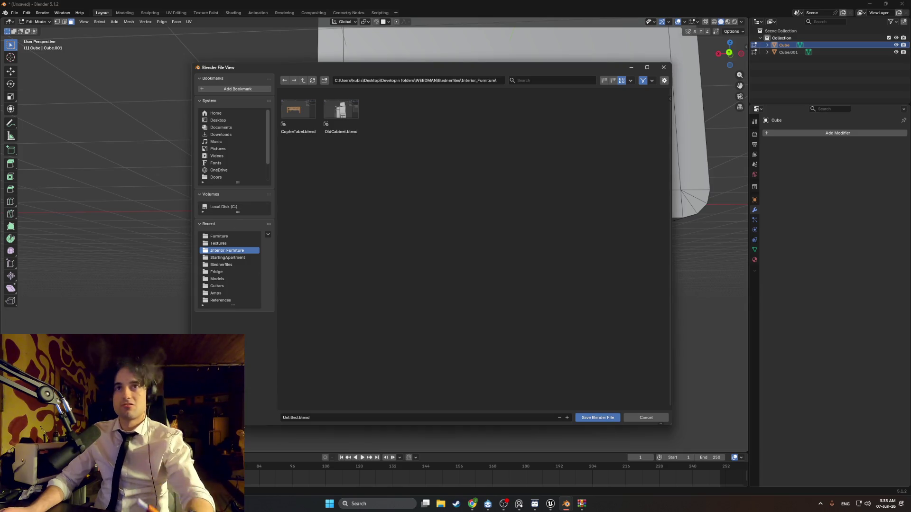
click(286, 421)
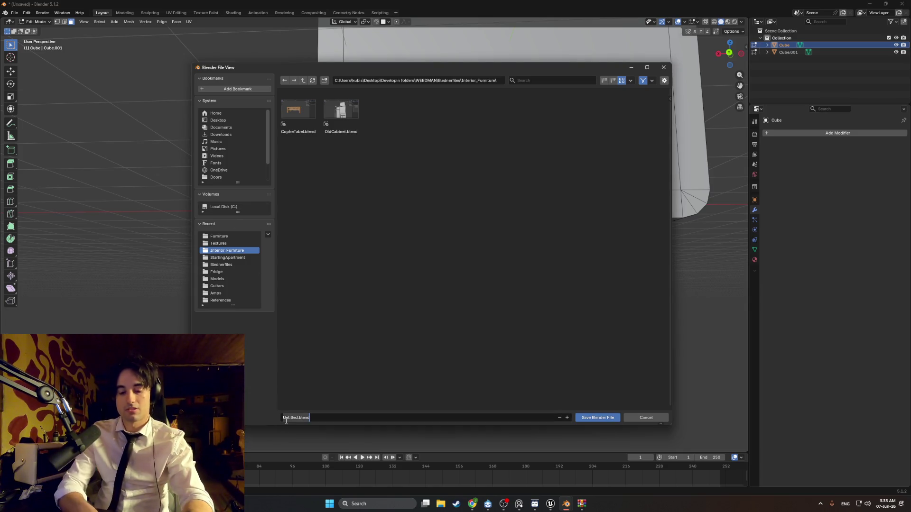
text(TV_Cabinet)
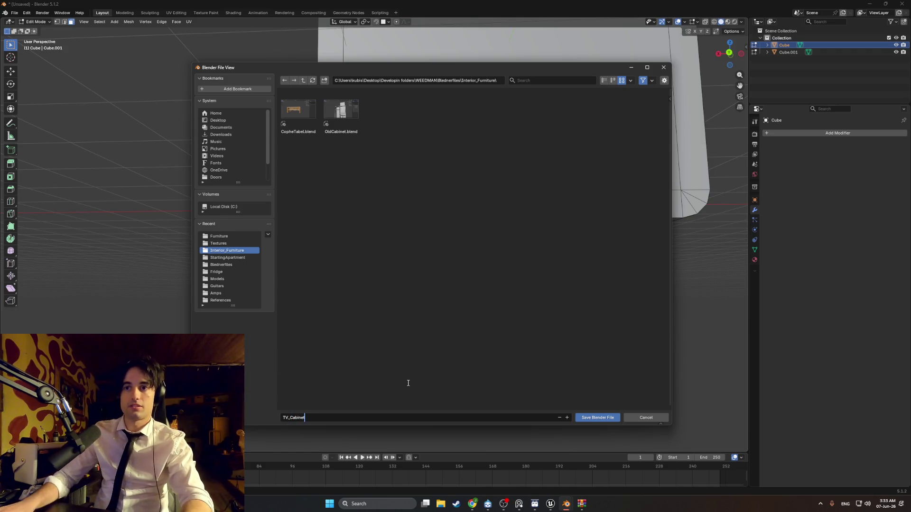
key(Return)
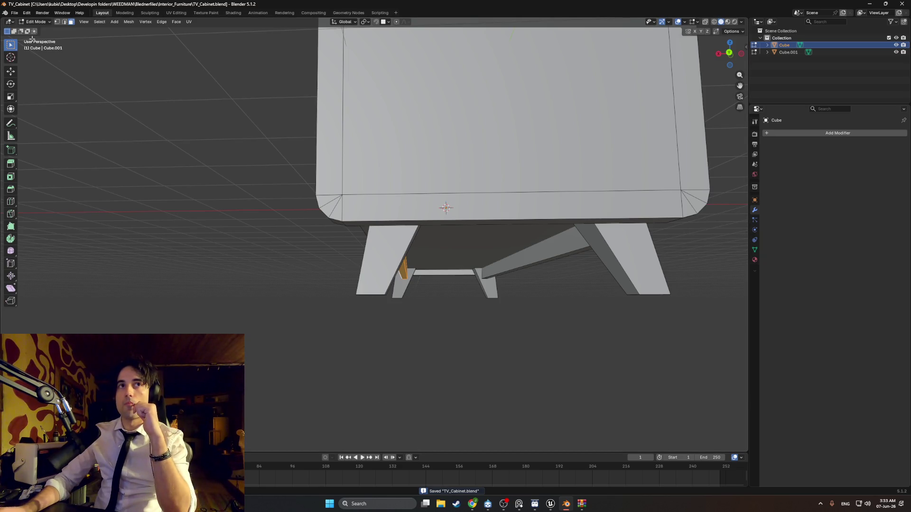
Start a new General scene.
click(15, 14)
mouse_move(29, 21)
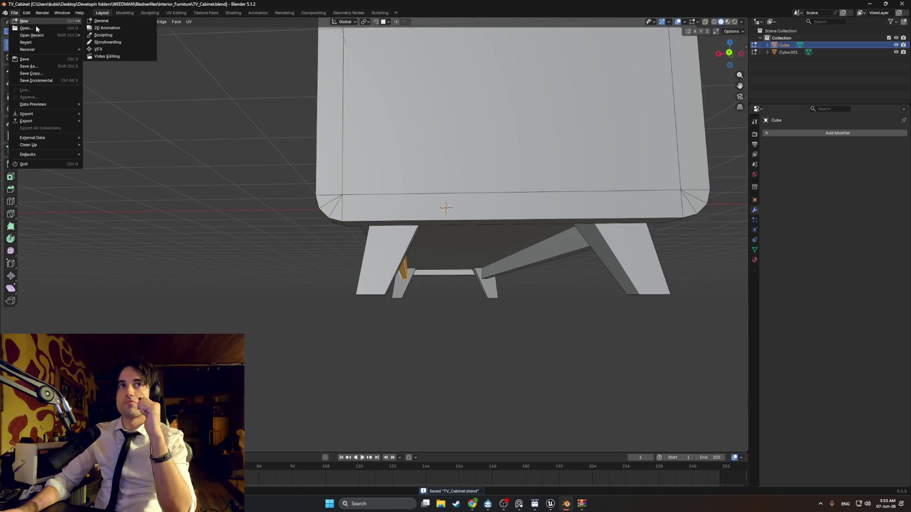
click(110, 22)
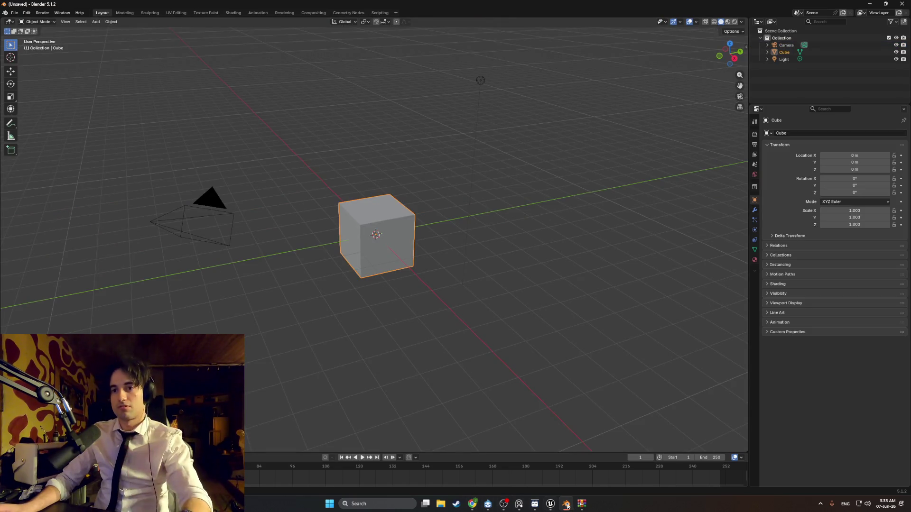
Drop wood_texture.png from the archive into the viewport, then delete the image object.
click(581, 503)
drag(208, 196, 124, 179)
click(140, 177)
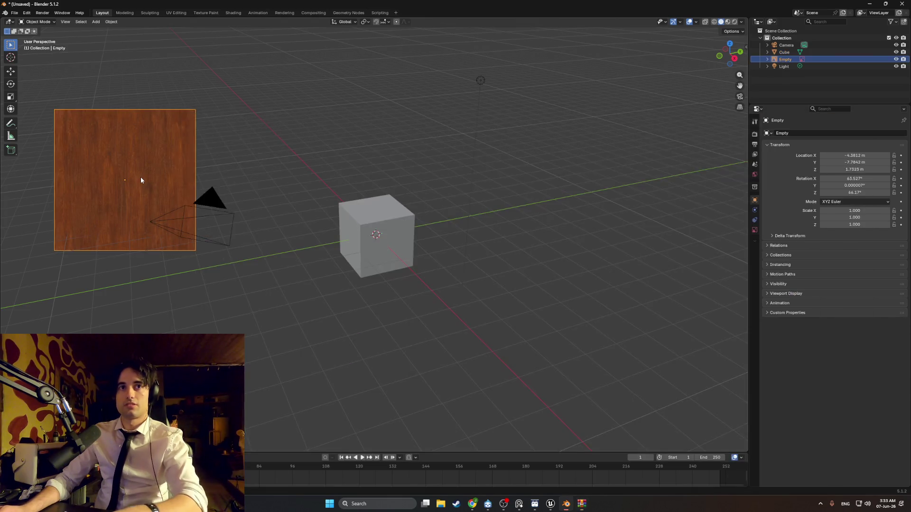
key(Delete)
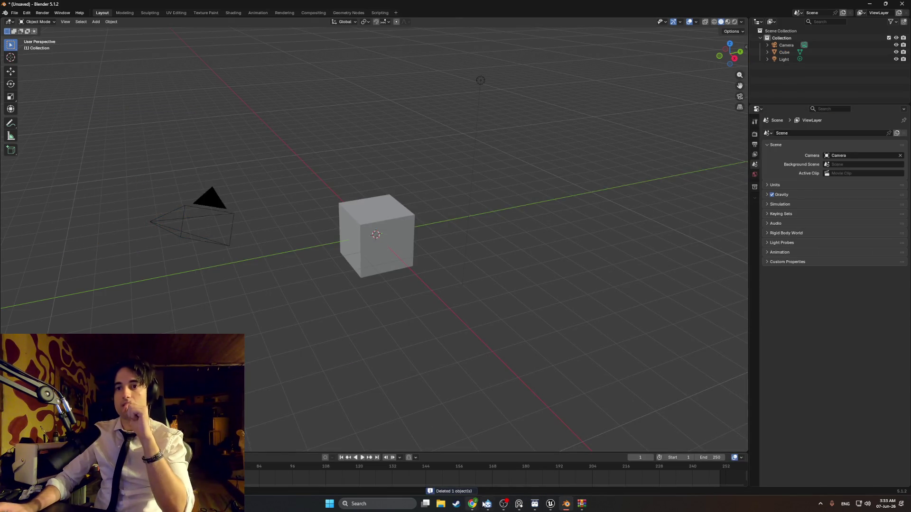
click(581, 503)
Import mid_century_cabinet.obj from the archive and view it briefly in wireframe.
drag(229, 189, 352, 163)
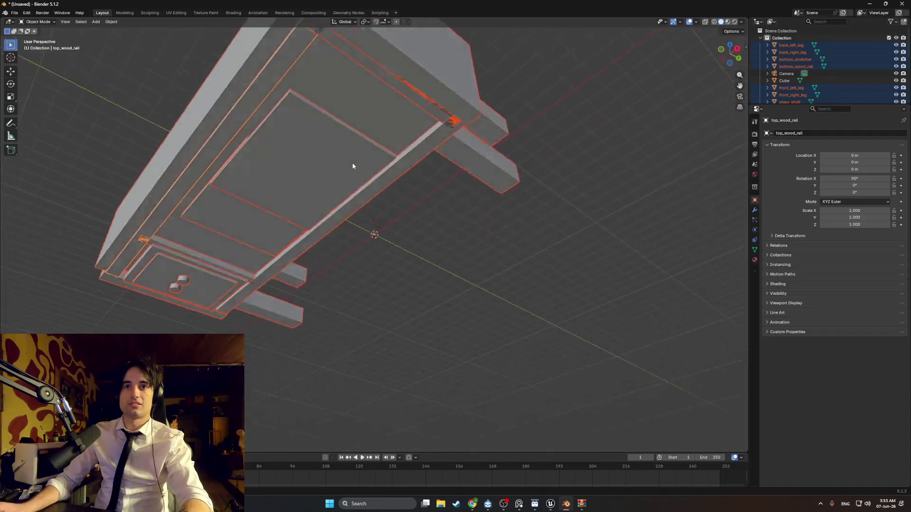
mouse_move(366, 134)
middle_down()
mouse_move(371, 114)
mouse_move(345, 115)
mouse_move(396, 90)
mouse_move(397, 241)
mouse_move(427, 250)
mouse_move(372, 195)
mouse_move(395, 221)
mouse_move(453, 249)
mouse_move(403, 238)
mouse_move(453, 261)
mouse_move(407, 208)
mouse_move(410, 139)
mouse_move(350, 212)
mouse_move(364, 186)
mouse_move(340, 190)
mouse_move(321, 230)
mouse_move(351, 218)
mouse_move(374, 240)
mouse_move(367, 263)
mouse_move(410, 252)
mouse_move(406, 271)
mouse_move(396, 227)
mouse_move(349, 202)
mouse_move(428, 231)
middle_up()
key(z)
click(368, 246)
key(shift+z)
Zoom and orbit around the imported cabinet, entering Edit Mode to inspect its parts.
scroll(367, 263, down, 5)
scroll(396, 228, up, 3)
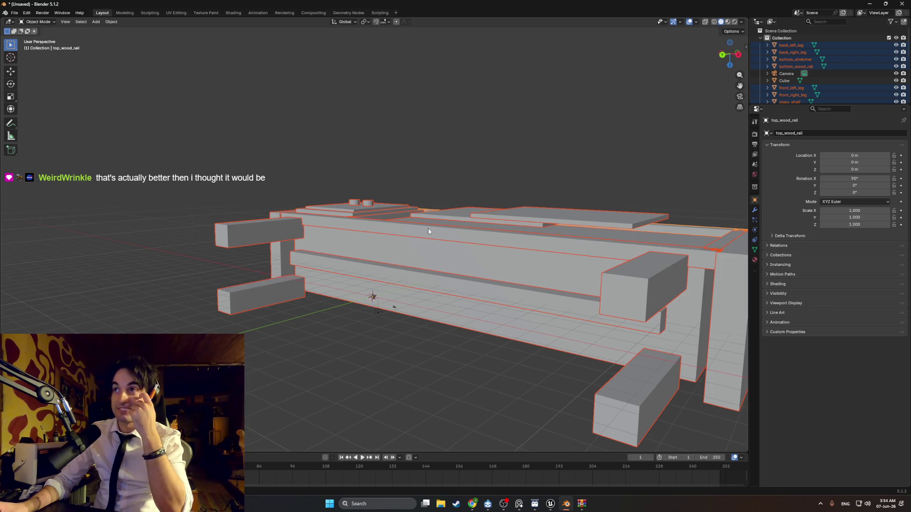
scroll(428, 231, down, 2)
mouse_move(428, 231)
middle_down()
mouse_move(464, 255)
mouse_move(492, 247)
mouse_move(456, 221)
mouse_move(405, 225)
mouse_move(426, 178)
mouse_move(408, 238)
mouse_move(379, 284)
mouse_move(323, 240)
mouse_move(330, 200)
mouse_move(303, 223)
mouse_move(400, 269)
mouse_move(408, 299)
mouse_move(388, 246)
middle_up()
scroll(379, 228, up, 4)
key(Tab)
scroll(362, 239, up, 5)
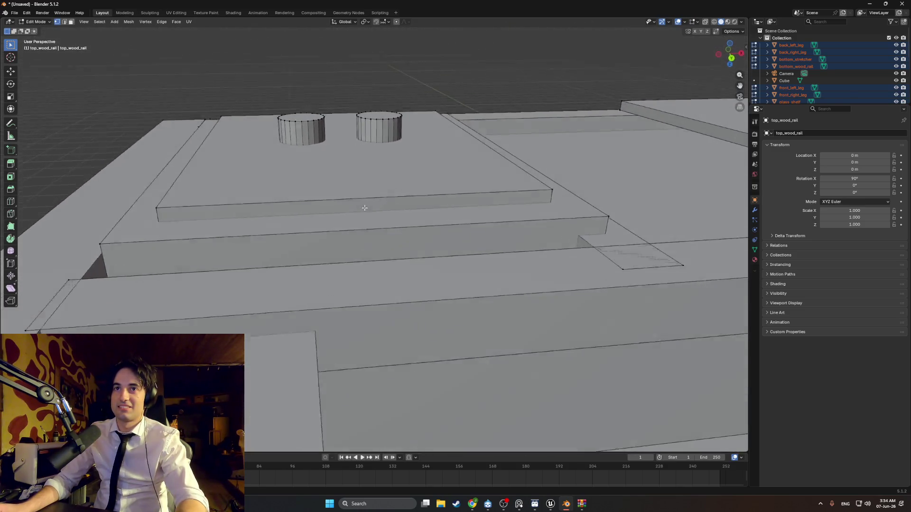
scroll(365, 207, down, 5)
middle_drag(364, 208, 314, 165)
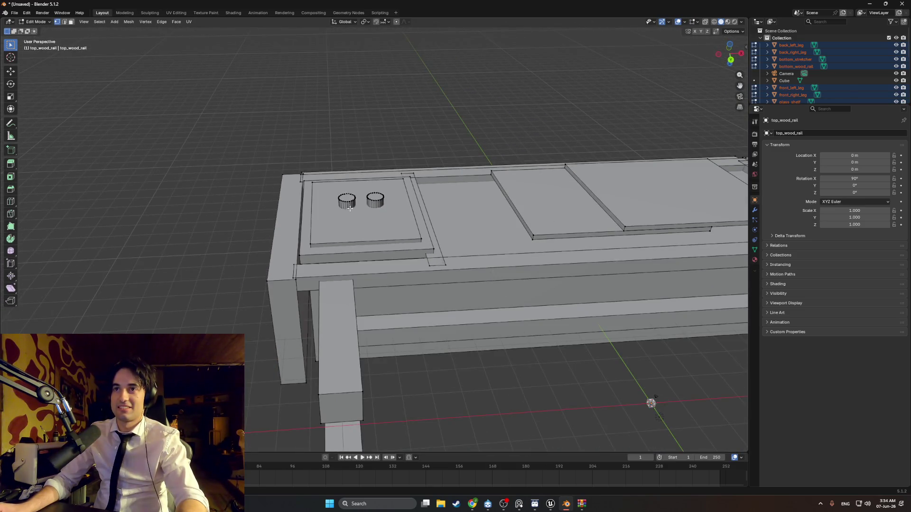
click(15, 13)
mouse_move(21, 24)
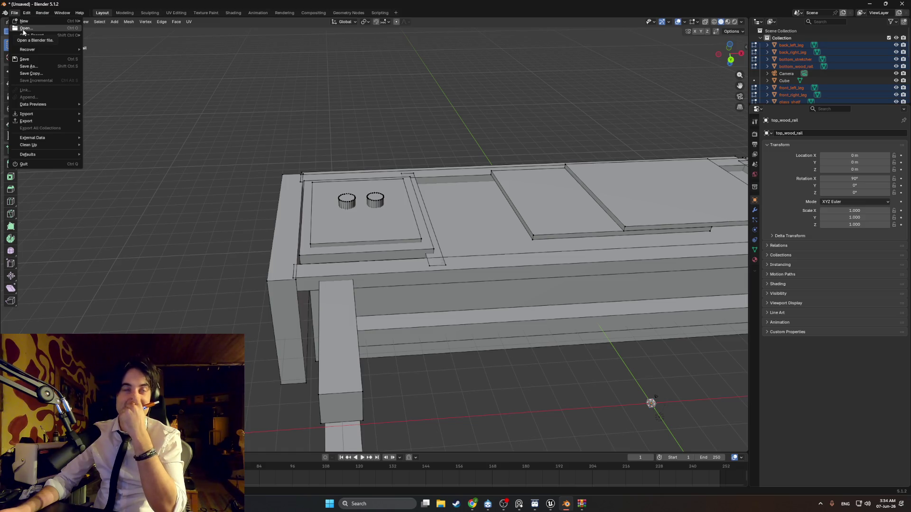
Reopen TV_Cabinet.blend, discarding the imported model without saving.
click(23, 30)
click(462, 262)
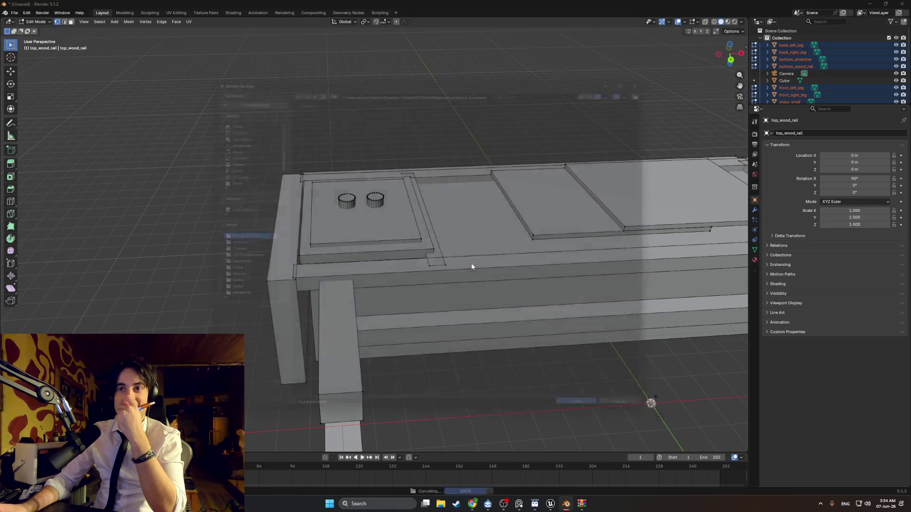
double_click(382, 125)
Orbit beneath the cabinet and slide the thin underside strip toward the middle.
middle_drag(382, 125, 423, 204)
scroll(423, 204, up, 5)
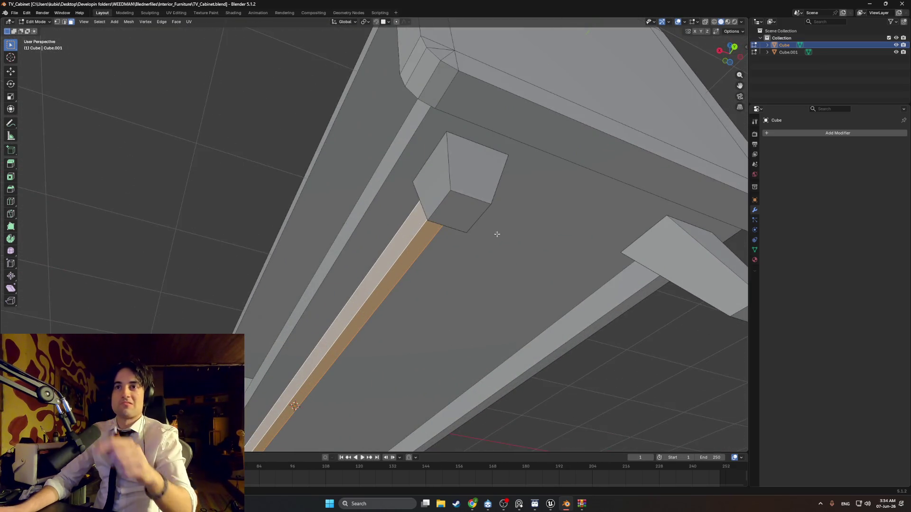
mouse_move(498, 236)
middle_down()
mouse_move(469, 226)
mouse_move(425, 286)
mouse_move(411, 284)
middle_up()
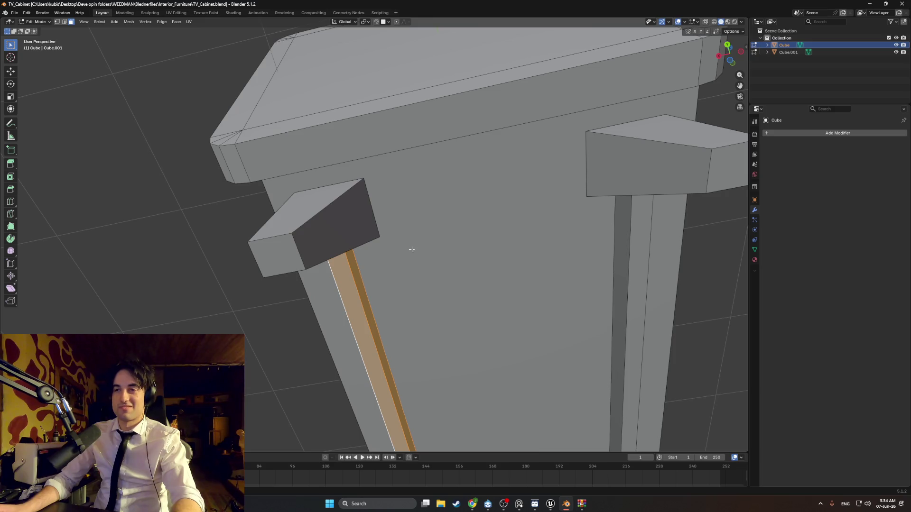
scroll(397, 283, down, 5)
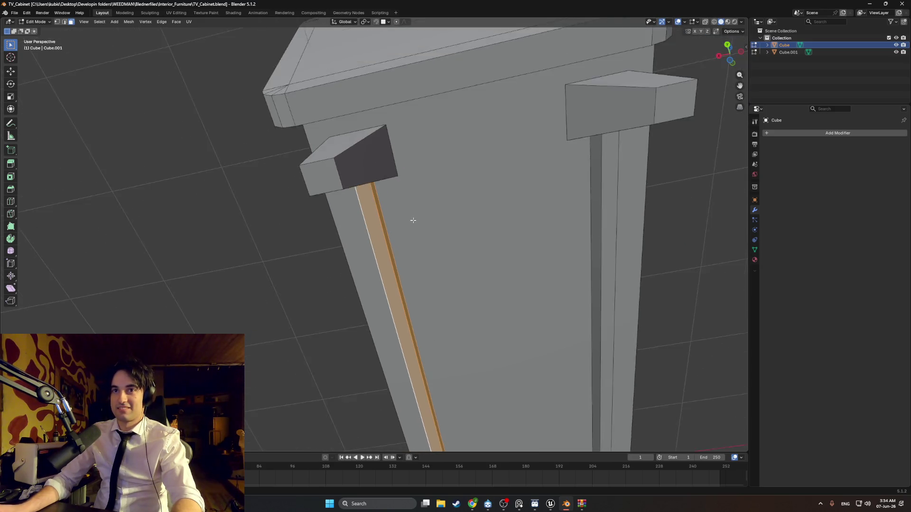
key(g)
key(shift+x)
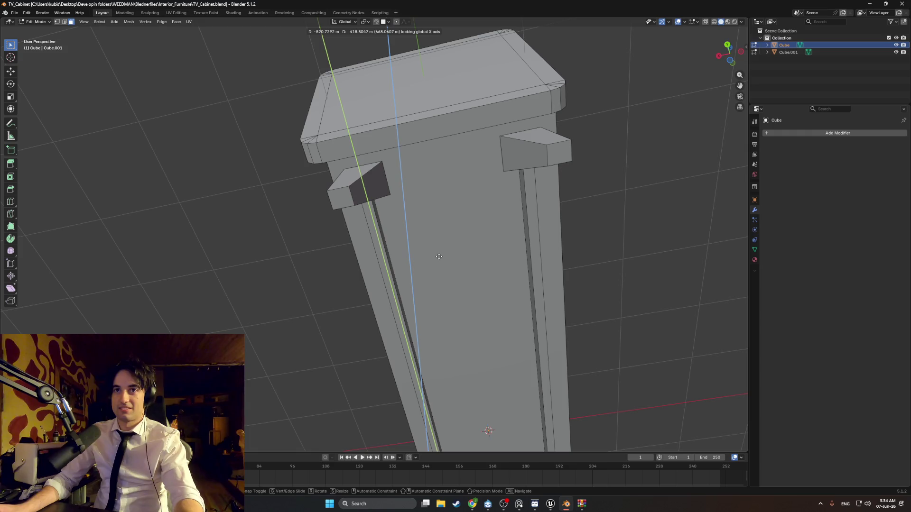
key(Escape)
key(g)
key(Escape)
Orbit out to the whole cabinet and toggle Edit Mode to refresh the mesh.
scroll(411, 269, down, 3)
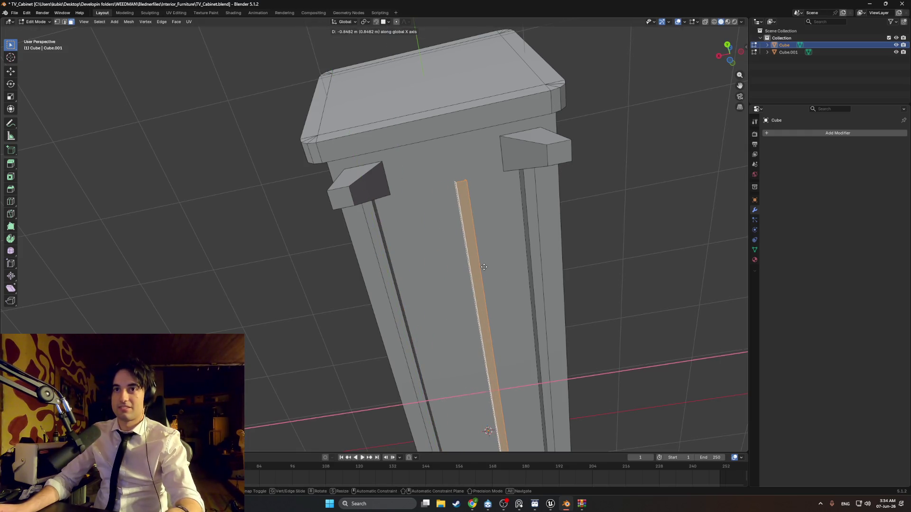
mouse_move(413, 268)
middle_down()
mouse_move(482, 260)
mouse_move(468, 275)
mouse_move(448, 229)
mouse_move(396, 264)
mouse_move(441, 238)
middle_up()
key(Tab)
key(Tab)
scroll(440, 237, up, 2)
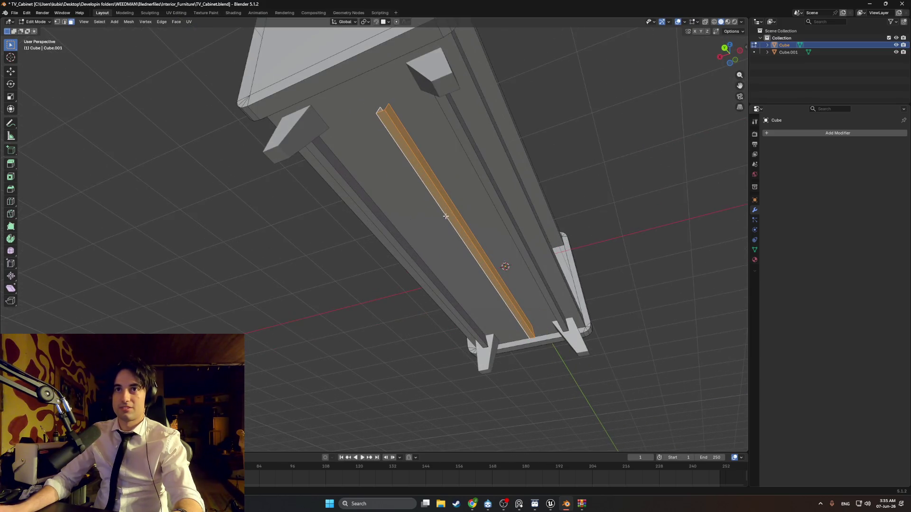
Separate the selected underside plank faces into their own object.
key(p)
click(437, 224)
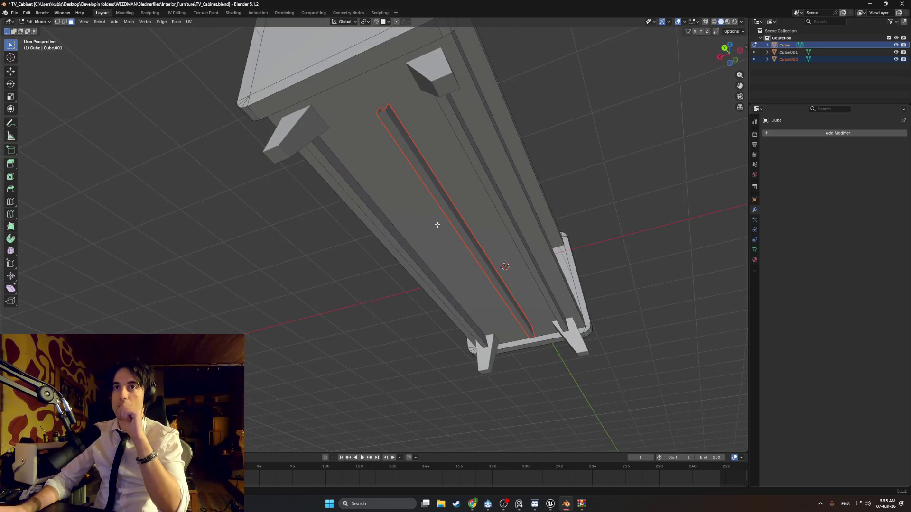
right_click(437, 225)
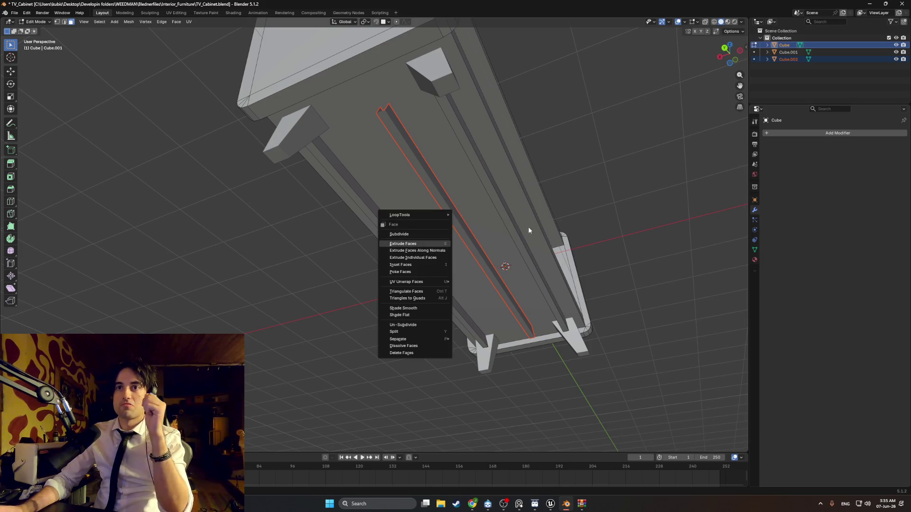
key(Tab)
middle_drag(437, 246, 445, 240)
key(Tab)
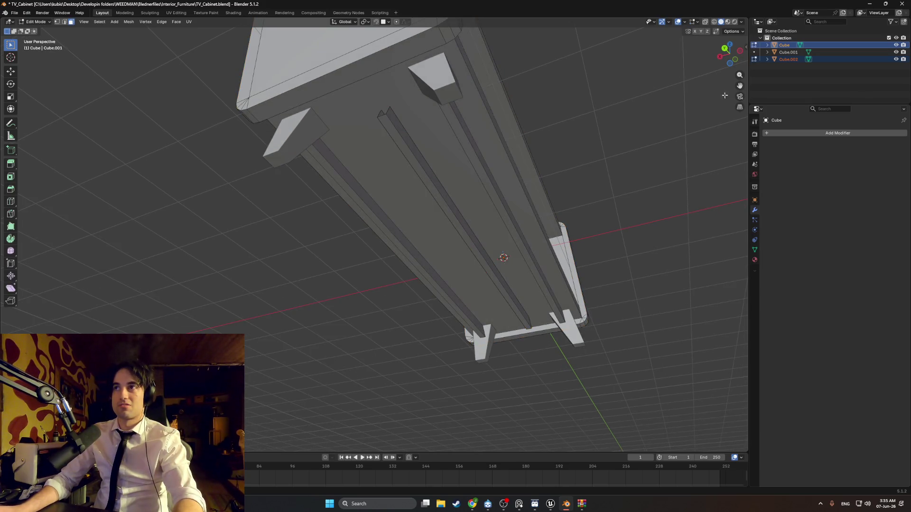
Select Cube.002 in the outliner and set its origin to geometry.
click(786, 76)
click(785, 59)
key(Tab)
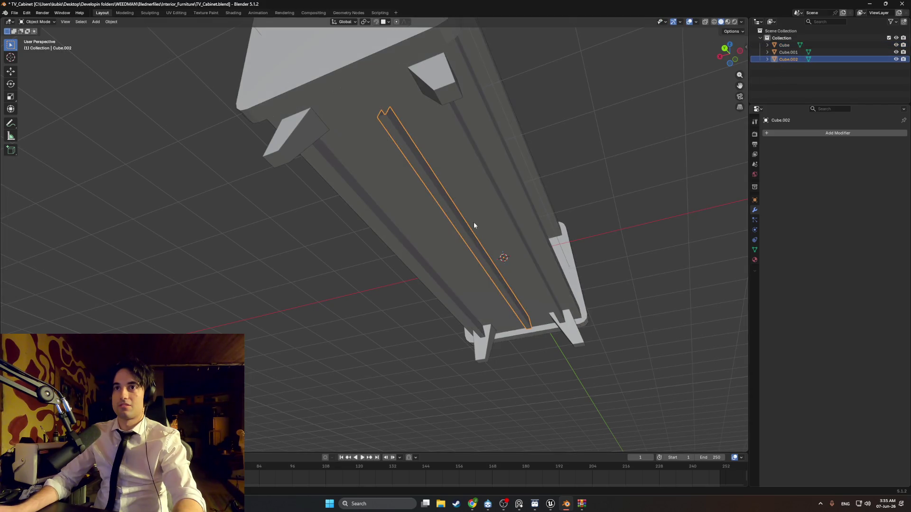
middle_drag(473, 222, 456, 239)
right_click(450, 262)
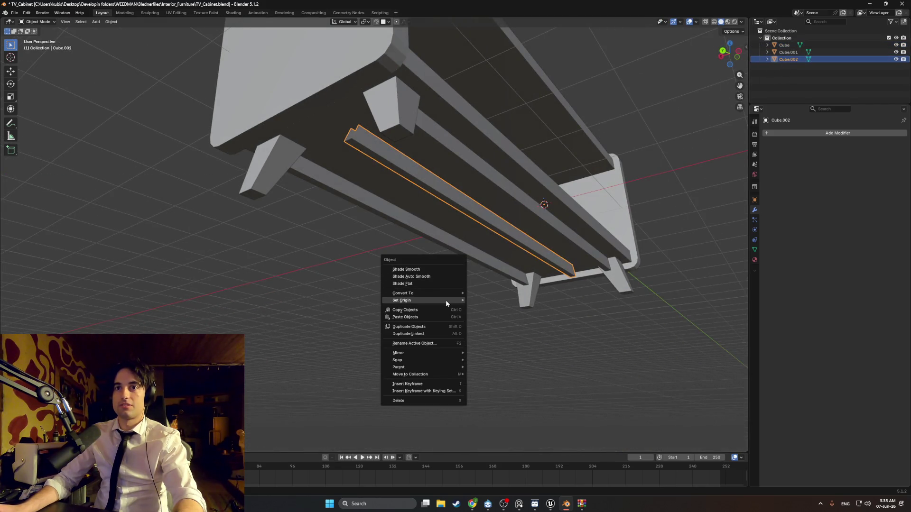
mouse_move(445, 300)
click(472, 308)
middle_drag(476, 309, 461, 266)
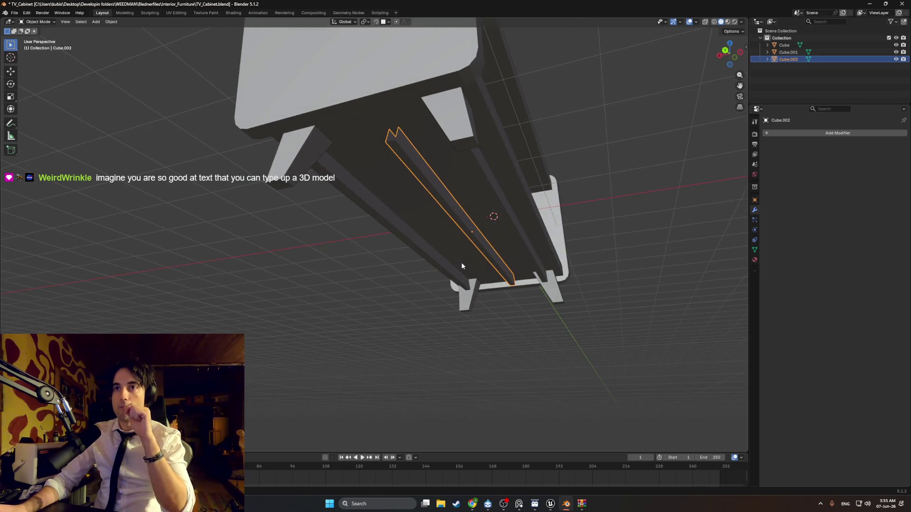
In bottom view, rotate the plank 90° and move it along Y up near the legs.
key(ctrl+KP_7)
text(r)
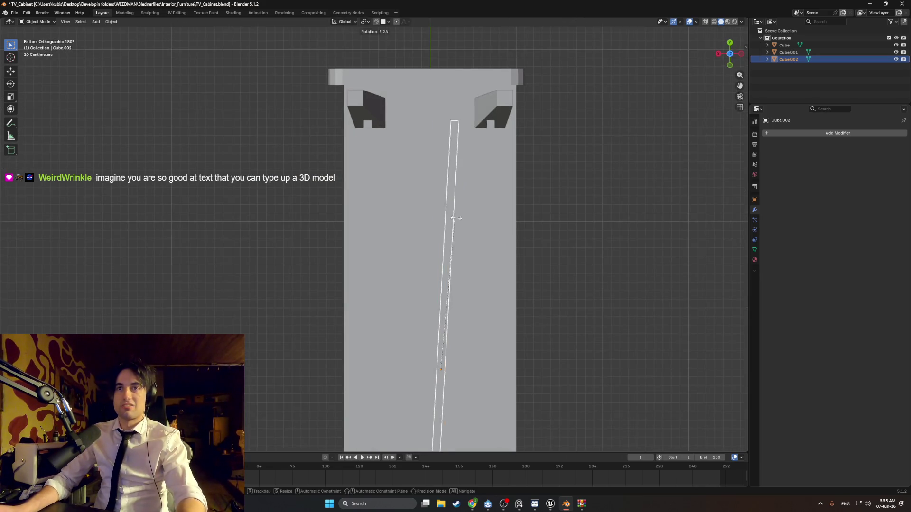
text(90)
key(Return)
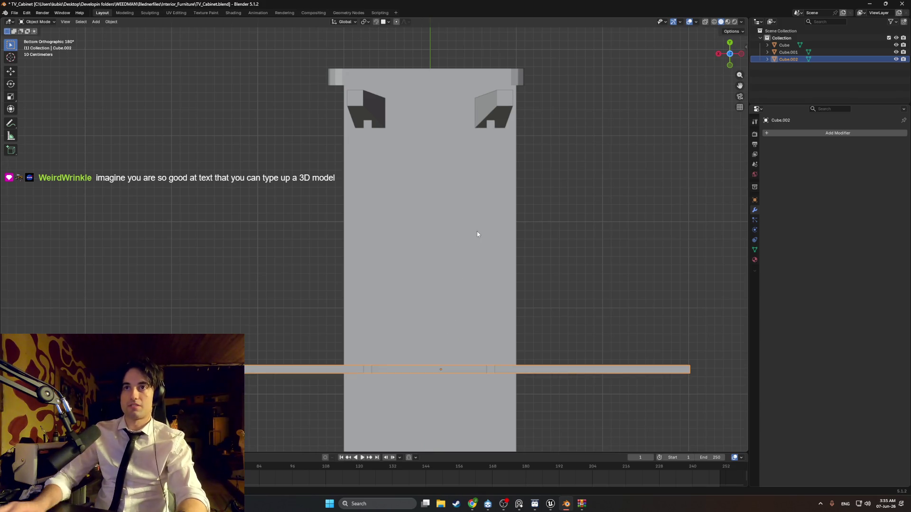
key(g)
key(y)
click(431, 90)
mouse_move(432, 91)
middle_down()
mouse_move(453, 184)
mouse_move(365, 167)
mouse_move(379, 142)
mouse_move(325, 98)
middle_up()
In Edit Mode, shorten the crossbar's end along the X axis.
key(Tab)
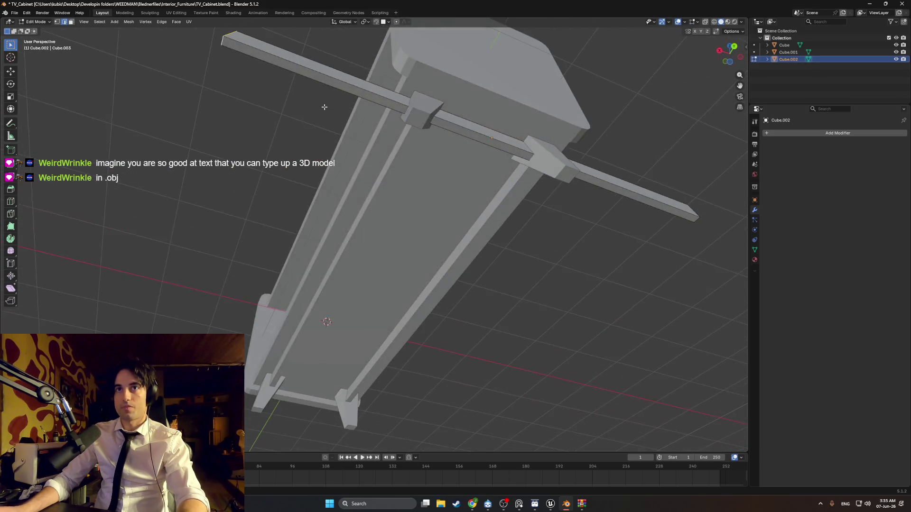
key(g)
key(x)
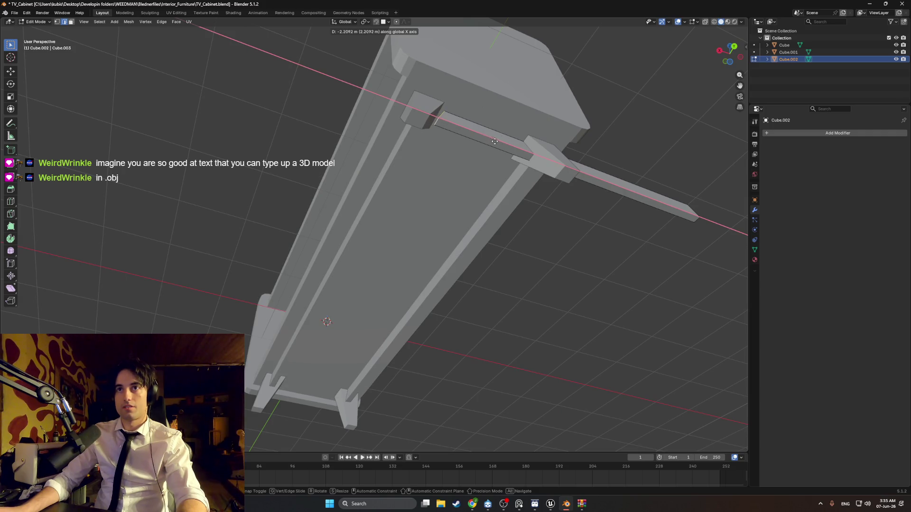
click(494, 141)
middle_drag(494, 142, 551, 219)
Check the crossbar in wireframe, then view the underside from below in orthographic wireframe.
key(z)
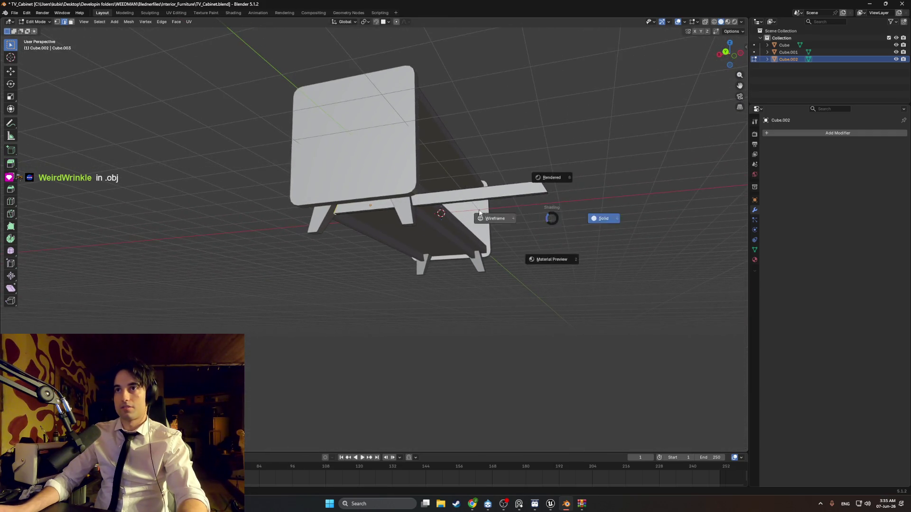
click(479, 214)
mouse_move(479, 213)
middle_down()
mouse_move(465, 199)
mouse_move(401, 204)
mouse_move(448, 192)
mouse_move(454, 182)
mouse_move(425, 240)
mouse_move(380, 240)
mouse_move(385, 196)
middle_up()
key(z)
click(443, 203)
key(KP_5)
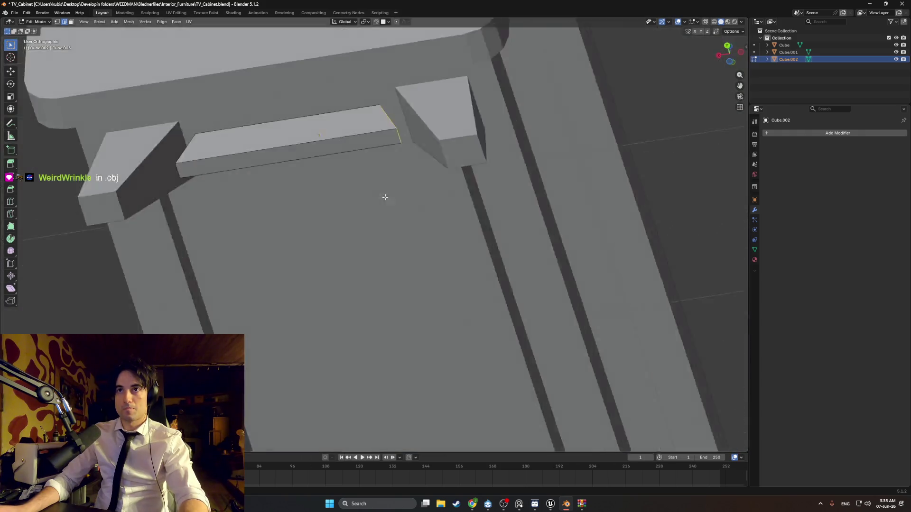
key(ctrl+KP_7)
key(z)
click(326, 204)
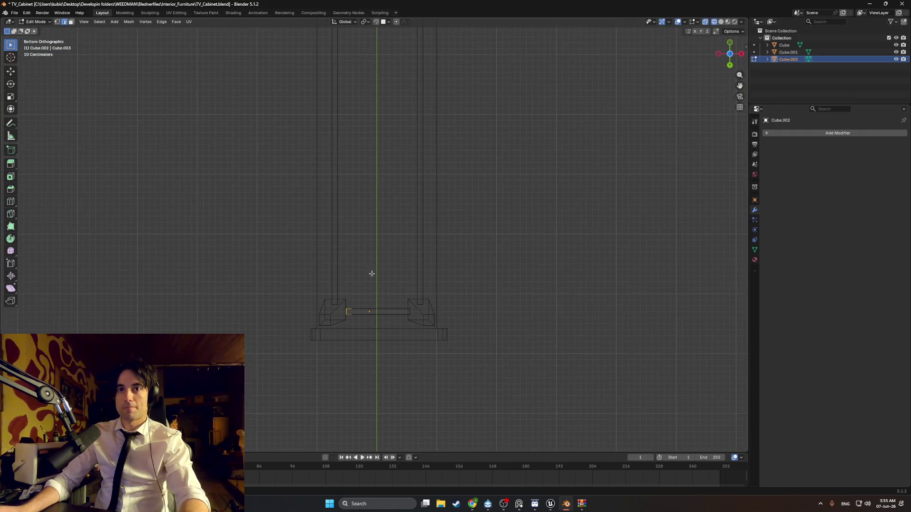
Nudge the crossbar face about 0.015 m along Y to centre it, then select its end corner.
shift+middle_drag(372, 274, 366, 218)
scroll(366, 217, up, 8)
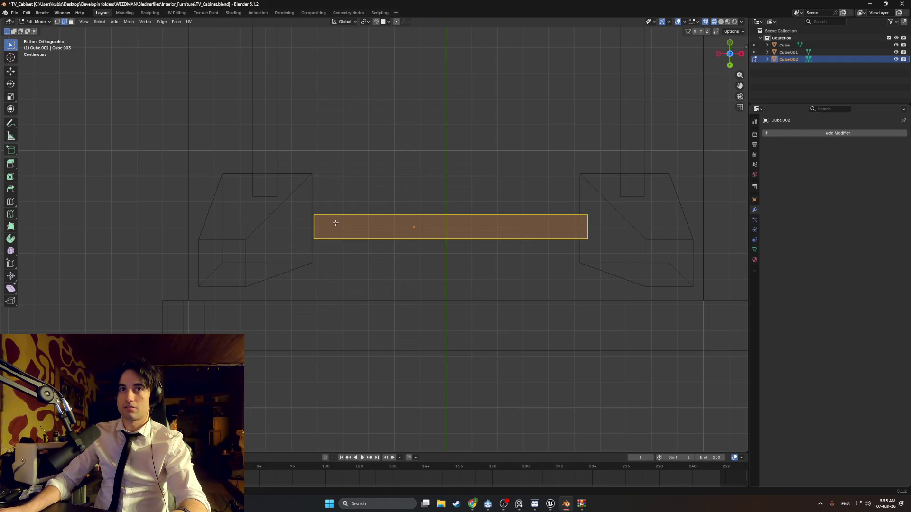
key(g)
key(x)
key(y)
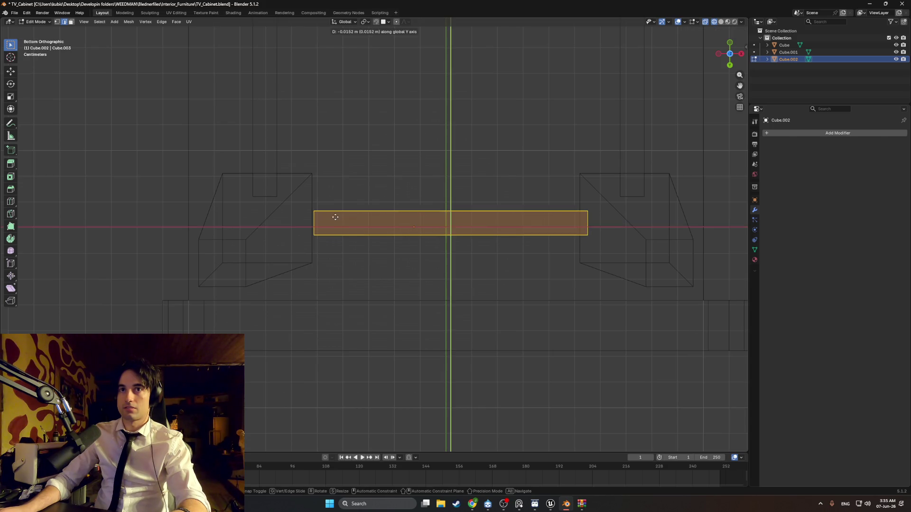
click(335, 220)
middle_drag(336, 222, 378, 270)
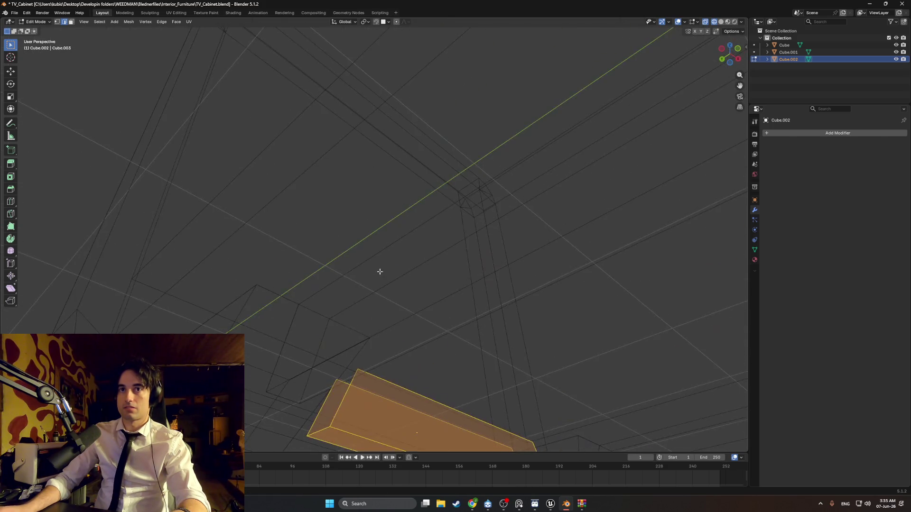
mouse_move(329, 313)
middle_down()
mouse_move(318, 373)
mouse_move(335, 305)
mouse_move(354, 343)
mouse_move(337, 331)
mouse_move(346, 352)
mouse_move(310, 349)
middle_up()
click(330, 346)
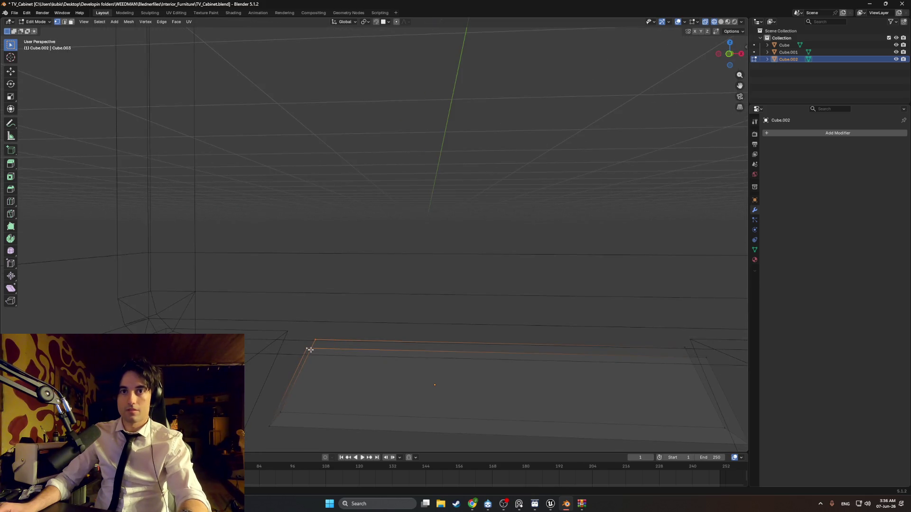
Set the snap target to Edge and slide the crossbar's end edge along X.
key(g)
key(x)
key(Escape)
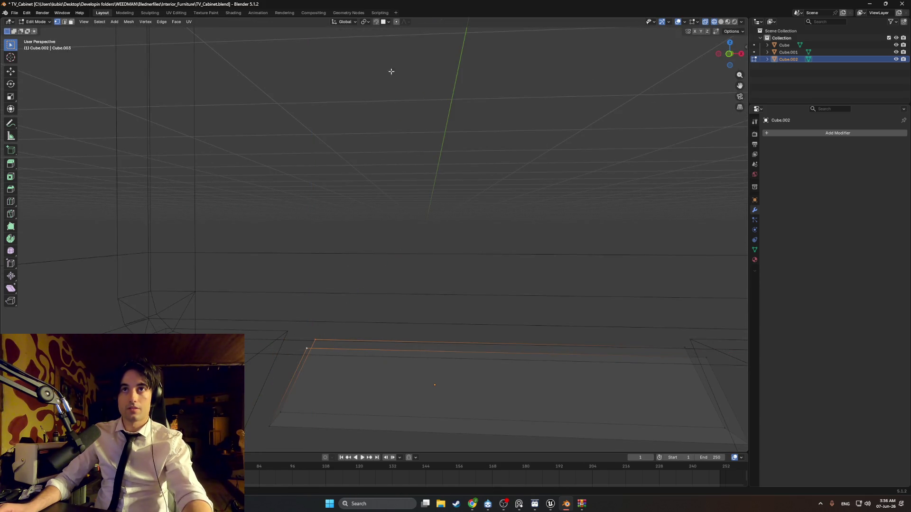
click(388, 21)
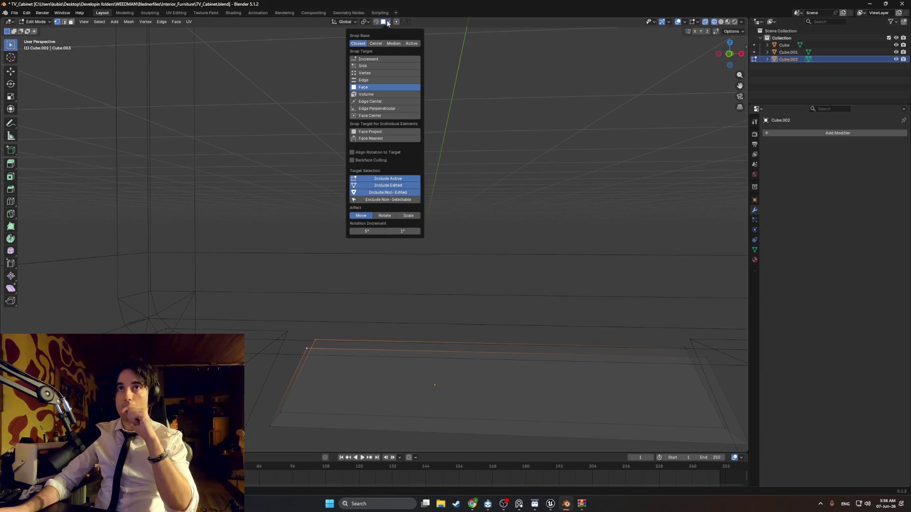
click(376, 80)
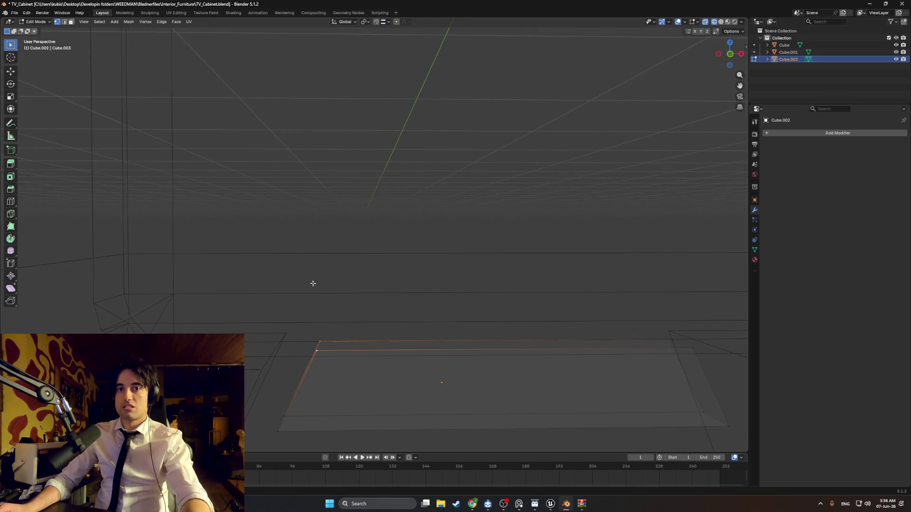
key(g)
key(y)
key(shift+y)
key(x)
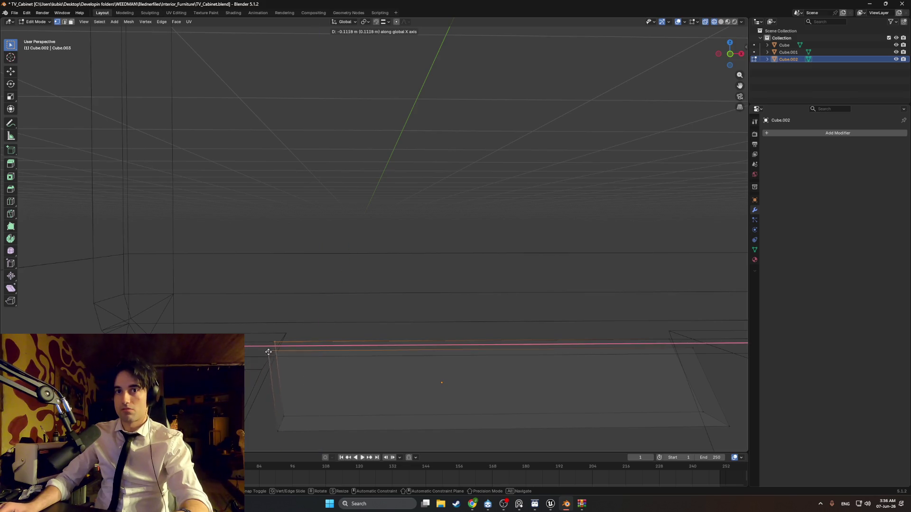
click(273, 349)
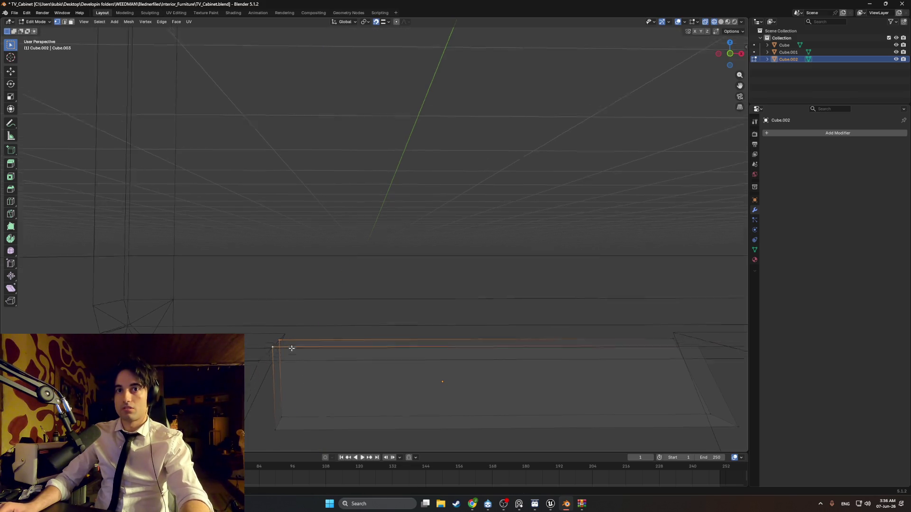
Refine the crossbar end's position with further X-axis moves.
mouse_move(291, 350)
middle_down()
mouse_move(301, 325)
mouse_move(277, 284)
mouse_move(284, 265)
middle_up()
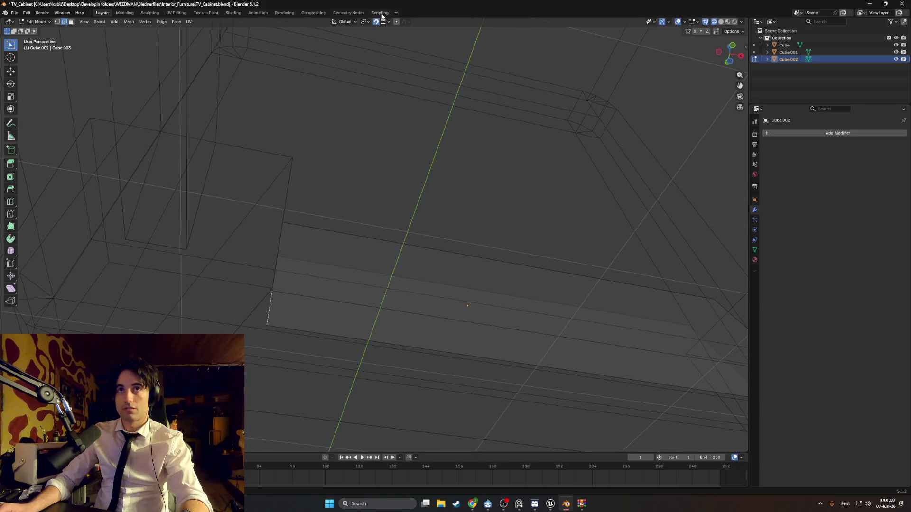
click(388, 22)
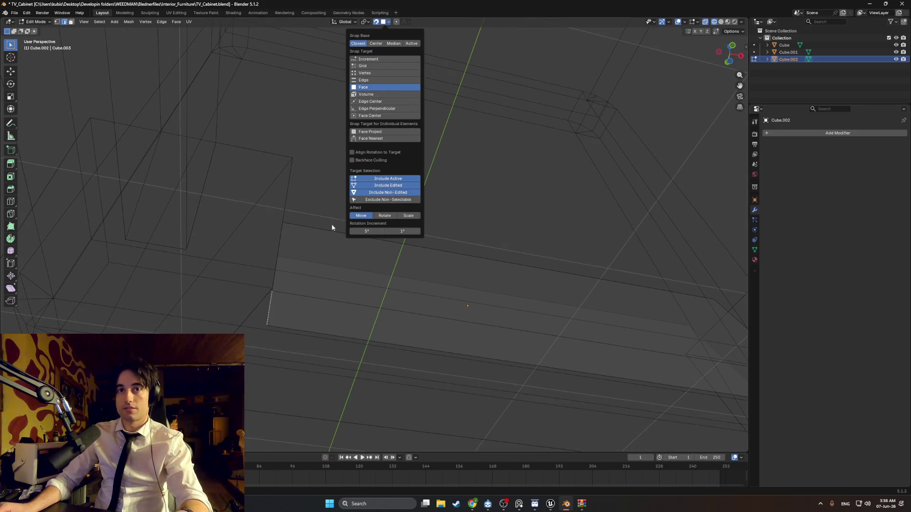
mouse_move(333, 207)
middle_down()
mouse_move(318, 301)
mouse_move(343, 338)
mouse_move(419, 337)
middle_up()
key(g)
key(z)
key(x)
key(Return)
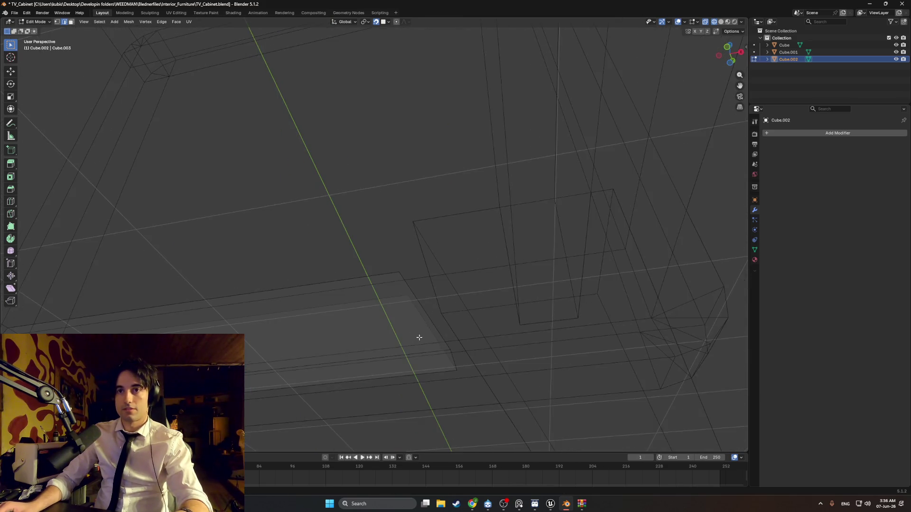
key(g)
key(x)
key(Return)
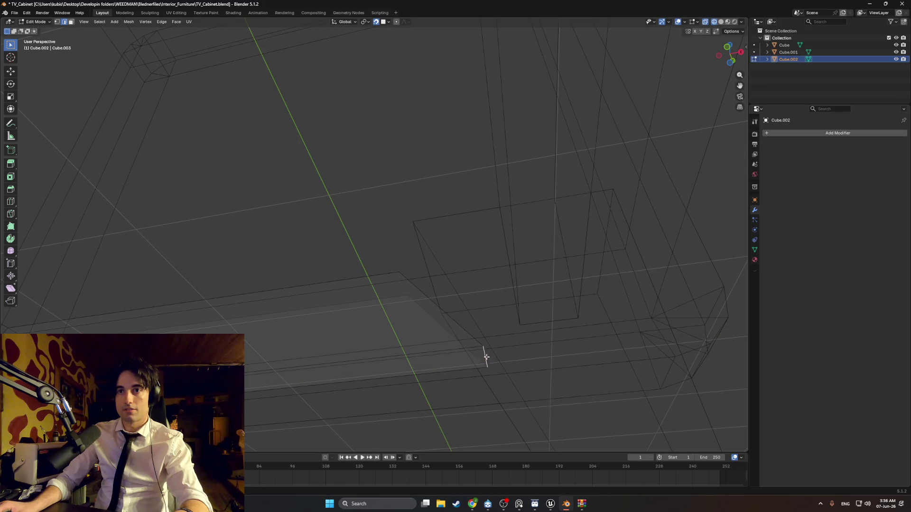
Reselect edge snapping and snap the crossbar end flush against the leg.
mouse_move(482, 356)
middle_down()
mouse_move(386, 332)
mouse_move(428, 347)
mouse_move(416, 337)
mouse_move(388, 58)
middle_up()
click(388, 22)
click(379, 73)
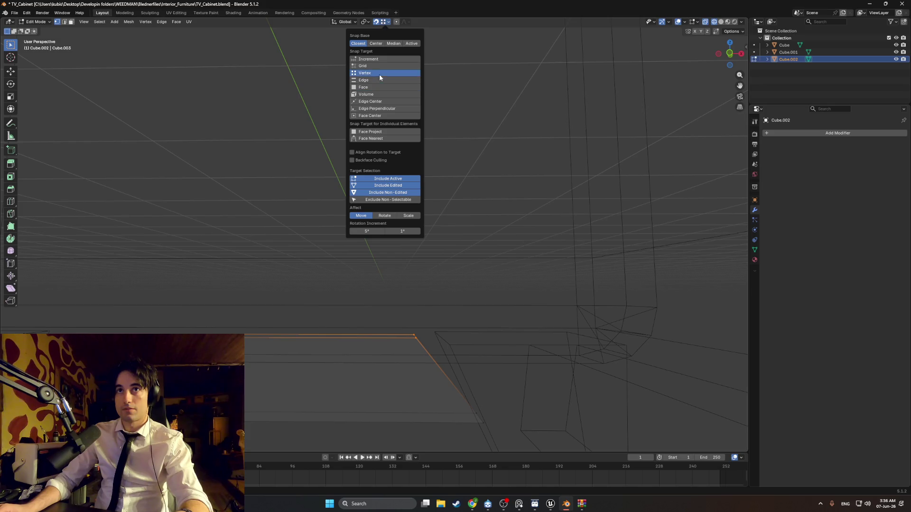
click(384, 79)
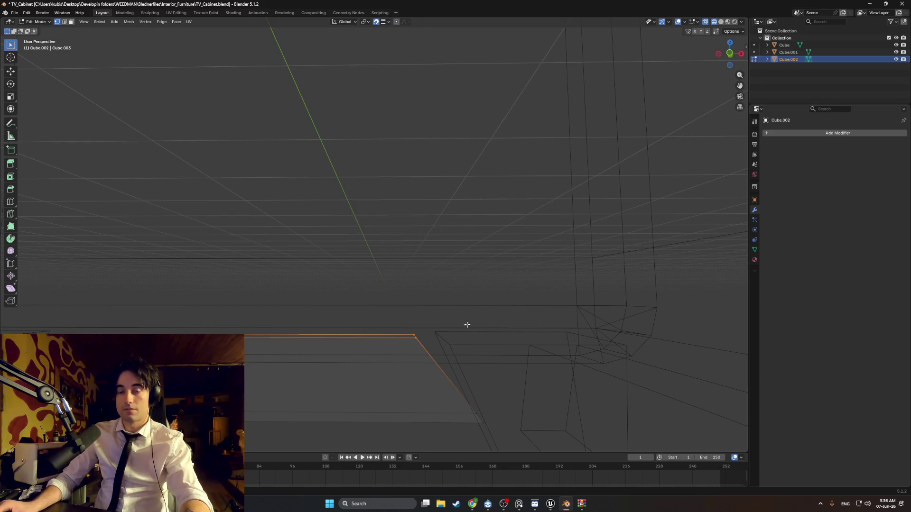
key(g)
click(415, 331)
mouse_move(414, 331)
middle_down()
mouse_move(321, 315)
mouse_move(315, 248)
middle_up()
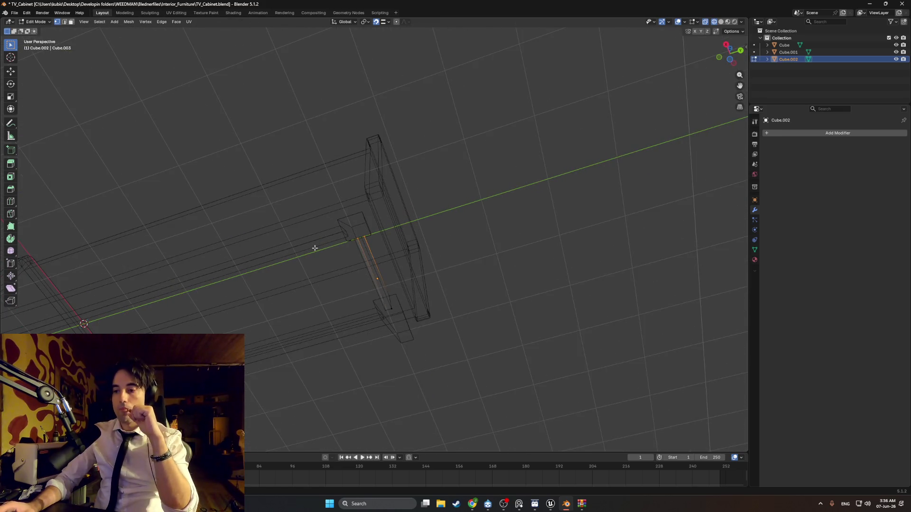
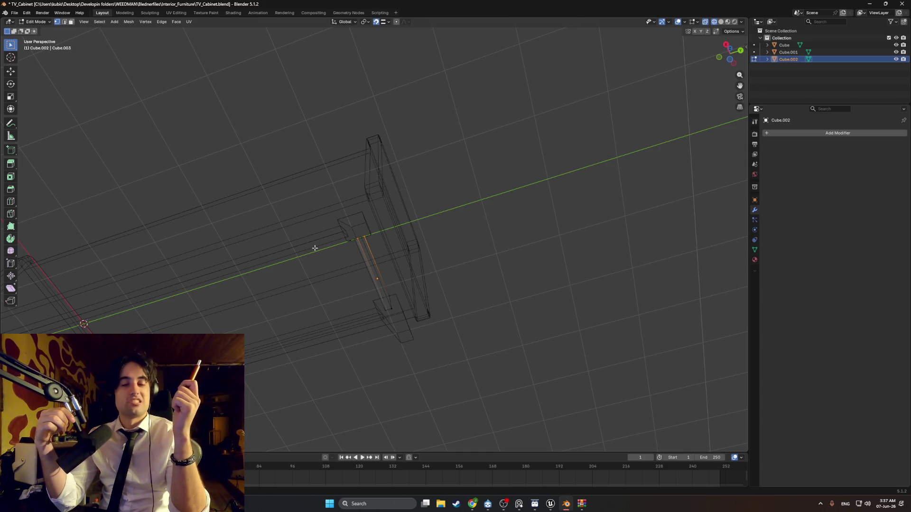
Show the cabinet frame in Solid shading and bring up the wooden cabinet reference photo.
mouse_move(283, 258)
middle_down()
mouse_move(301, 301)
mouse_move(266, 326)
mouse_move(282, 319)
mouse_move(228, 320)
middle_up()
key(z)
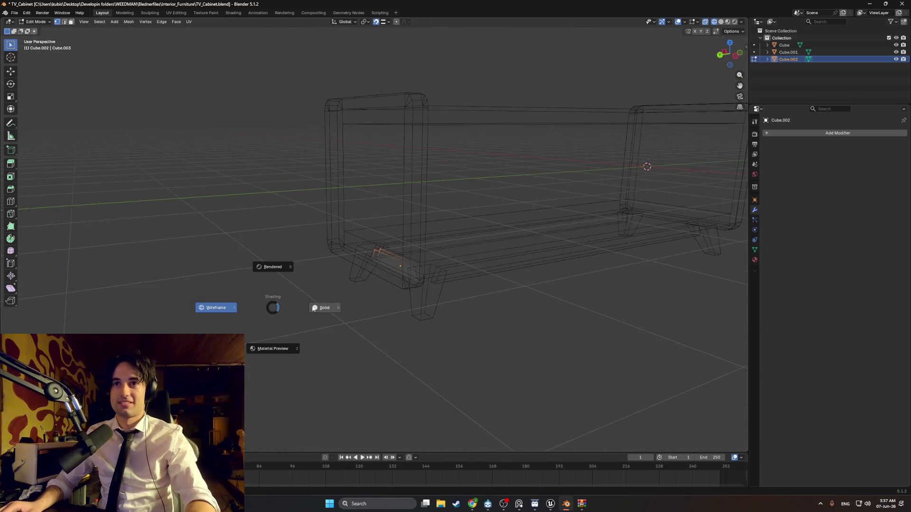
click(325, 307)
mouse_move(315, 300)
middle_down()
mouse_move(454, 317)
mouse_move(536, 309)
mouse_move(526, 291)
mouse_move(445, 281)
mouse_move(427, 295)
mouse_move(386, 274)
mouse_move(335, 274)
mouse_move(485, 301)
mouse_move(486, 326)
middle_up()
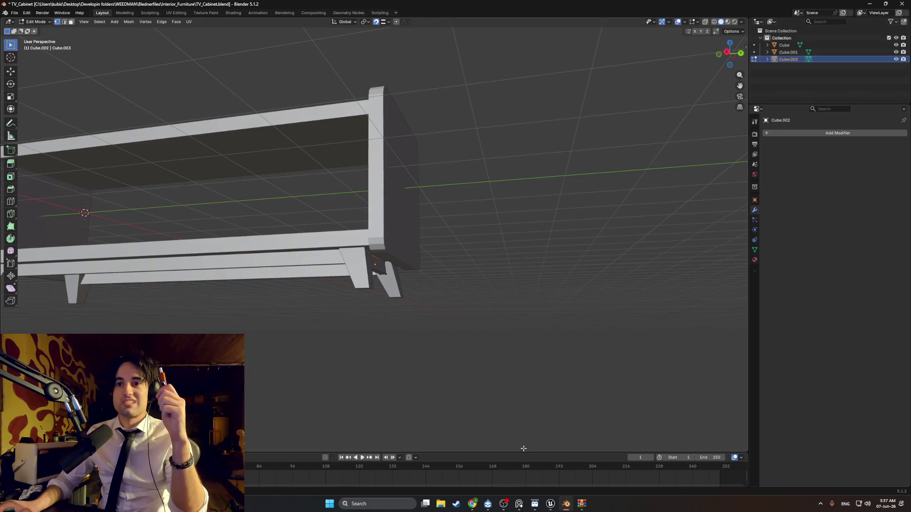
click(512, 501)
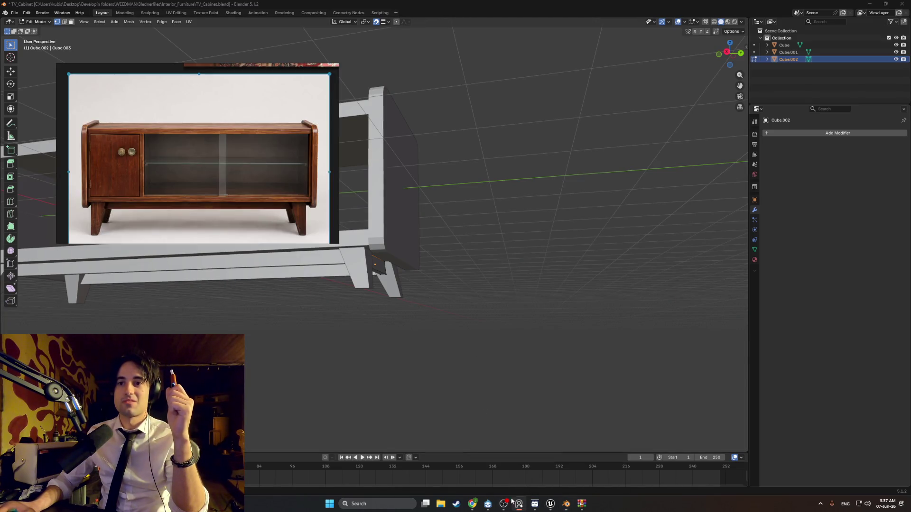
Orbit below the cabinet frame and minimize the reference photo.
mouse_move(354, 318)
middle_down()
mouse_move(429, 321)
mouse_move(368, 307)
mouse_move(387, 310)
middle_up()
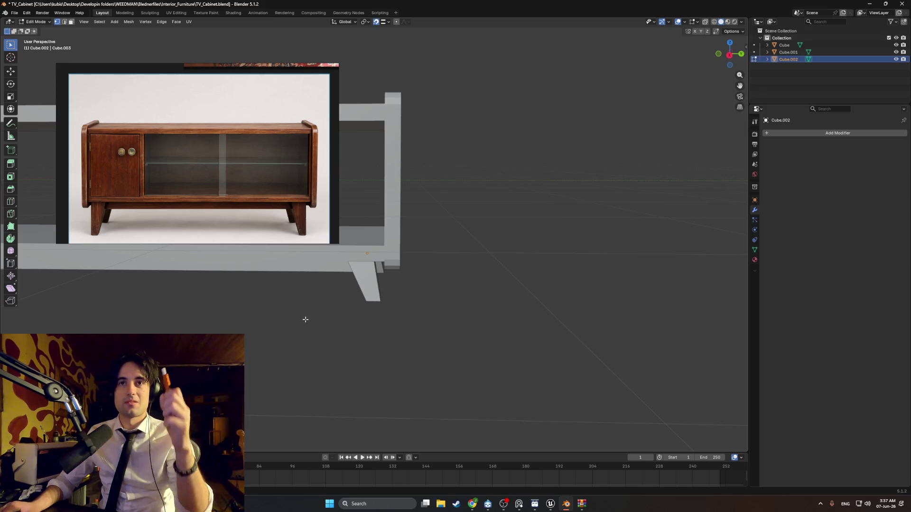
mouse_move(287, 307)
middle_down()
mouse_move(534, 325)
mouse_move(389, 308)
mouse_move(368, 291)
mouse_move(326, 283)
mouse_move(506, 318)
middle_up()
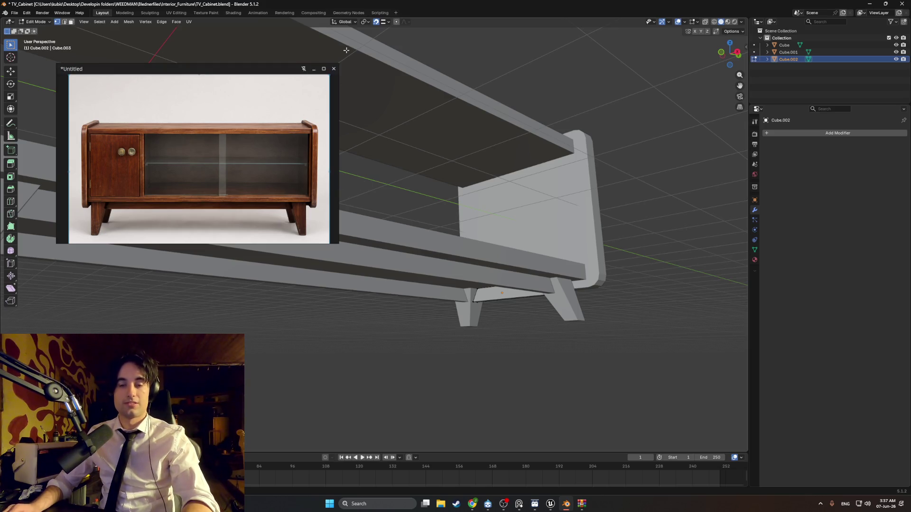
click(314, 69)
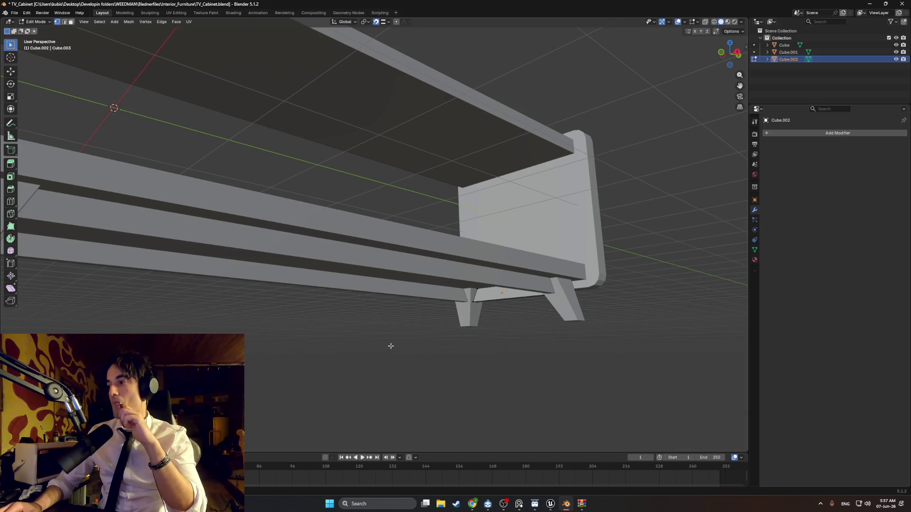
Select the rail beneath the cabinet and return to Object Mode.
mouse_move(390, 346)
middle_down()
mouse_move(403, 346)
mouse_move(415, 306)
mouse_move(480, 299)
middle_up()
click(449, 292)
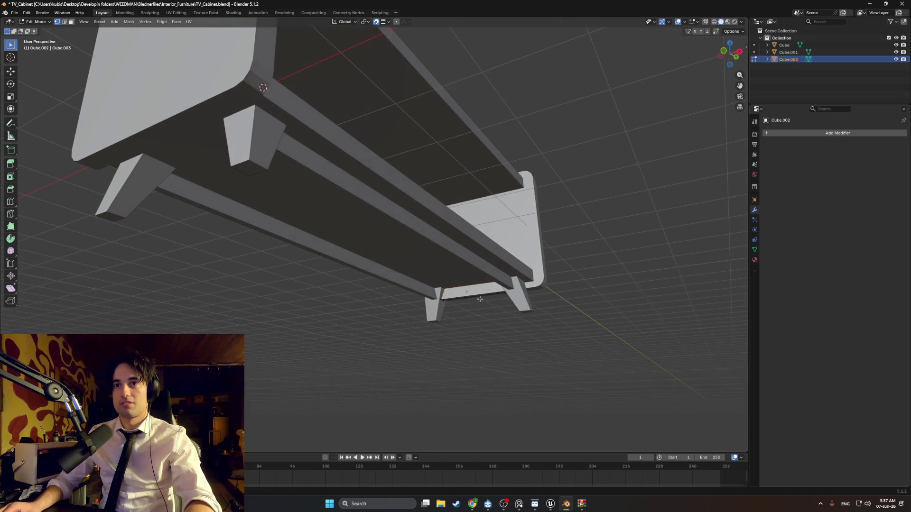
key(Tab)
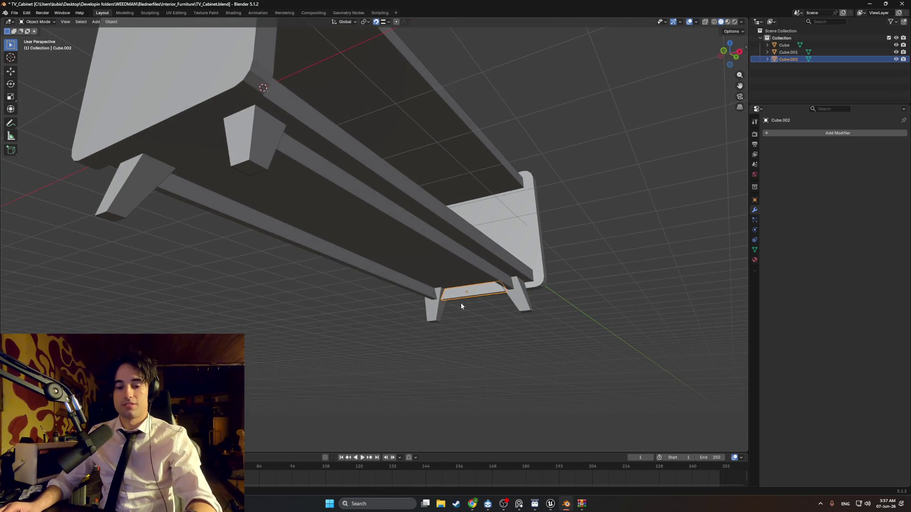
Duplicate the under-cabinet rail and shift the copy along Y.
key(shift+d)
key(y)
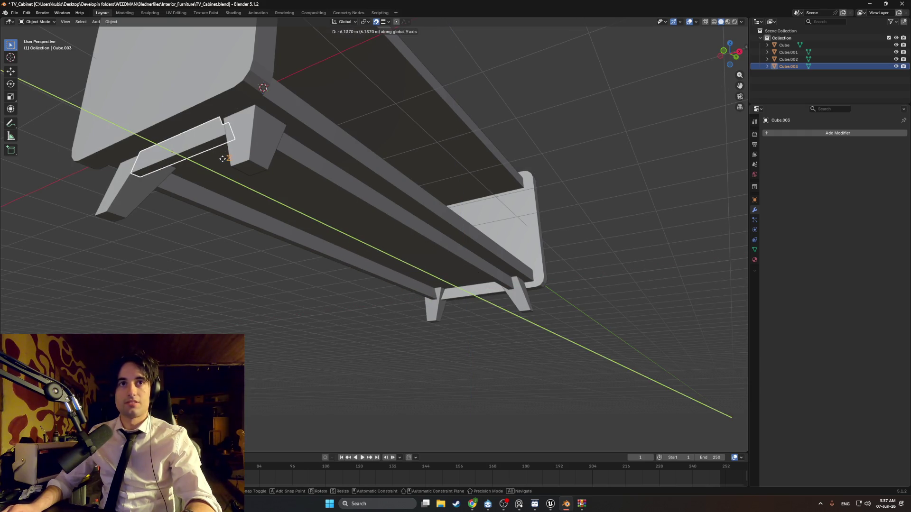
click(212, 205)
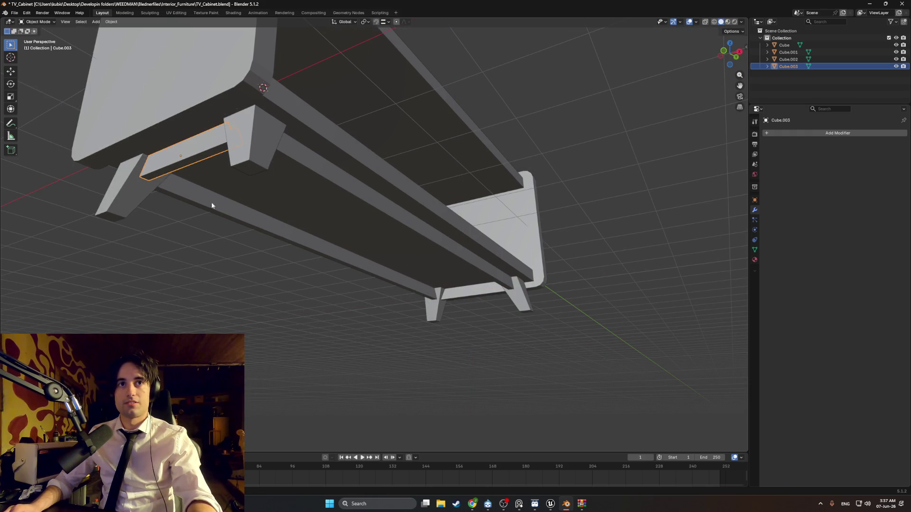
In Bottom view with wireframe shading, move the rail copy along Y between the far legs.
key(ctrl+KP_7)
scroll(403, 247, up, 3)
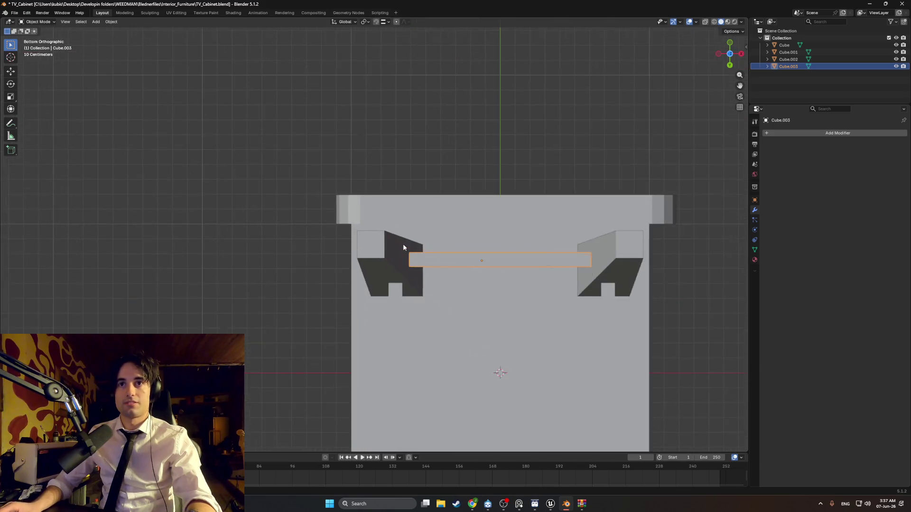
key(z)
click(359, 252)
scroll(451, 267, up, 2)
key(g)
key(y)
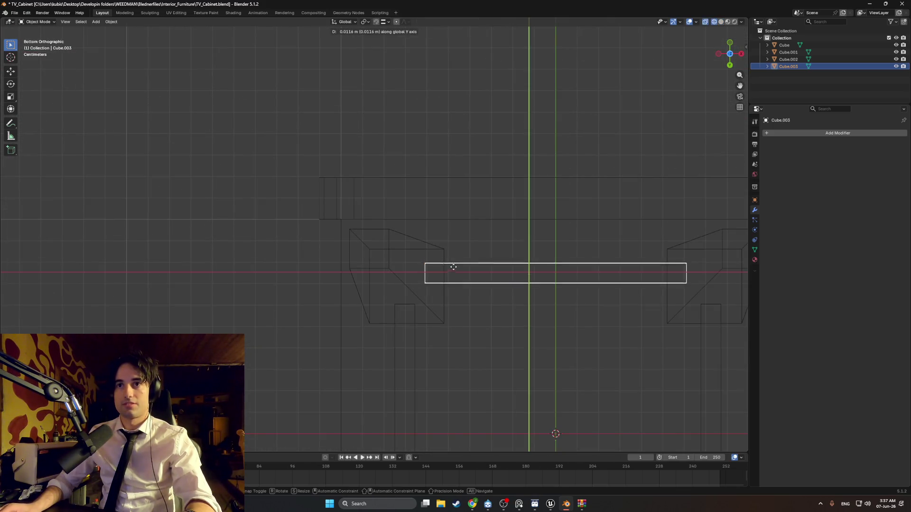
click(452, 272)
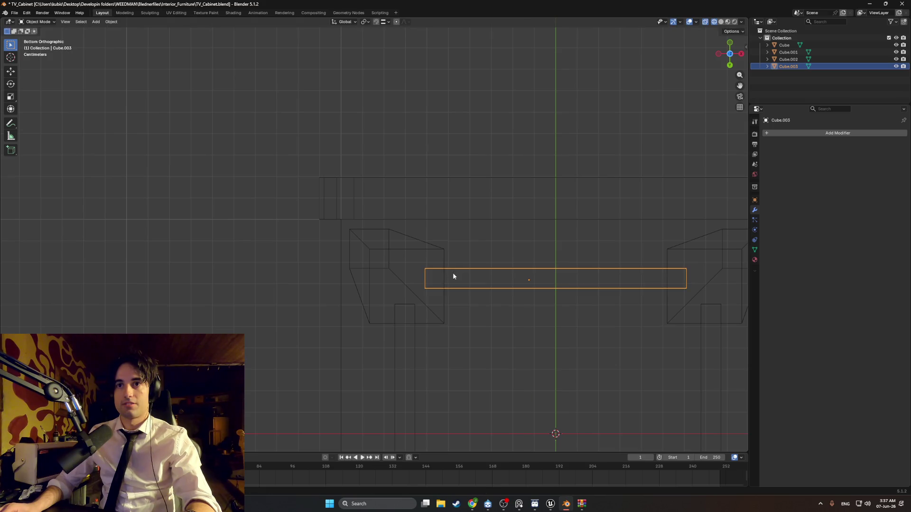
Deselect, orbit back to a perspective view and return to Solid shading.
click(260, 267)
mouse_move(260, 266)
middle_down()
mouse_move(294, 314)
mouse_move(266, 319)
mouse_move(282, 347)
mouse_move(292, 322)
mouse_move(315, 318)
mouse_move(290, 309)
mouse_move(374, 312)
mouse_move(288, 331)
mouse_move(442, 323)
mouse_move(241, 320)
mouse_move(411, 304)
mouse_move(398, 291)
middle_up()
scroll(283, 348, down, 6)
key(z)
click(331, 323)
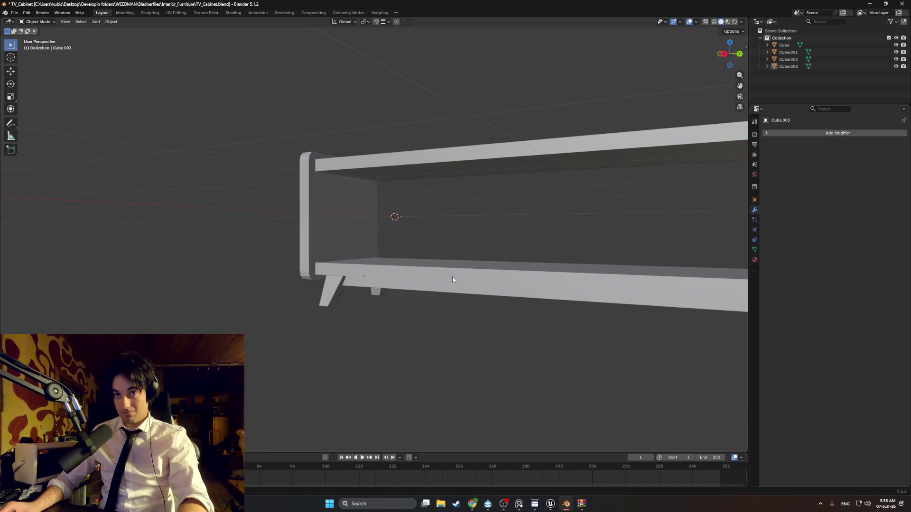
Bring the reference photo back and zoom toward the cabinet's right end.
middle_drag(452, 280, 365, 297)
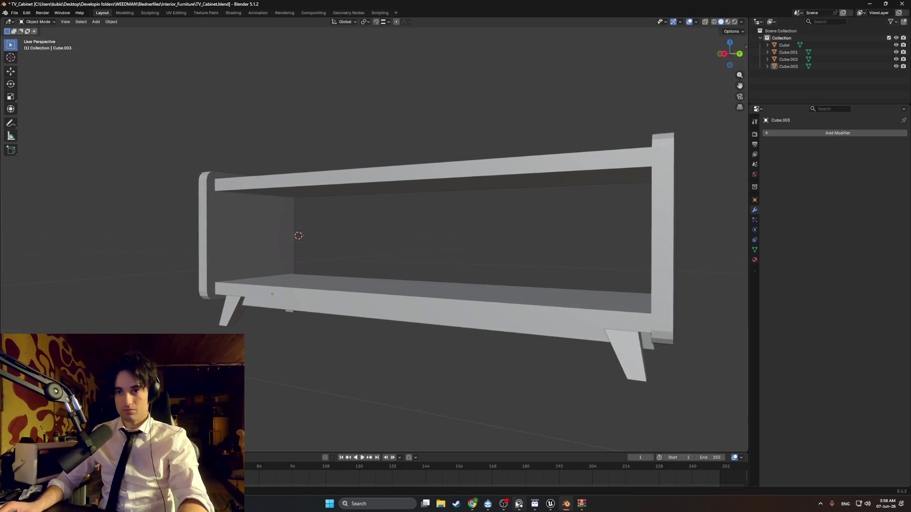
key(alt+Tab)
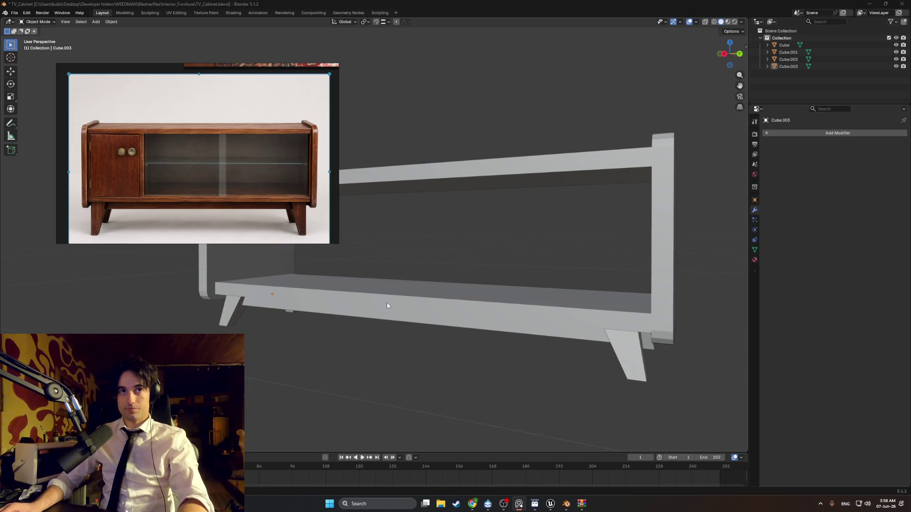
scroll(451, 337, up, 3)
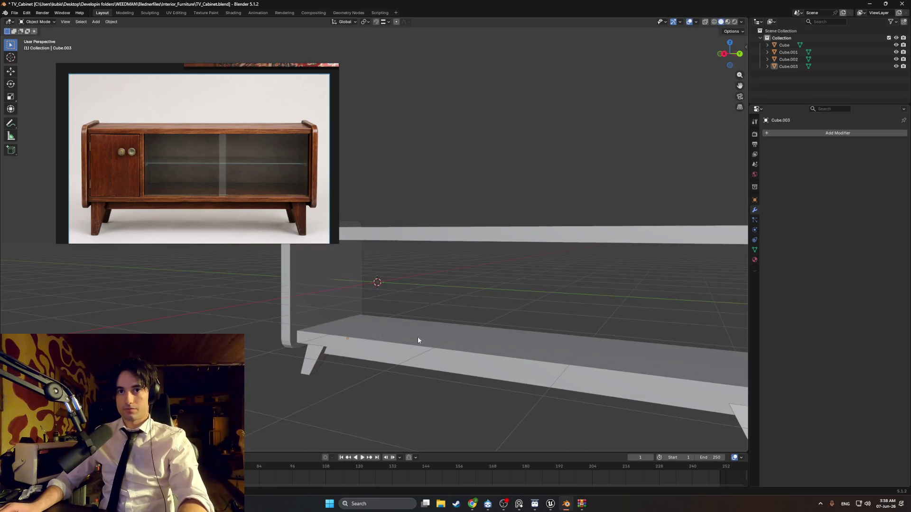
scroll(418, 336, up, 1)
shift+middle_drag(457, 351, 428, 340)
Make the Cube object active via the Outliner in Object Mode.
key(Tab)
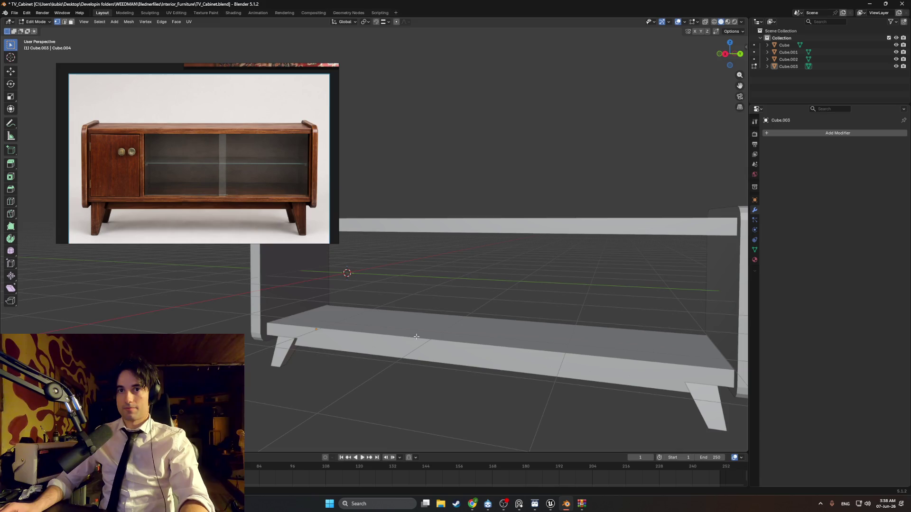
click(784, 45)
key(Tab)
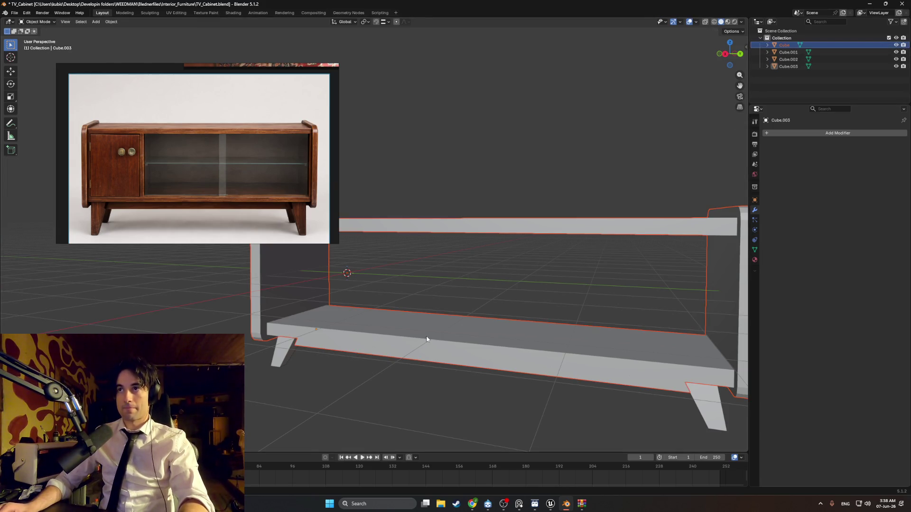
click(426, 339)
mouse_move(426, 339)
middle_down()
mouse_move(396, 322)
mouse_move(404, 224)
mouse_move(441, 248)
mouse_move(332, 298)
mouse_move(384, 294)
middle_up()
In Edit Mode, select the entire bottom shelf and duplicate it.
key(Tab)
click(395, 334)
click(308, 284)
key(shift+d)
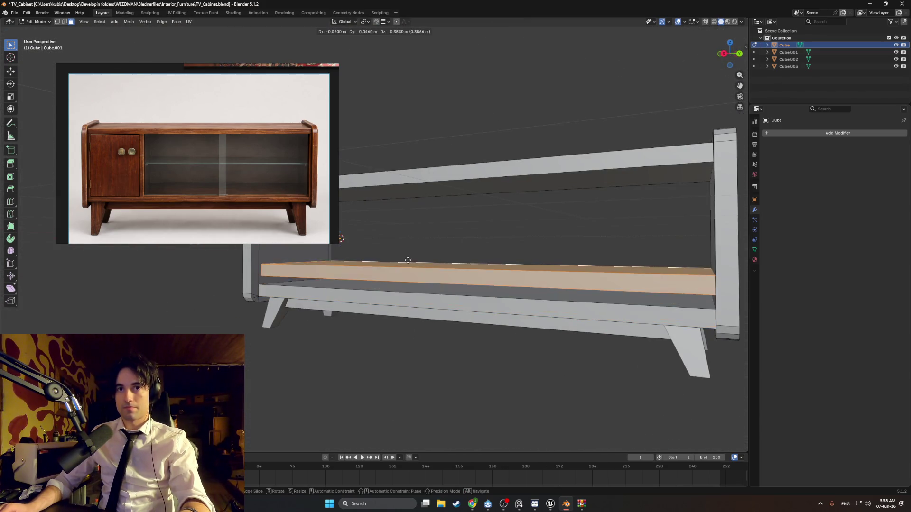
Raise the shelf copy along Z and switch to a side-on orthographic view.
key(z)
click(398, 246)
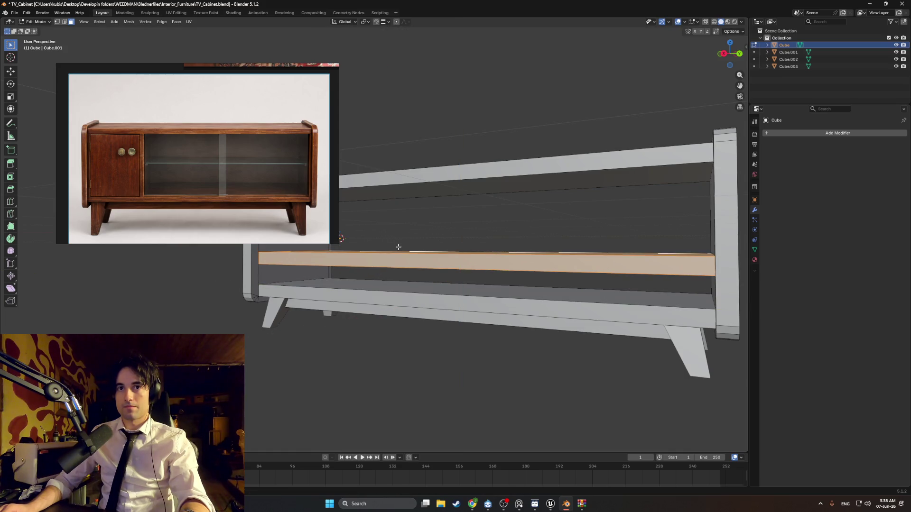
middle_drag(398, 247, 421, 261)
mouse_move(497, 287)
alt+middle_down()
mouse_move(403, 301)
mouse_move(499, 310)
alt+middle_up()
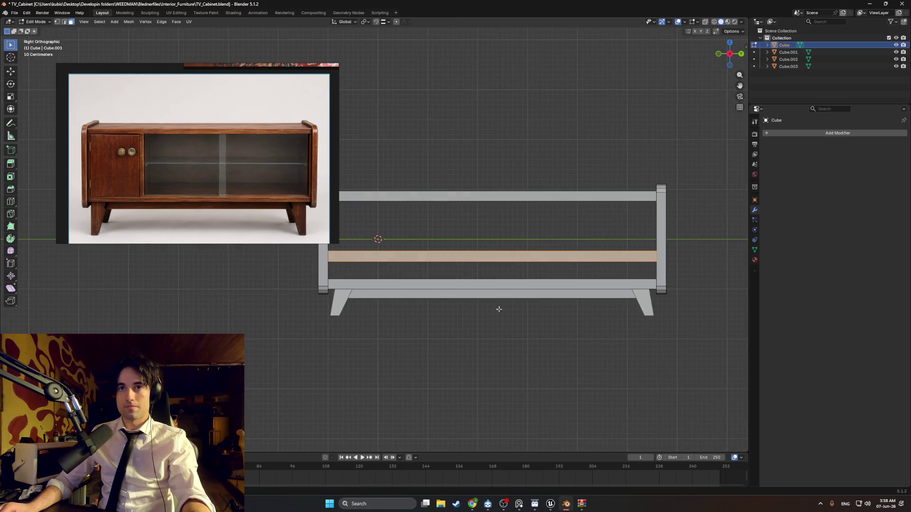
Stand the shelf copy upright with a 90° X rotation and slide it along Y near the left end.
key(r)
key(y)
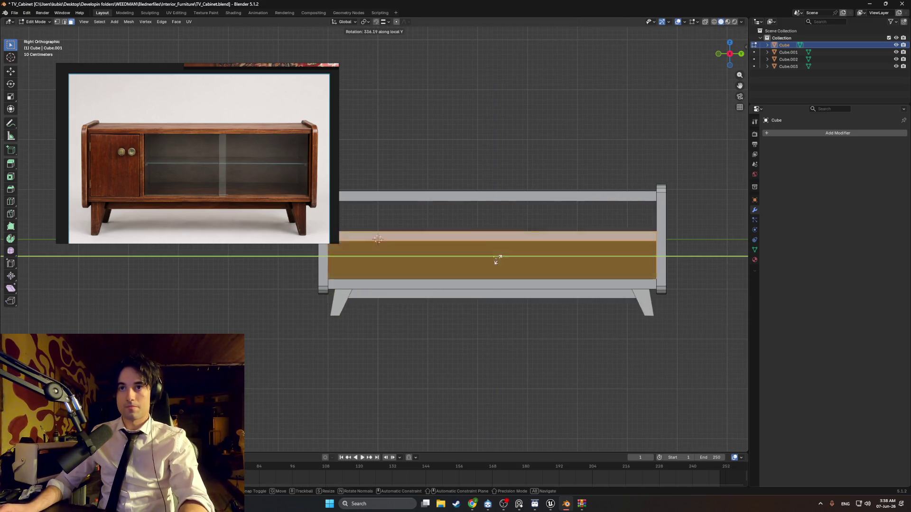
text(x90)
key(Return)
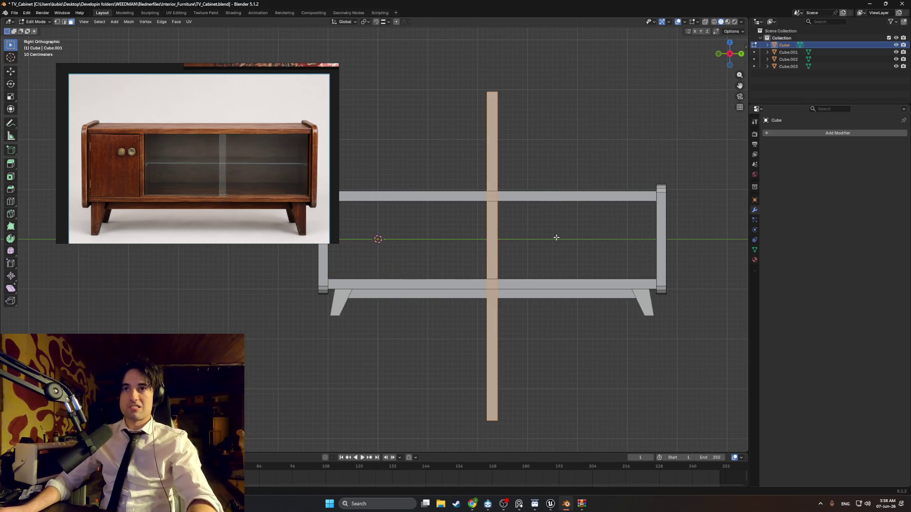
key(g)
key(y)
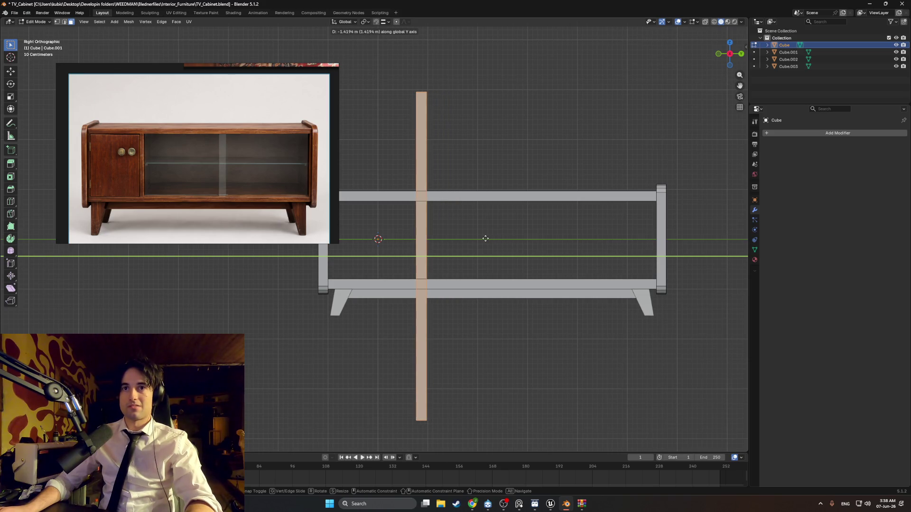
click(485, 238)
Select the divider's top edge and lower it along Z.
middle_drag(486, 238, 395, 158)
shift+click(400, 170)
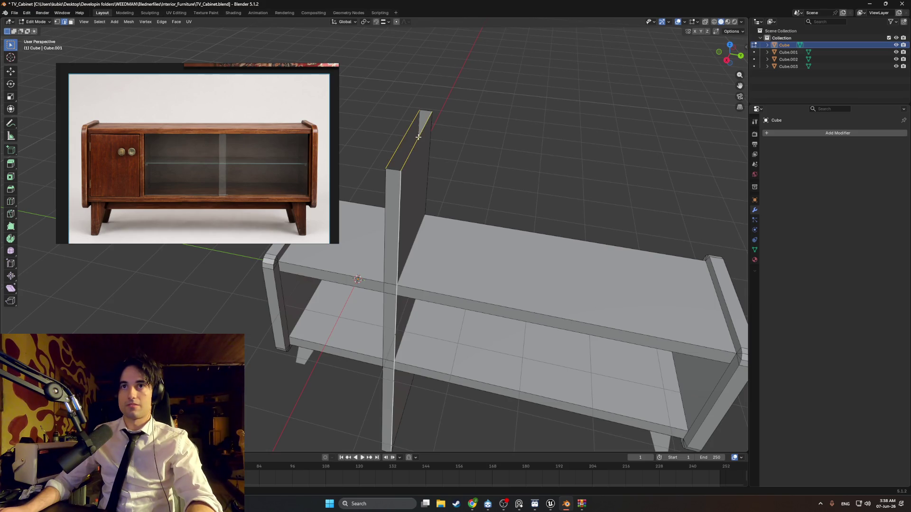
click(422, 117)
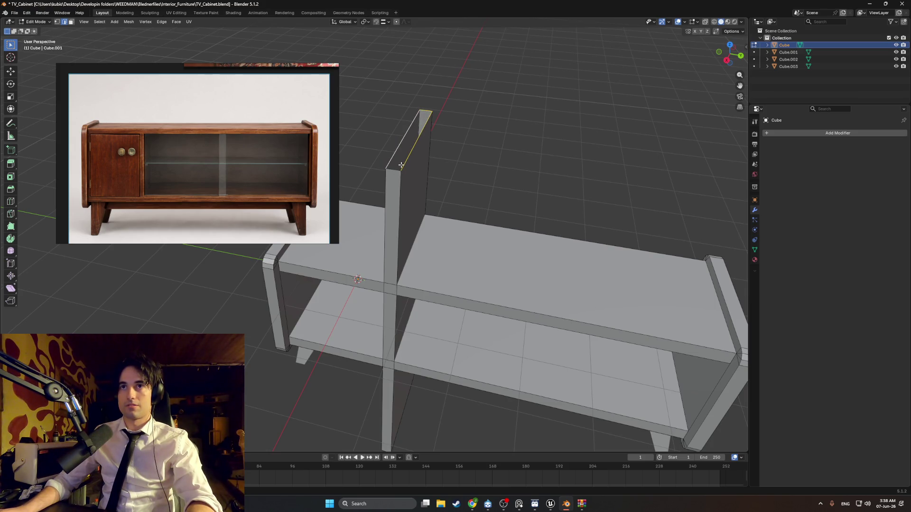
middle_drag(394, 176, 396, 198)
key(g)
key(z)
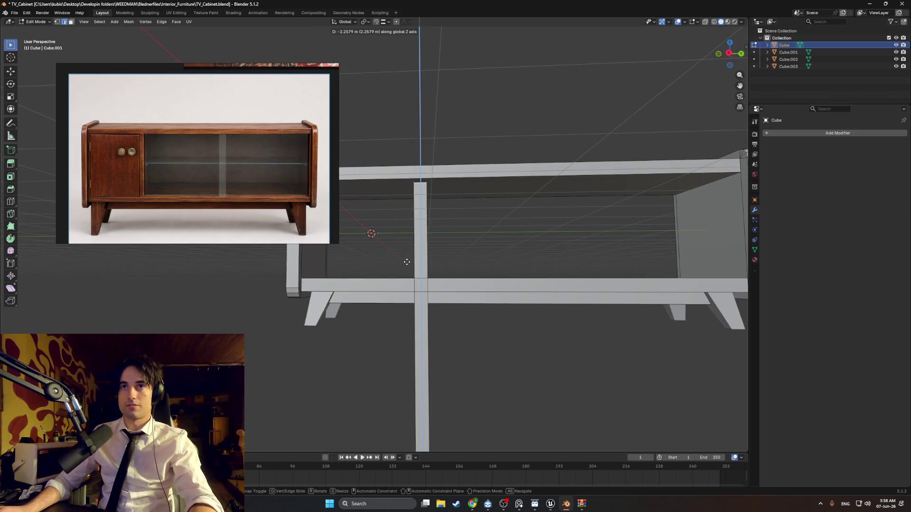
click(404, 182)
Retry moving the top edge in see-through view, cancel it, and return to Solid shading.
mouse_move(404, 182)
middle_down()
mouse_move(457, 286)
mouse_move(434, 265)
mouse_move(443, 244)
mouse_move(417, 240)
mouse_move(432, 241)
middle_up()
key(shift+z)
key(g)
key(z)
right_click(426, 240)
key(z)
click(464, 255)
In face select mode, slide the divider face along Y into its final position.
key(3)
click(432, 242)
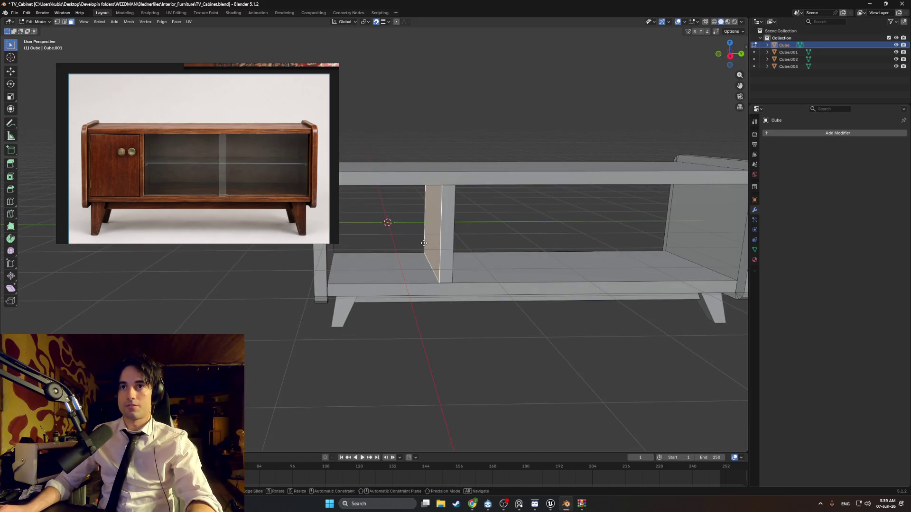
key(g)
key(y)
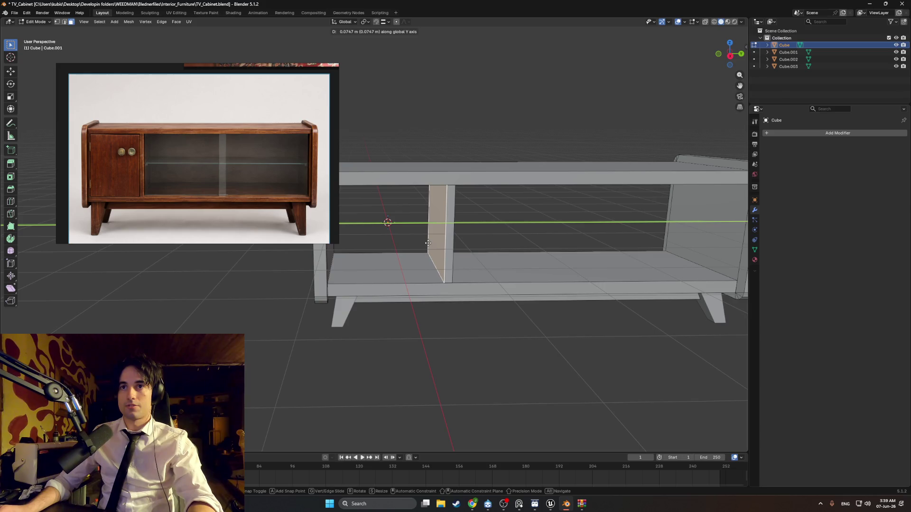
click(428, 242)
scroll(474, 284, down, 3)
click(486, 326)
mouse_move(486, 325)
middle_down()
mouse_move(455, 319)
mouse_move(447, 293)
mouse_move(413, 287)
mouse_move(448, 288)
middle_up()
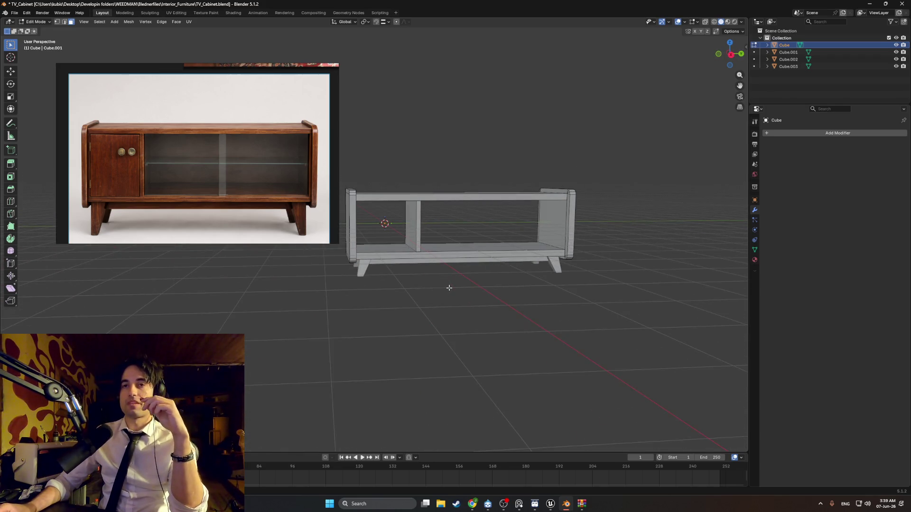
Select the compartment divider edge and slide it sideways to a new position.
mouse_move(450, 287)
middle_down()
mouse_move(474, 279)
mouse_move(462, 278)
middle_up()
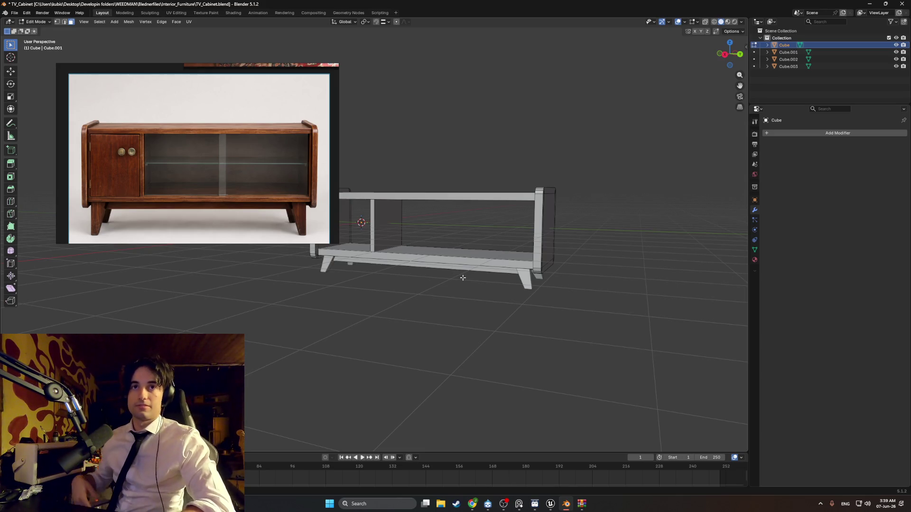
mouse_move(463, 278)
middle_down()
mouse_move(441, 316)
mouse_move(391, 298)
middle_up()
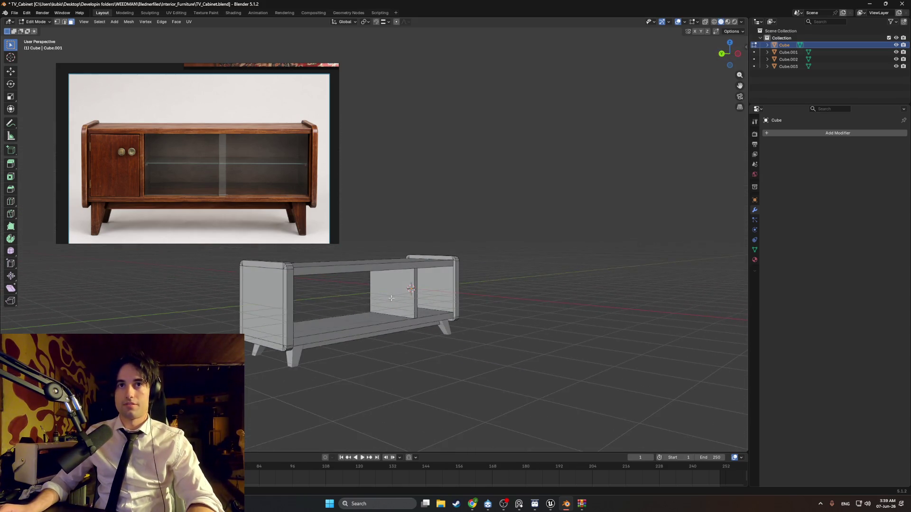
scroll(330, 304, up, 5)
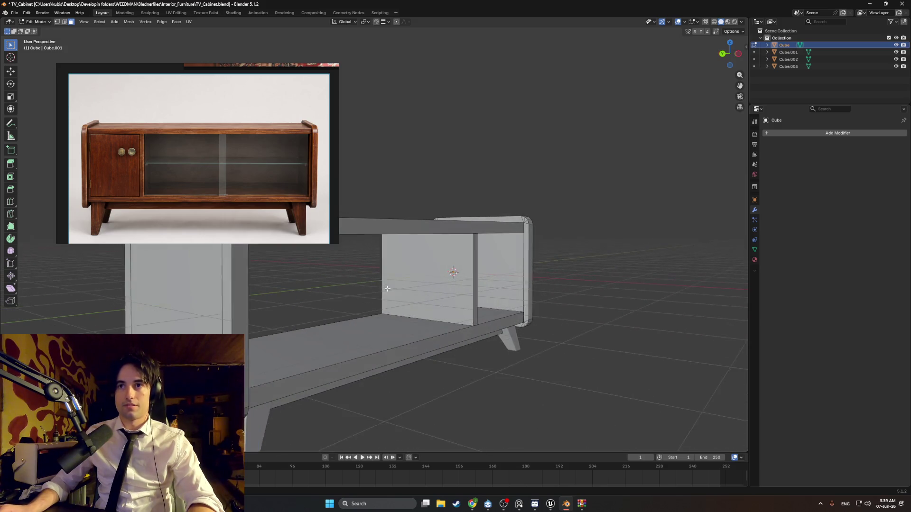
click(474, 267)
key(g)
key(z)
key(y)
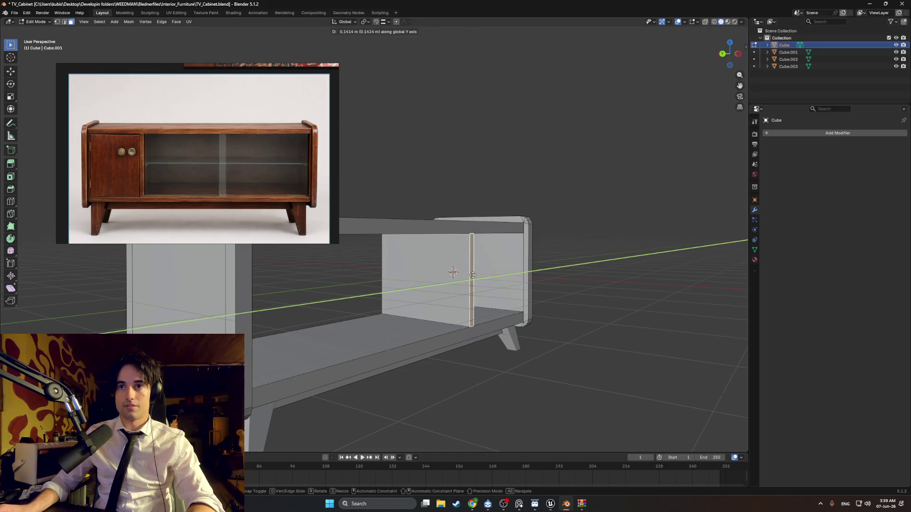
key(y)
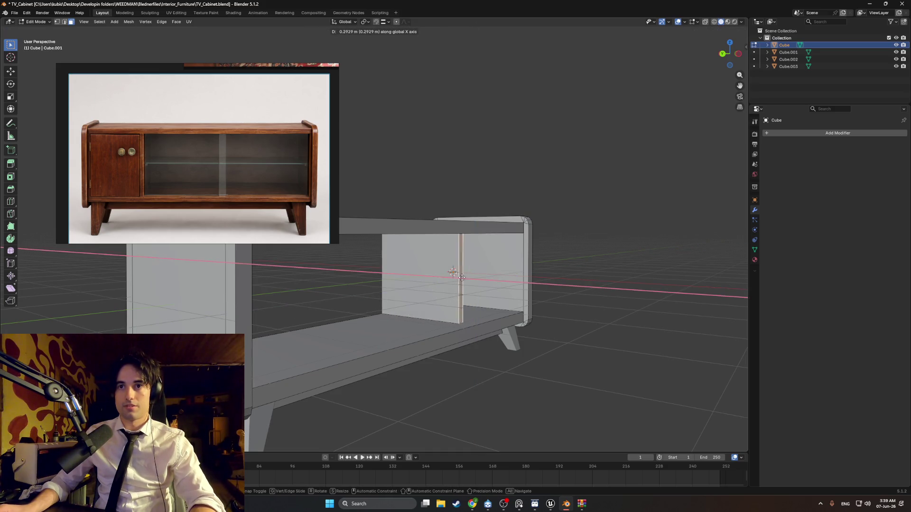
click(470, 283)
Slide the right compartment's inner partition face along X, then clear the selection.
middle_drag(471, 282, 420, 328)
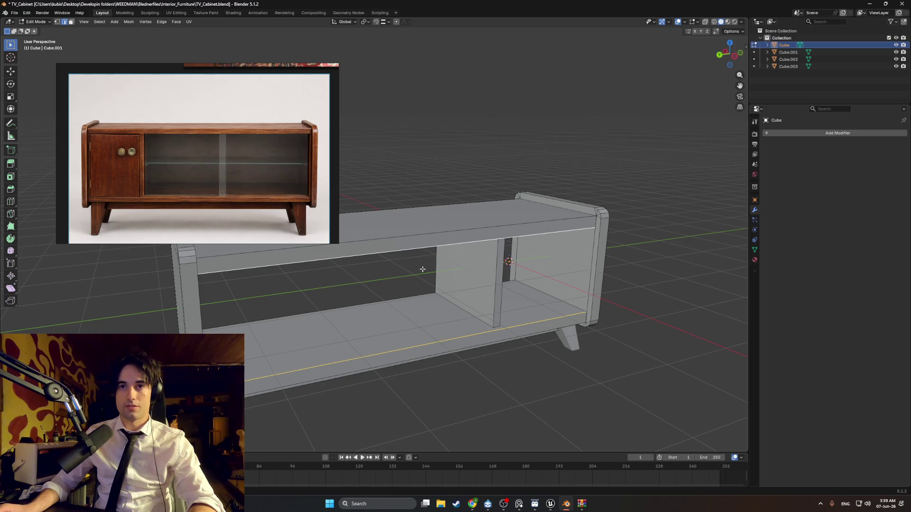
middle_drag(422, 269, 503, 267)
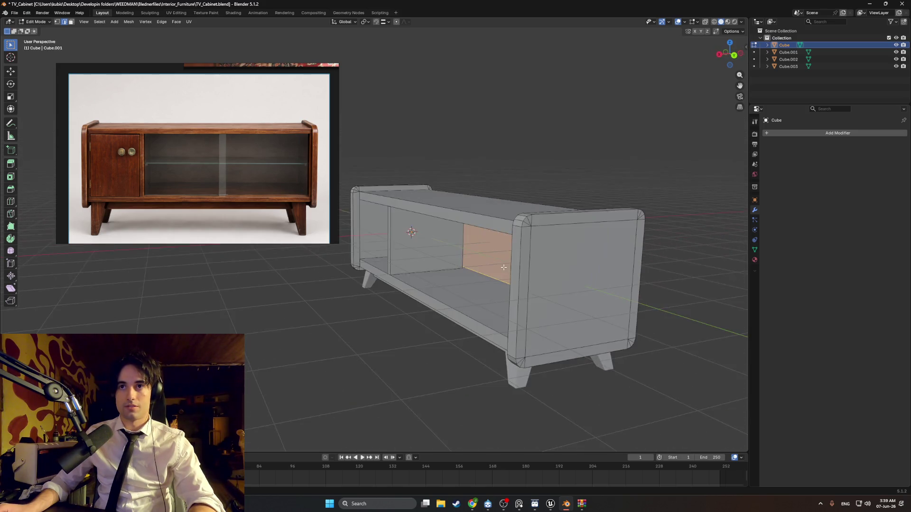
click(471, 251)
key(g)
key(x)
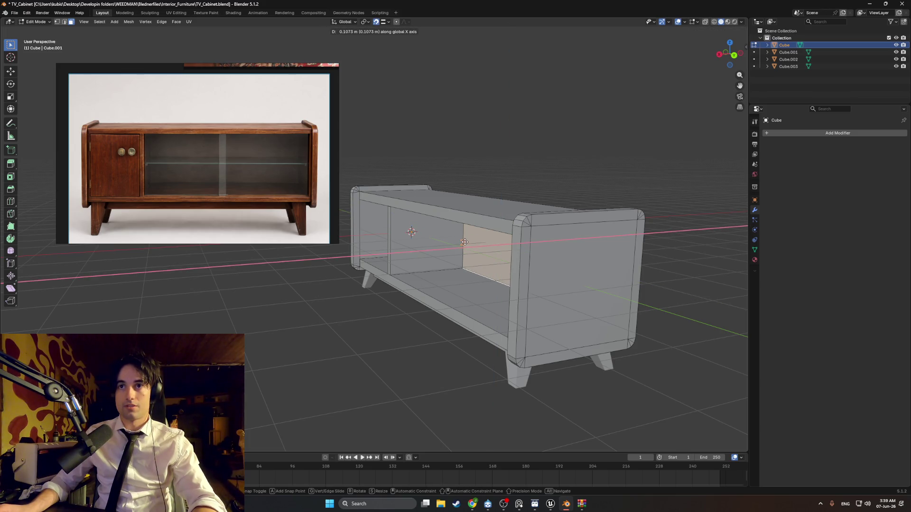
click(464, 243)
mouse_move(465, 243)
middle_down()
mouse_move(495, 254)
mouse_move(466, 247)
middle_up()
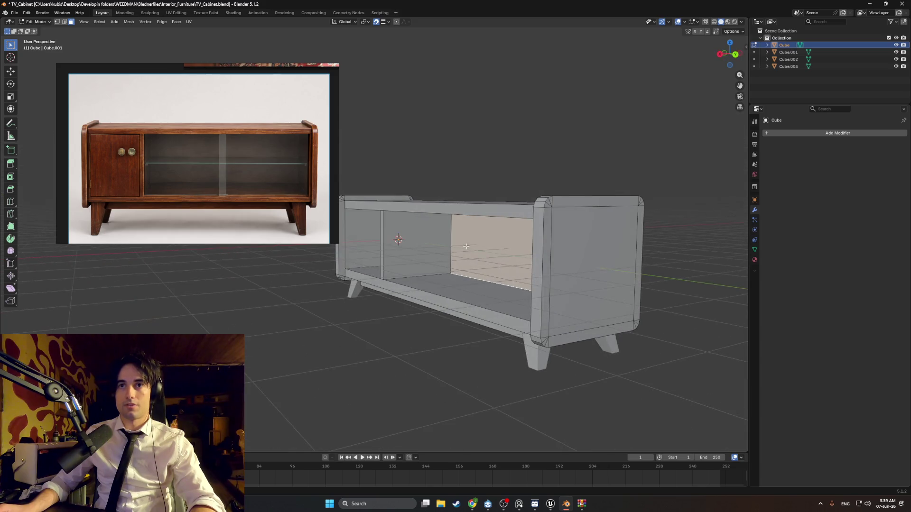
click(382, 332)
Switch to a see-through front orthographic view, then tilt back into perspective.
mouse_move(382, 331)
middle_down()
mouse_move(481, 305)
mouse_move(548, 311)
mouse_move(560, 319)
mouse_move(555, 329)
mouse_move(575, 325)
mouse_move(382, 255)
mouse_move(366, 261)
mouse_move(464, 201)
mouse_move(254, 268)
mouse_move(335, 310)
middle_up()
click(388, 252)
scroll(254, 269, up, 3)
scroll(335, 310, up, 3)
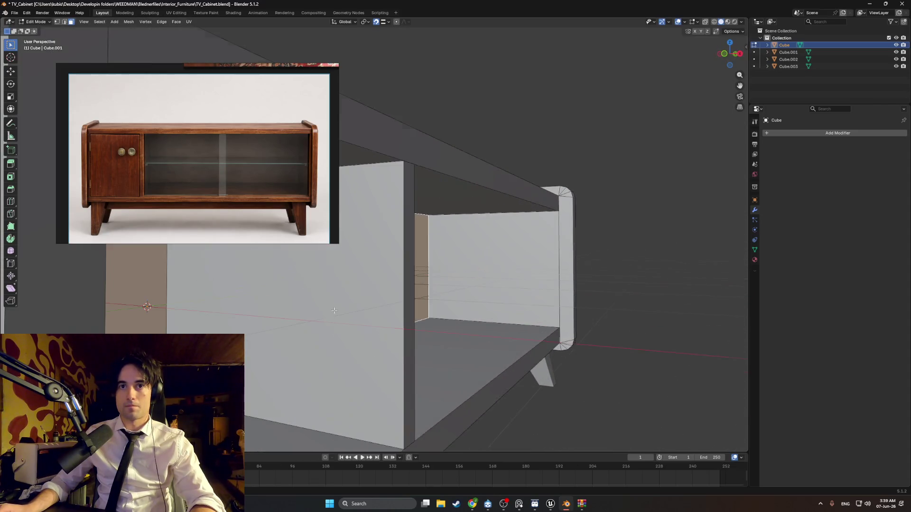
key(grave)
click(285, 303)
key(alt+z)
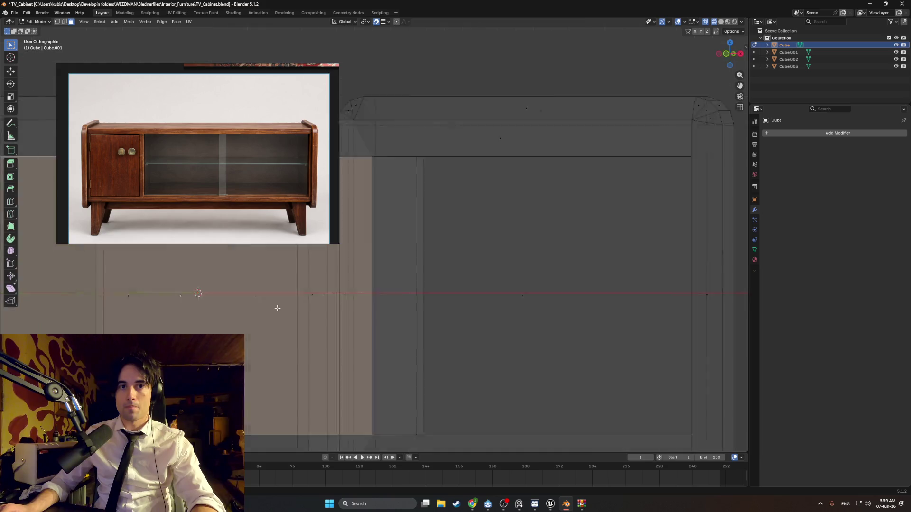
key(KP_1)
scroll(295, 266, down, 4)
scroll(360, 321, up, 6)
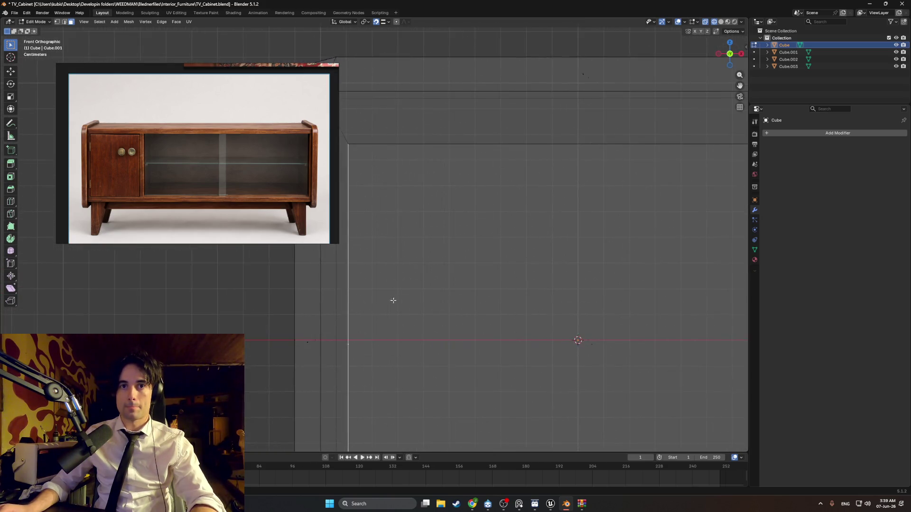
mouse_move(393, 301)
middle_down()
mouse_move(400, 309)
mouse_move(337, 307)
mouse_move(355, 259)
mouse_move(351, 270)
middle_up()
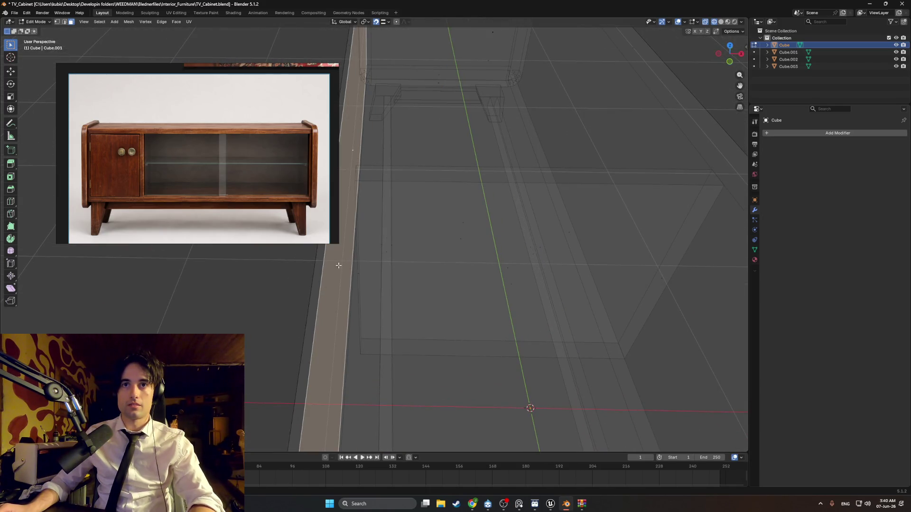
Select the thin near board's face and extrude it along its normal.
key(alt+a)
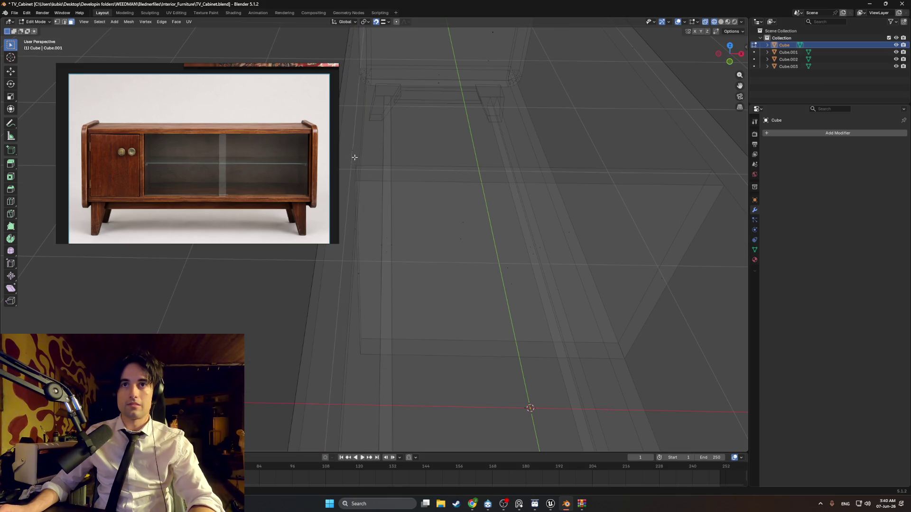
click(353, 149)
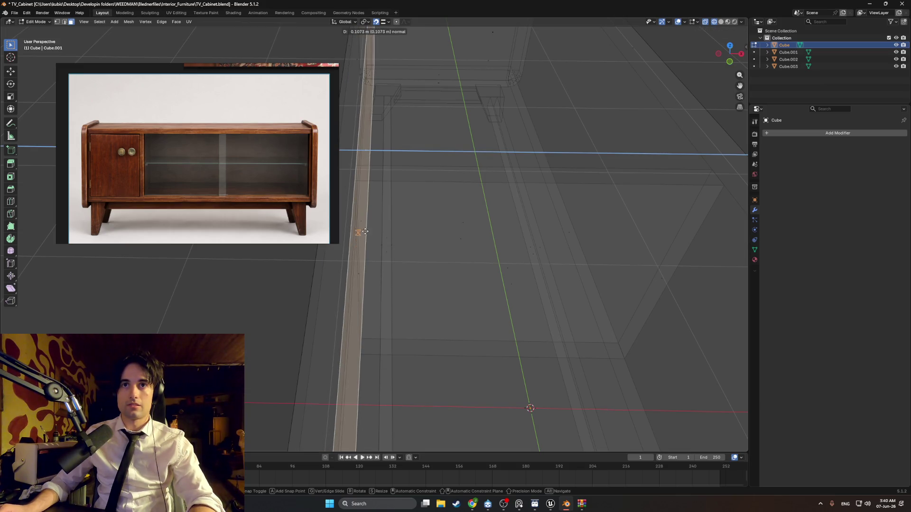
middle_drag(366, 224, 390, 201)
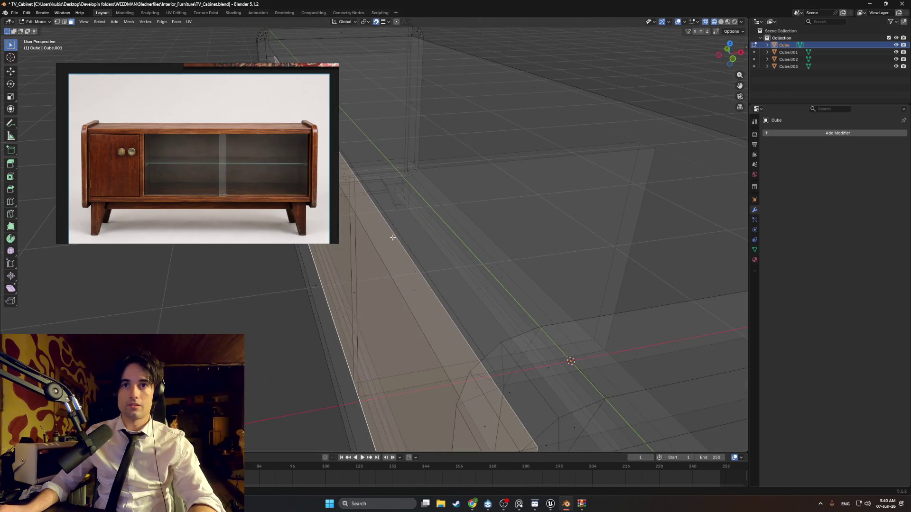
scroll(392, 237, down, 6)
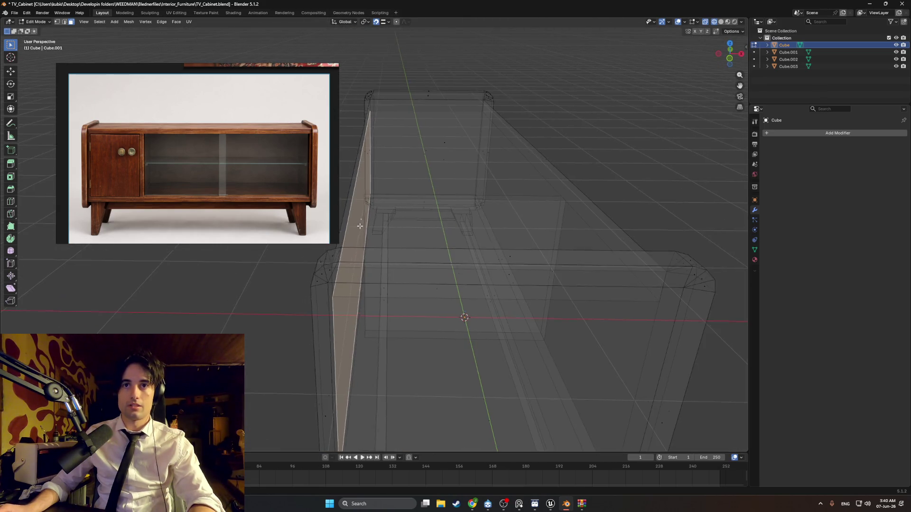
mouse_move(359, 227)
middle_down()
mouse_move(433, 230)
mouse_move(360, 238)
mouse_move(362, 256)
middle_up()
key(e)
click(350, 246)
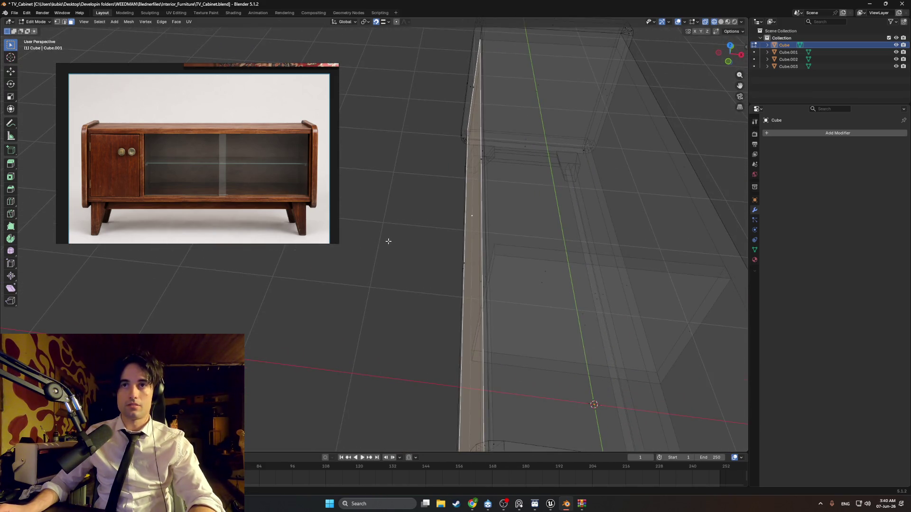
Extrude the board face again in see-through view, then undo that extra extrusion.
click(424, 251)
middle_drag(423, 251, 444, 215)
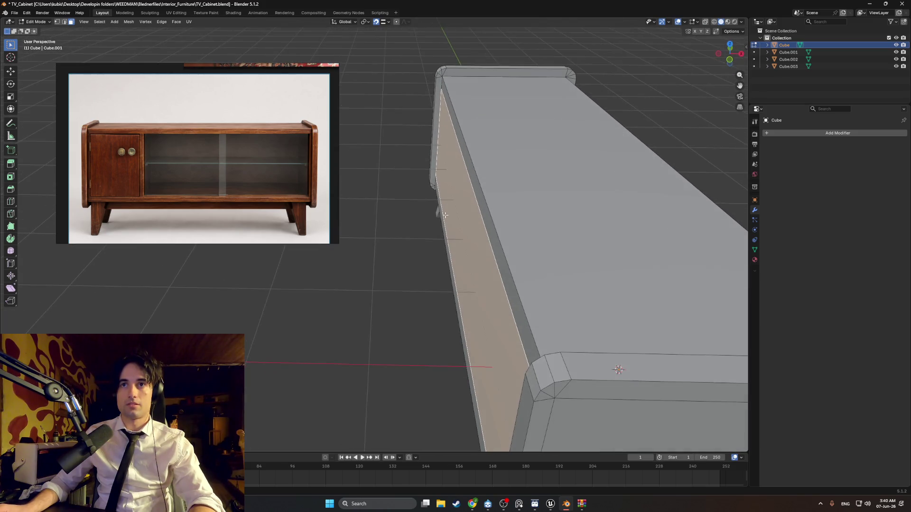
middle_drag(485, 238, 503, 265)
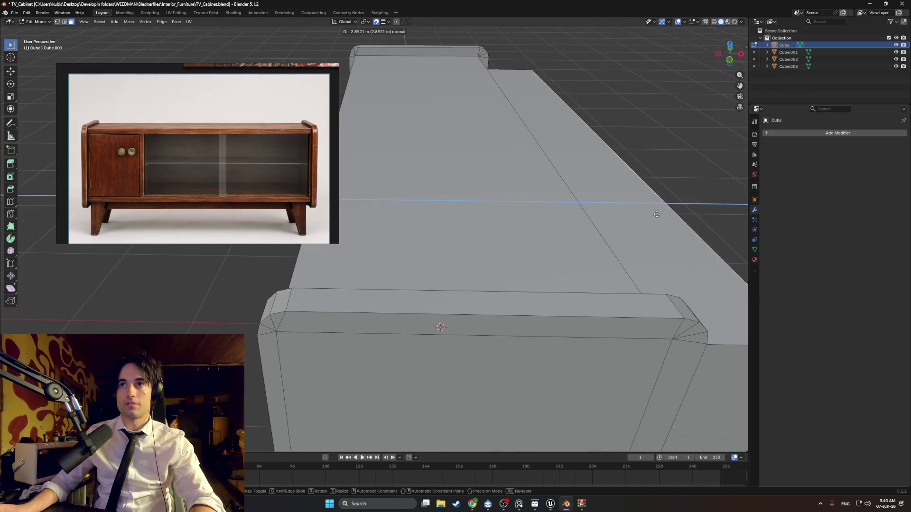
key(alt+z)
mouse_move(359, 264)
middle_down()
mouse_move(340, 266)
mouse_move(480, 305)
middle_up()
key(e)
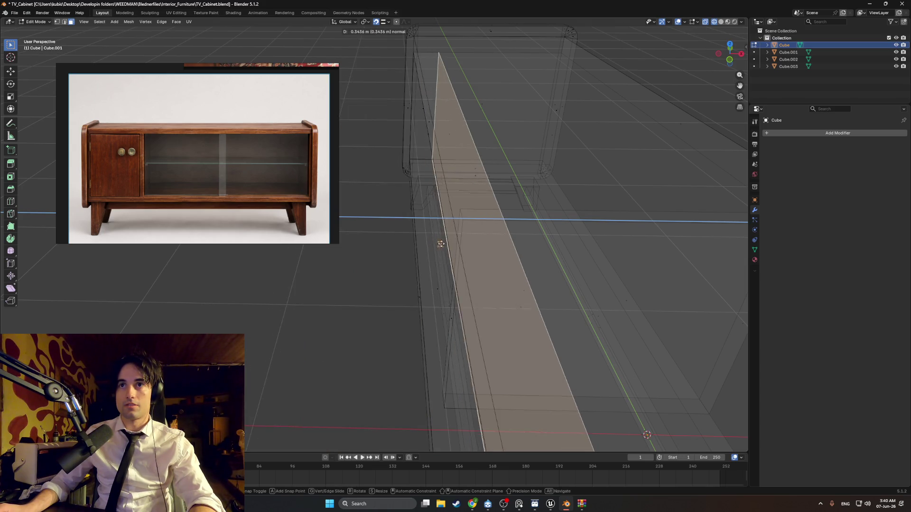
click(462, 230)
mouse_move(461, 222)
middle_down()
mouse_move(476, 218)
mouse_move(484, 231)
mouse_move(465, 256)
middle_up()
click(485, 231)
key(ctrl+z)
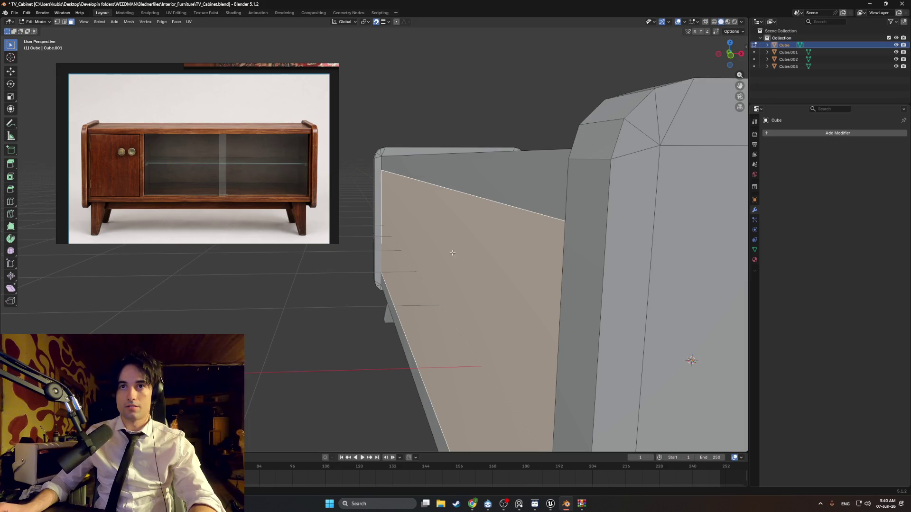
Extrude the selected red face of the cabinet body along its normal, after one cancelled attempt.
click(684, 22)
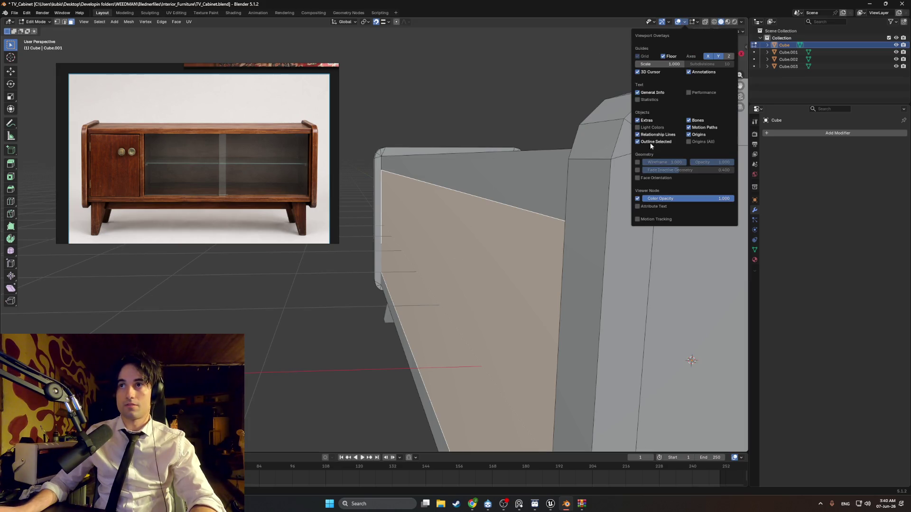
mouse_move(455, 237)
middle_down()
mouse_move(417, 234)
mouse_move(456, 251)
mouse_move(431, 250)
mouse_move(444, 240)
middle_up()
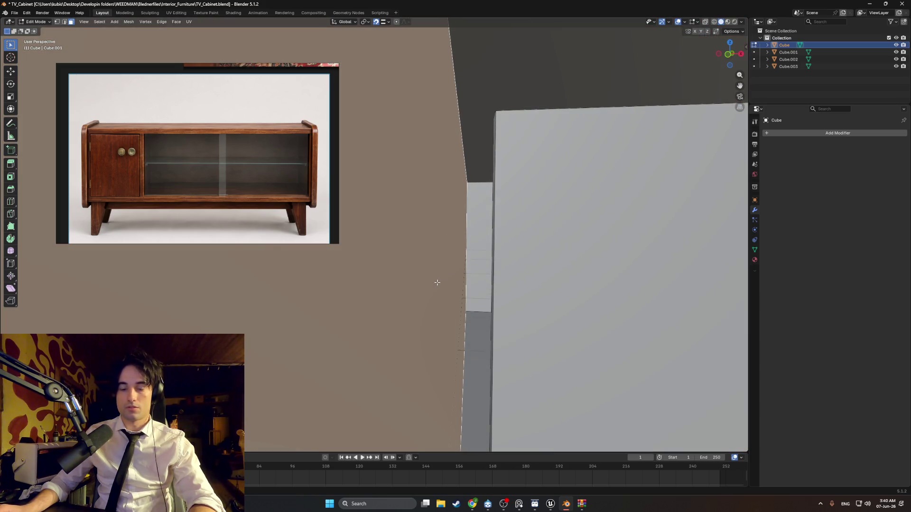
key(e)
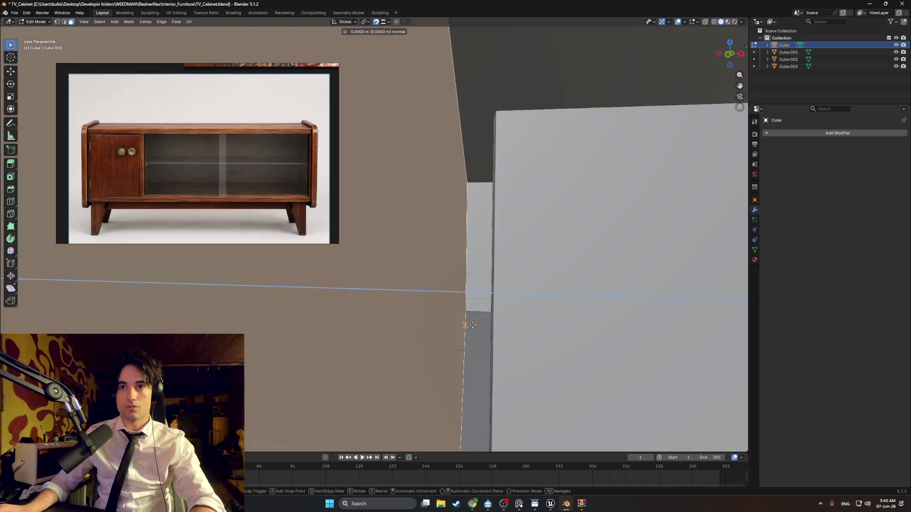
right_click(471, 326)
scroll(475, 320, down, 4)
key(e)
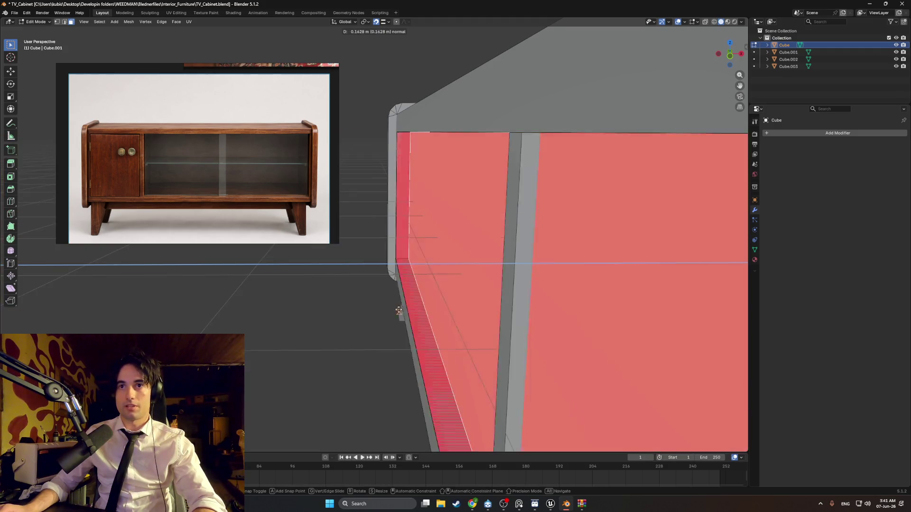
click(486, 347)
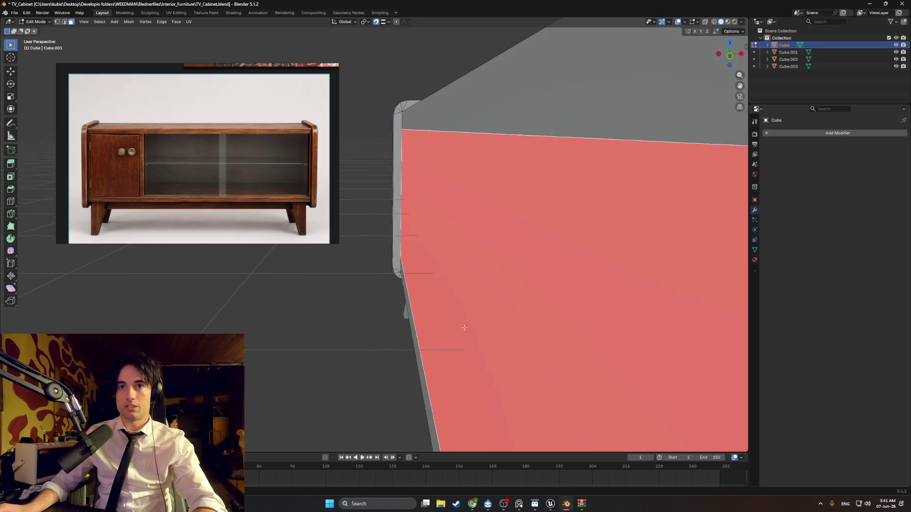
scroll(484, 309, up, 5)
Move the selected red face along the X axis to a new position.
middle_drag(483, 282, 488, 283)
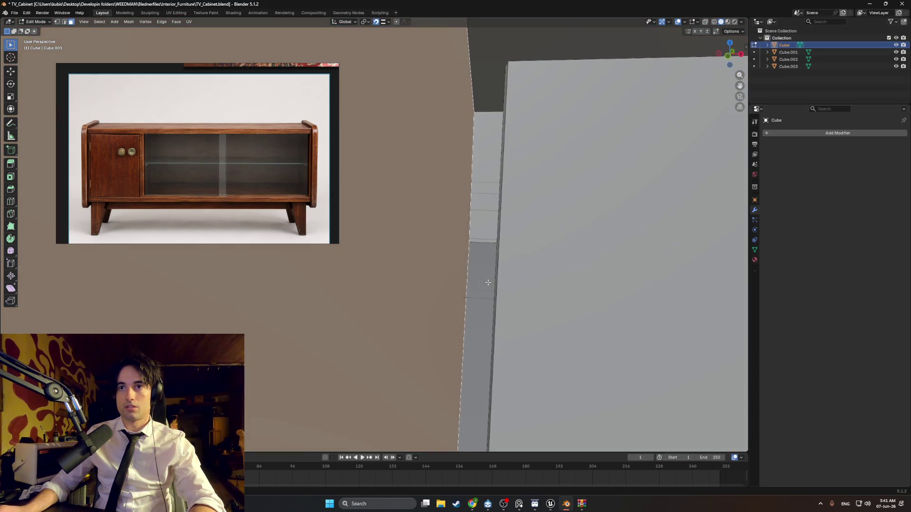
key(g)
key(x)
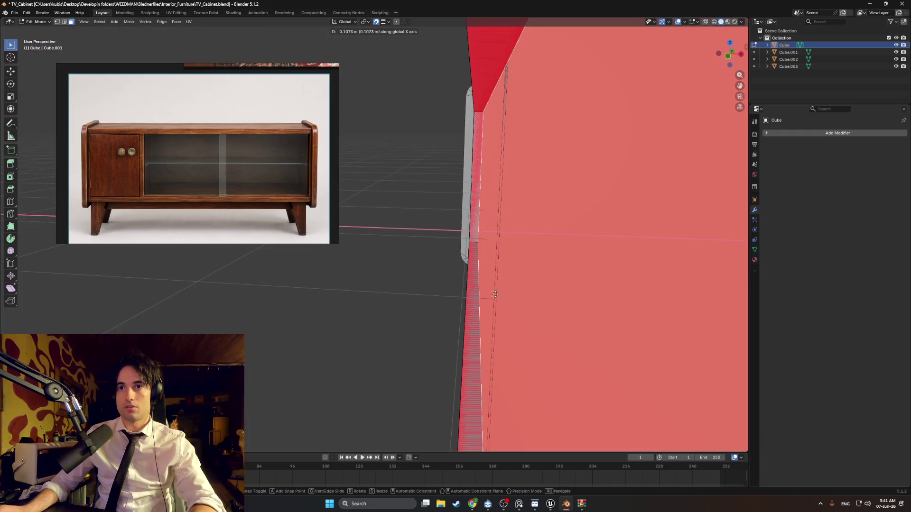
click(486, 295)
Extrude the red face along its normal once more.
scroll(485, 297, down, 3)
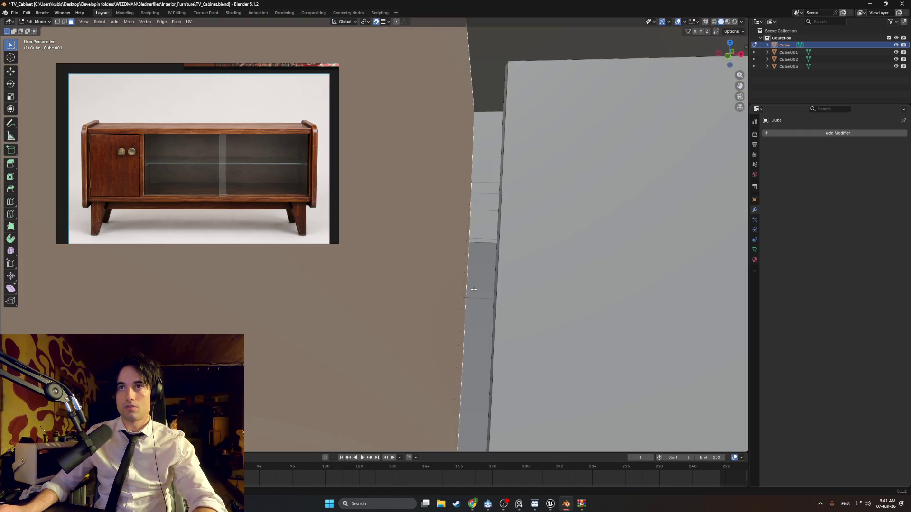
mouse_move(484, 299)
middle_down()
mouse_move(470, 291)
mouse_move(474, 299)
mouse_move(471, 269)
middle_up()
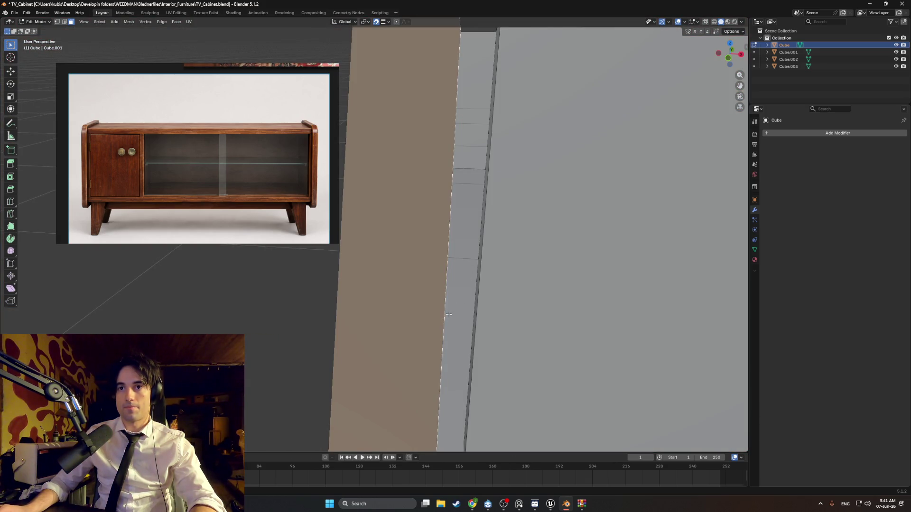
key(e)
click(474, 310)
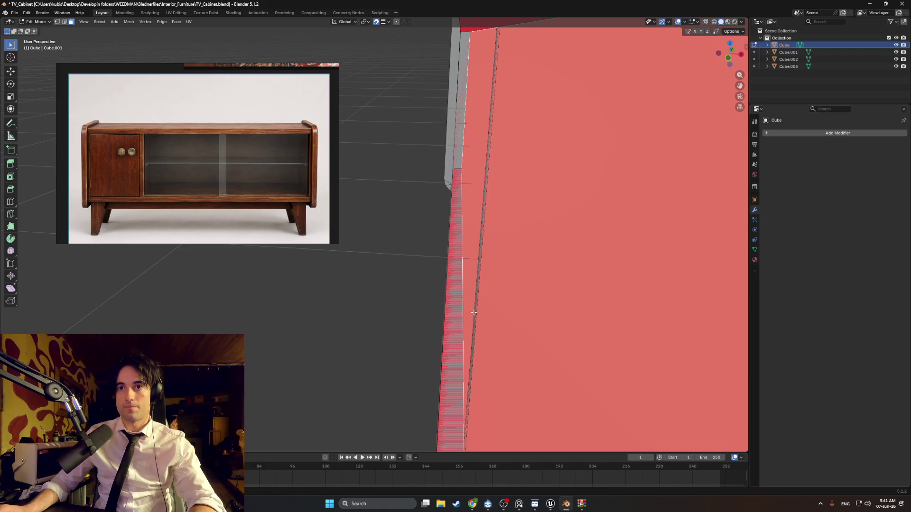
mouse_move(473, 310)
middle_down()
mouse_move(529, 317)
mouse_move(448, 328)
mouse_move(466, 293)
middle_up()
Orbit around the red inner faces and switch to see-through wireframe shading.
mouse_move(507, 147)
middle_down()
mouse_move(542, 146)
mouse_move(492, 155)
mouse_move(472, 146)
middle_up()
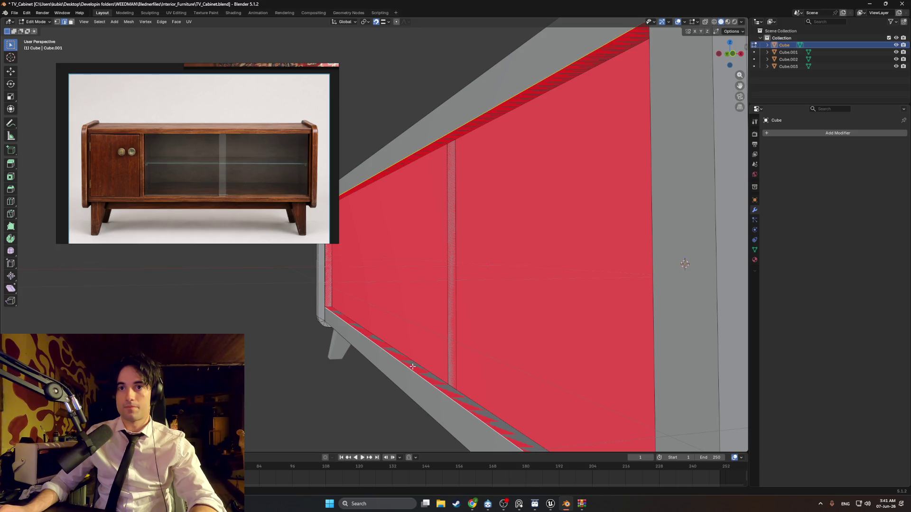
scroll(426, 351, up, 5)
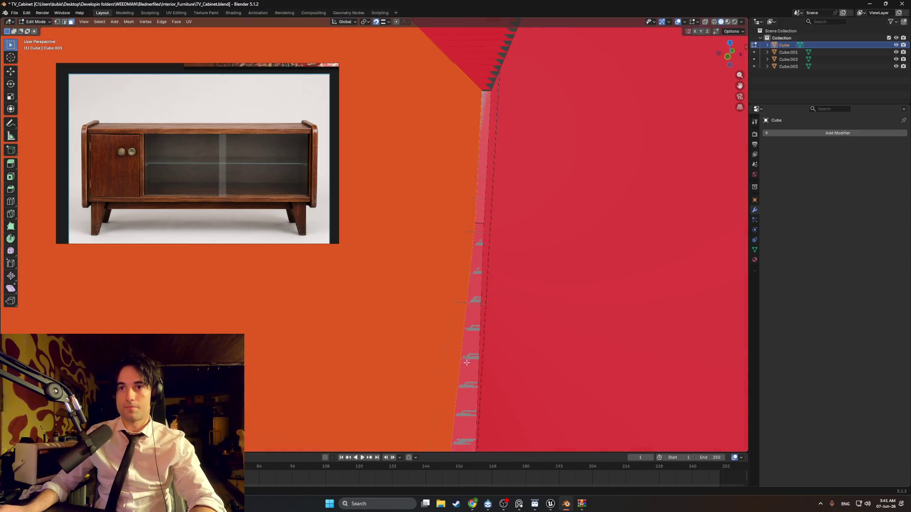
mouse_move(466, 362)
middle_down()
mouse_move(473, 341)
mouse_move(447, 358)
mouse_move(467, 362)
mouse_move(457, 349)
mouse_move(474, 319)
mouse_move(426, 313)
mouse_move(463, 271)
mouse_move(455, 294)
middle_up()
right_click(423, 312)
key(z)
click(396, 295)
mouse_move(396, 294)
middle_down()
mouse_move(417, 311)
mouse_move(390, 156)
mouse_move(375, 157)
mouse_move(429, 136)
middle_up()
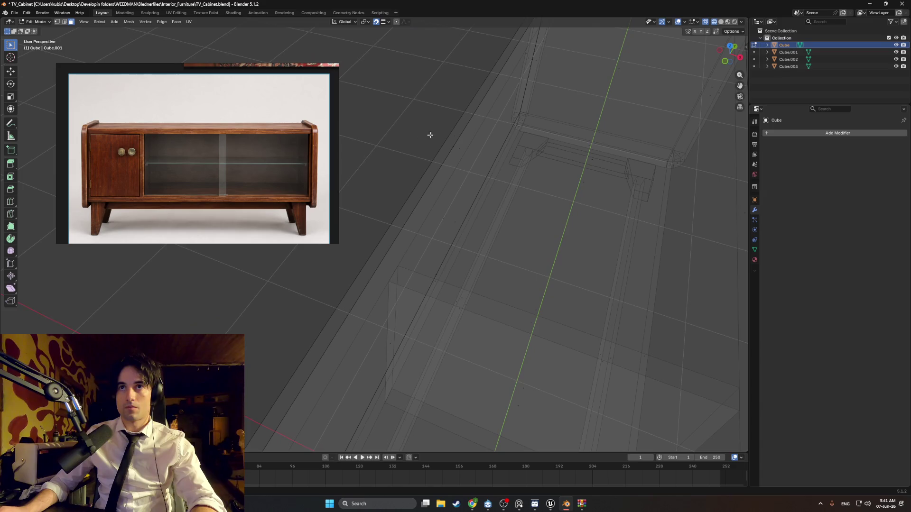
Delete the long stray face strip inside the cabinet body.
click(460, 148)
key(x)
click(437, 165)
middle_drag(437, 169, 468, 154)
Return to solid shading, select the whole body mesh and merge vertices by distance.
key(z)
click(505, 183)
mouse_move(505, 183)
middle_down()
mouse_move(481, 197)
mouse_move(508, 143)
mouse_move(494, 168)
mouse_move(494, 226)
middle_up()
scroll(494, 169, down, 6)
key(l)
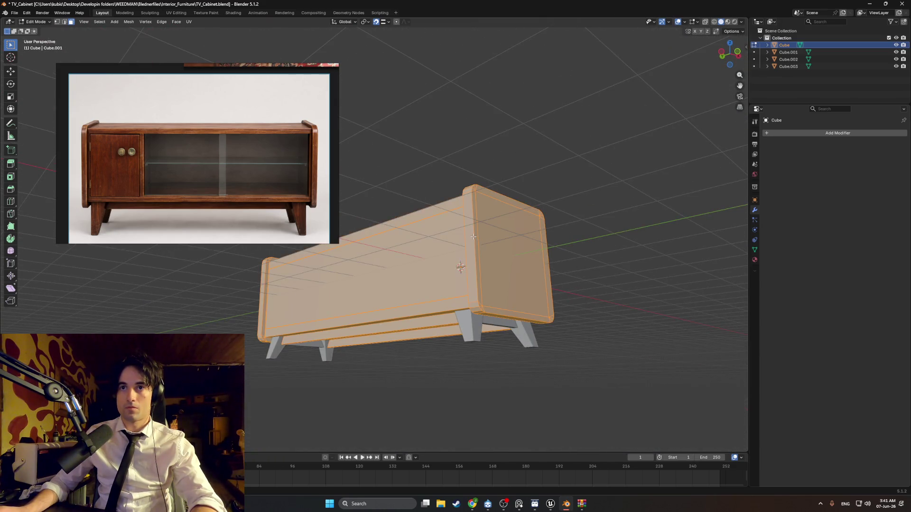
click(453, 237)
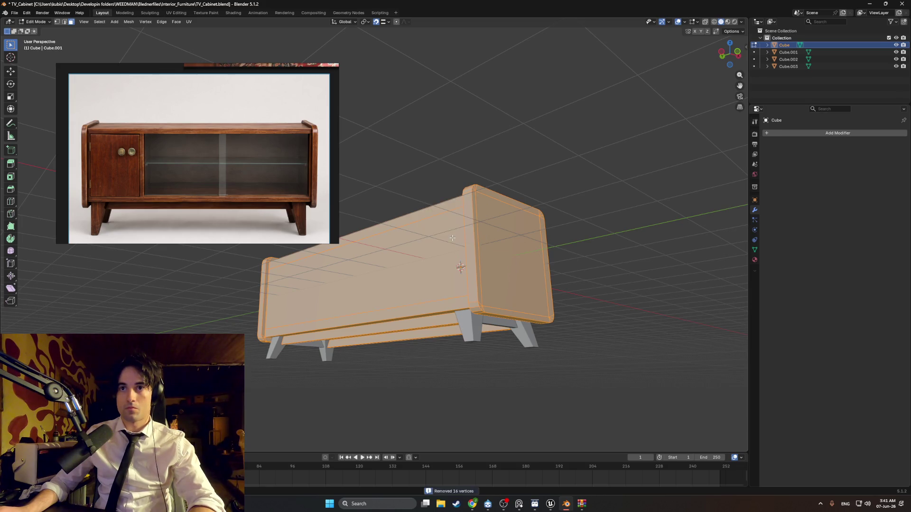
key(alt+a)
Leave Edit Mode for Object Mode and bring the YouTube browser window forward.
mouse_move(576, 235)
middle_down()
mouse_move(446, 256)
mouse_move(407, 273)
mouse_move(417, 276)
mouse_move(393, 293)
middle_up()
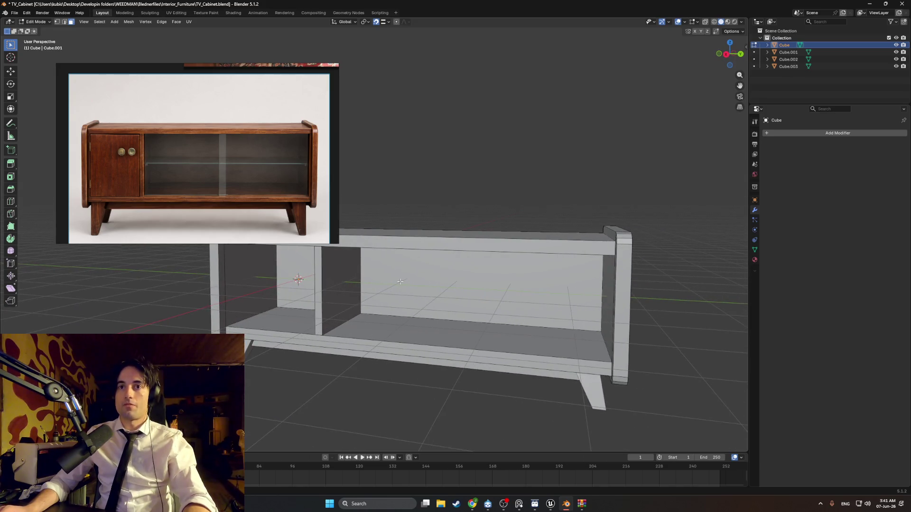
scroll(531, 311, up, 5)
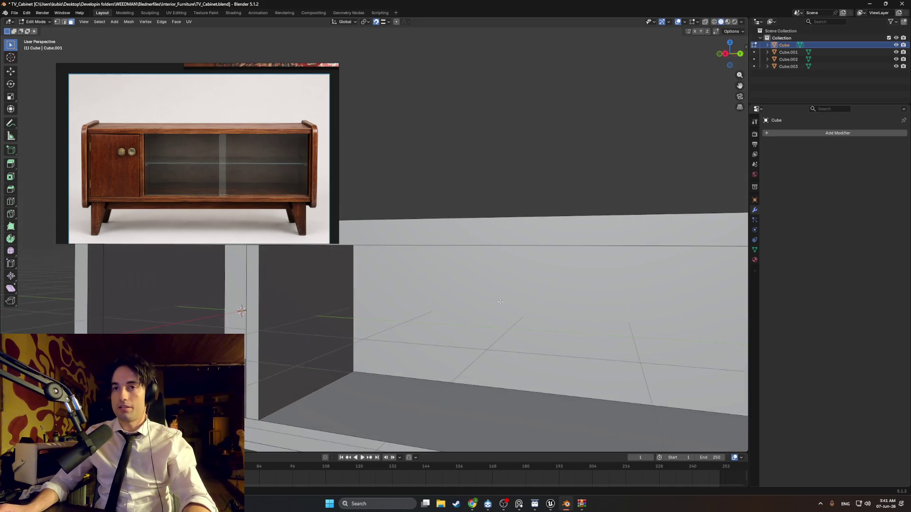
scroll(613, 221, down, 5)
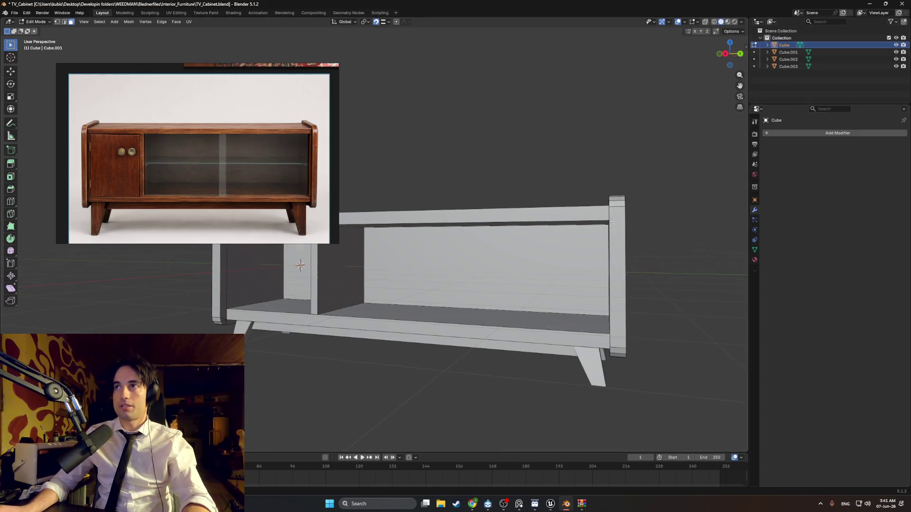
mouse_move(593, 362)
middle_down()
mouse_move(573, 311)
mouse_move(542, 287)
mouse_move(480, 267)
middle_up()
key(Tab)
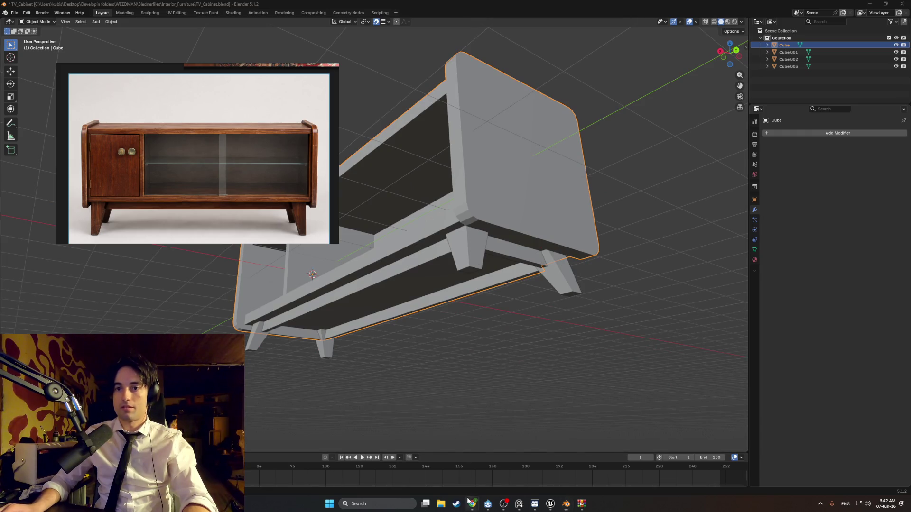
mouse_move(469, 501)
click(457, 471)
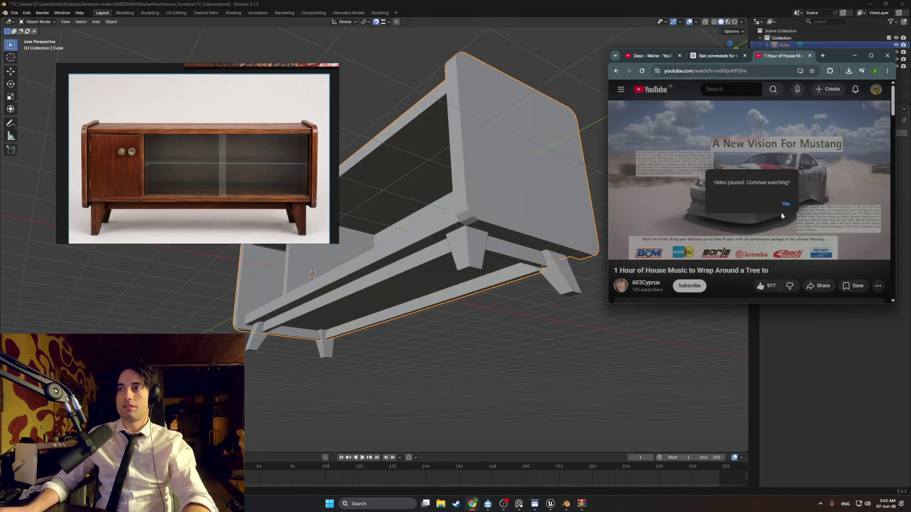
Confirm continued watching, play the Pilotwings 64 OST video, and minimise the browser back to Blender.
click(785, 204)
scroll(745, 218, down, 7)
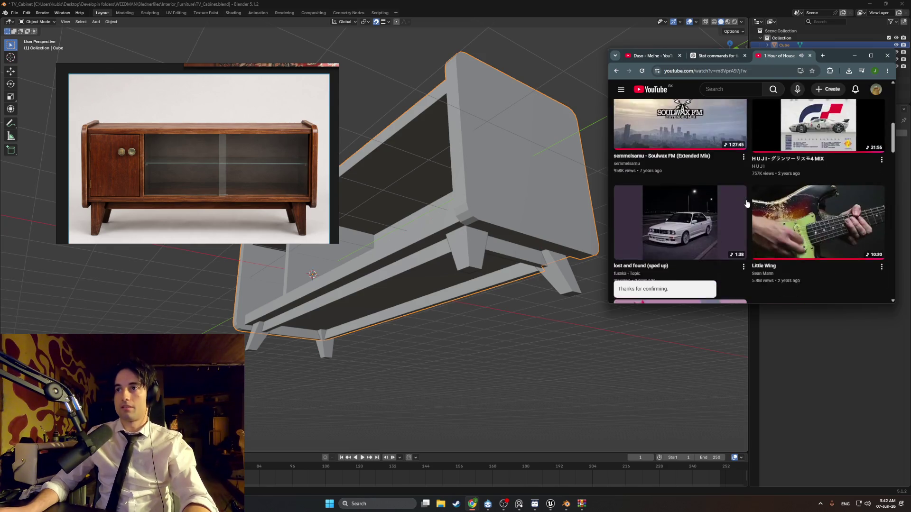
scroll(747, 204, down, 3)
scroll(746, 203, down, 2)
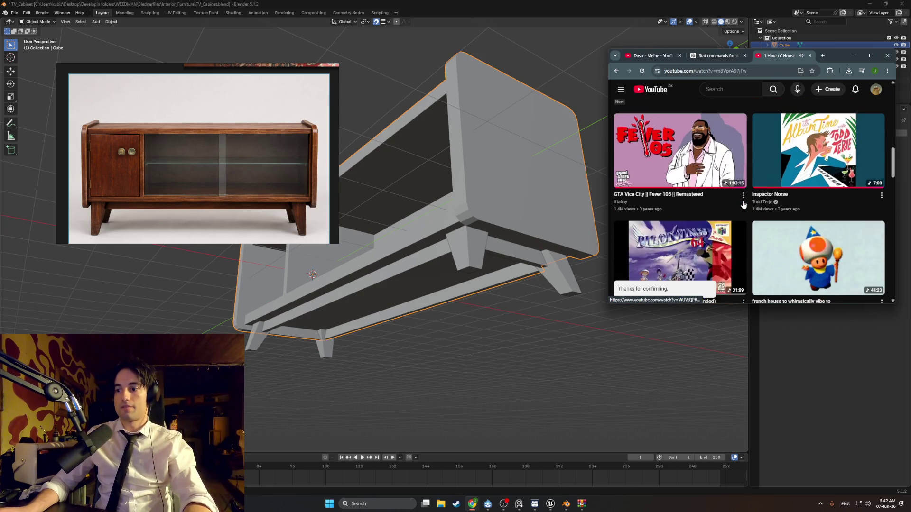
scroll(733, 207, down, 3)
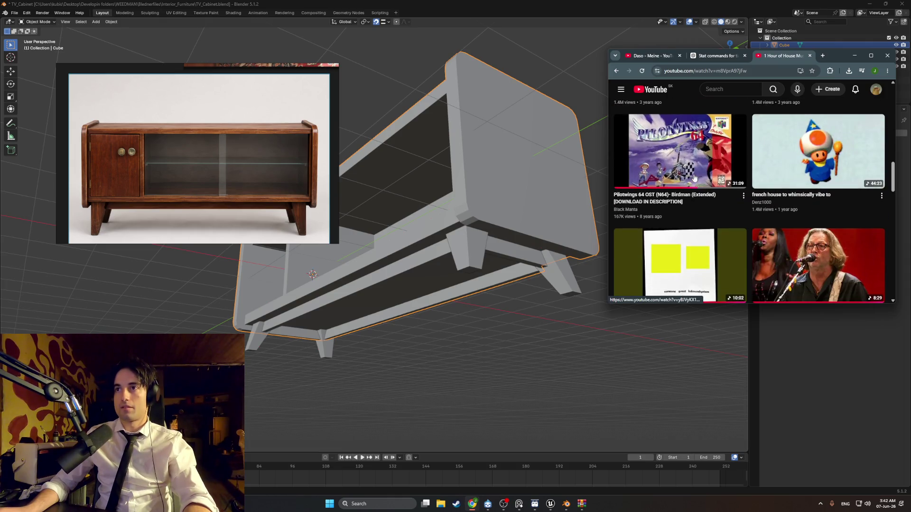
click(682, 167)
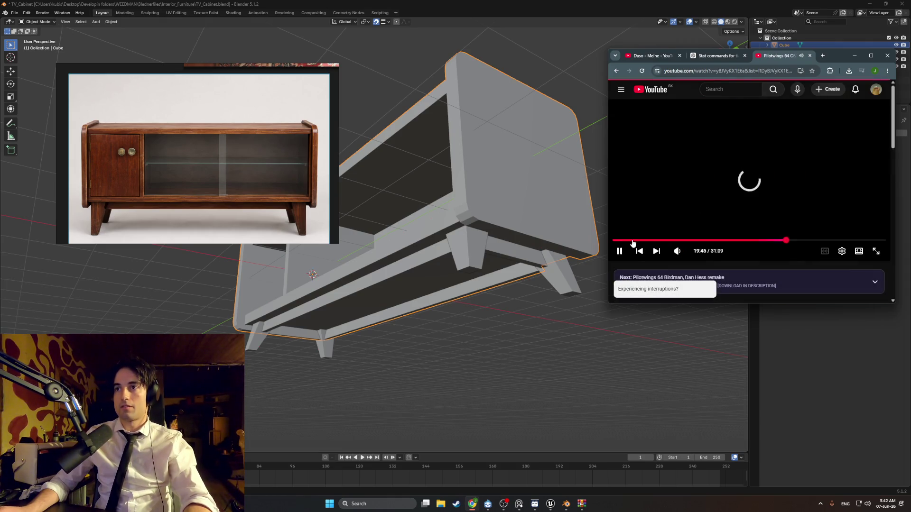
click(854, 56)
middle_drag(546, 213, 512, 271)
Select the legs, rails Cube.002 and Cube.003, and the cabinet body as active.
scroll(512, 270, up, 6)
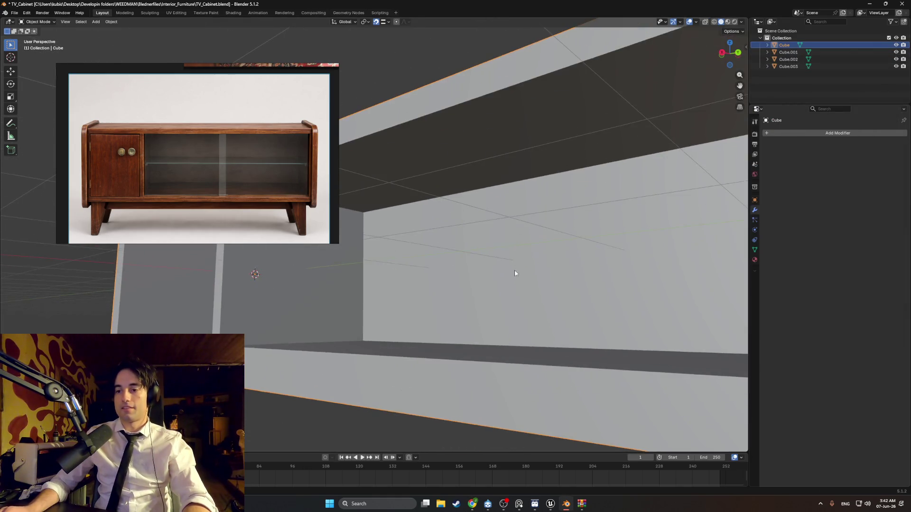
scroll(515, 272, down, 6)
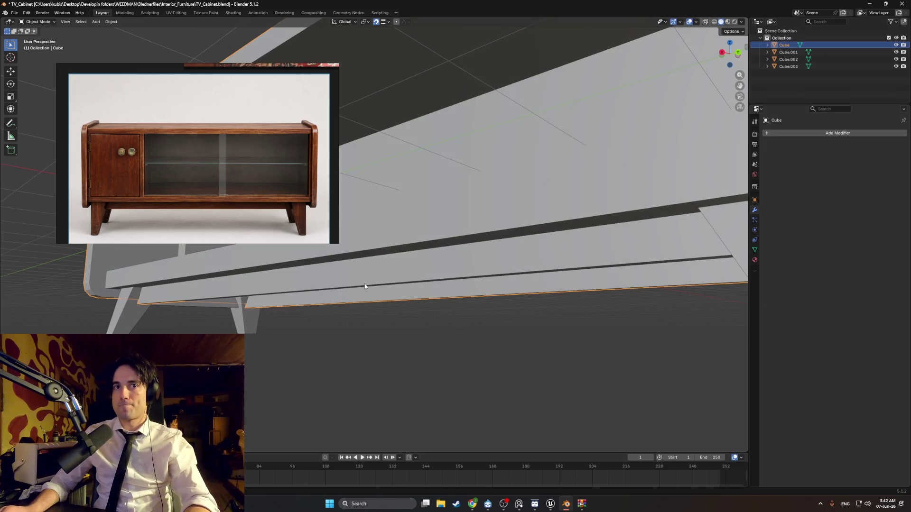
click(132, 325)
shift+click(201, 299)
middle_drag(202, 299, 253, 297)
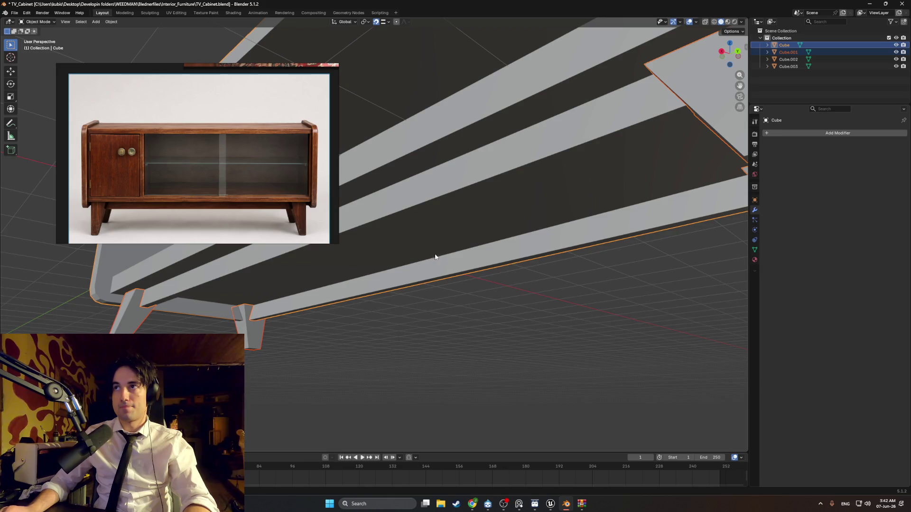
middle_drag(435, 256, 449, 276)
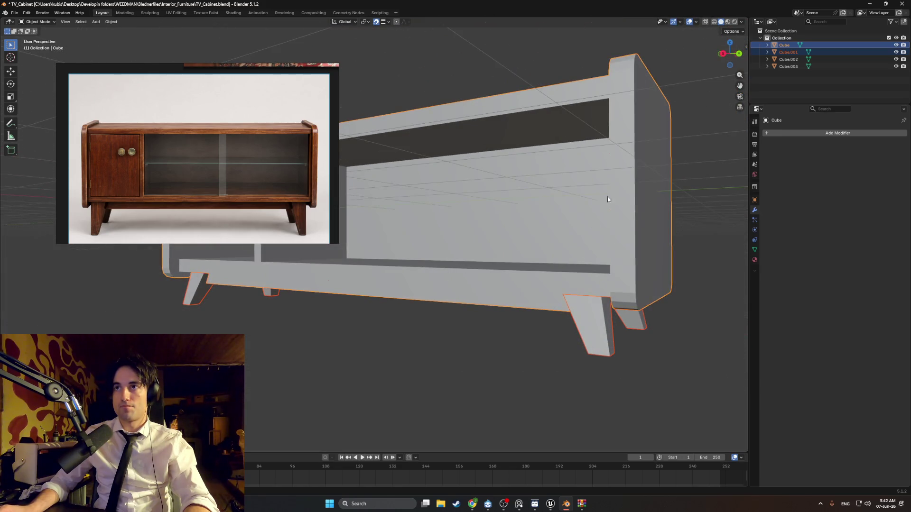
middle_drag(608, 200, 630, 212)
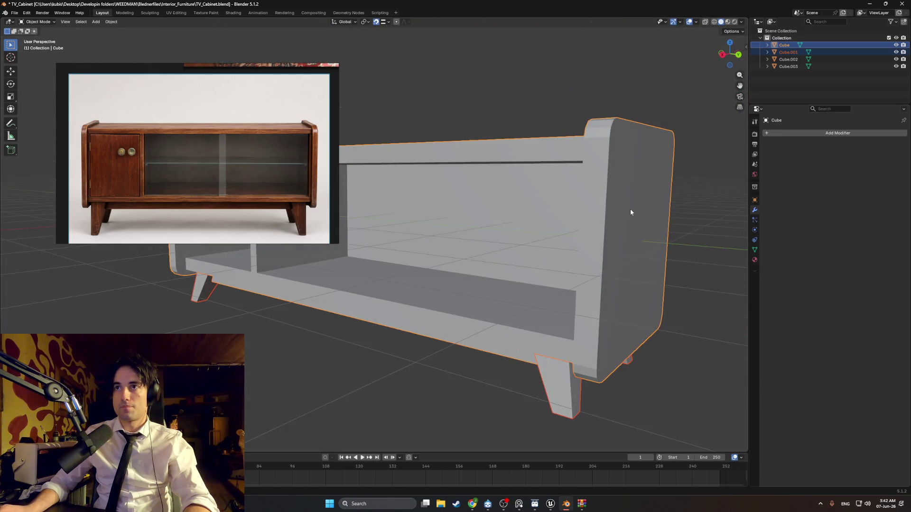
click(789, 67)
middle_drag(583, 181, 565, 154)
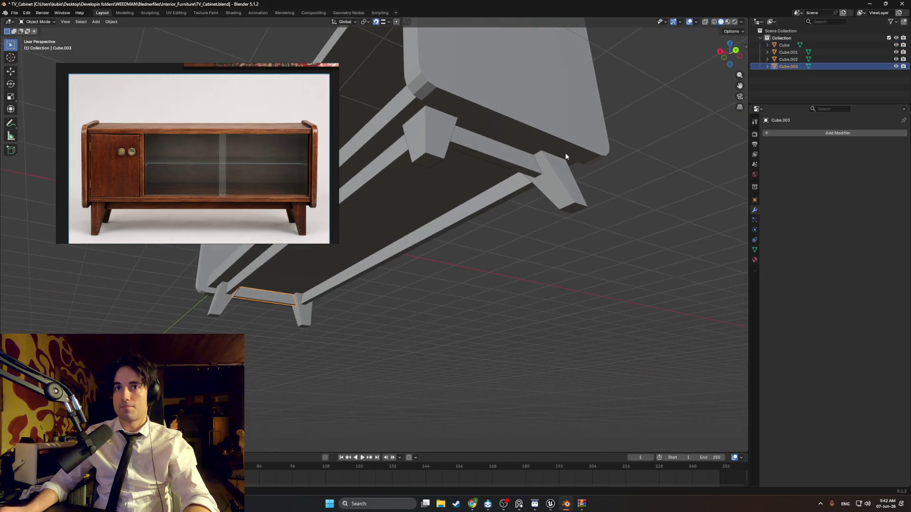
click(467, 154)
shift+click(277, 299)
shift+click(362, 172)
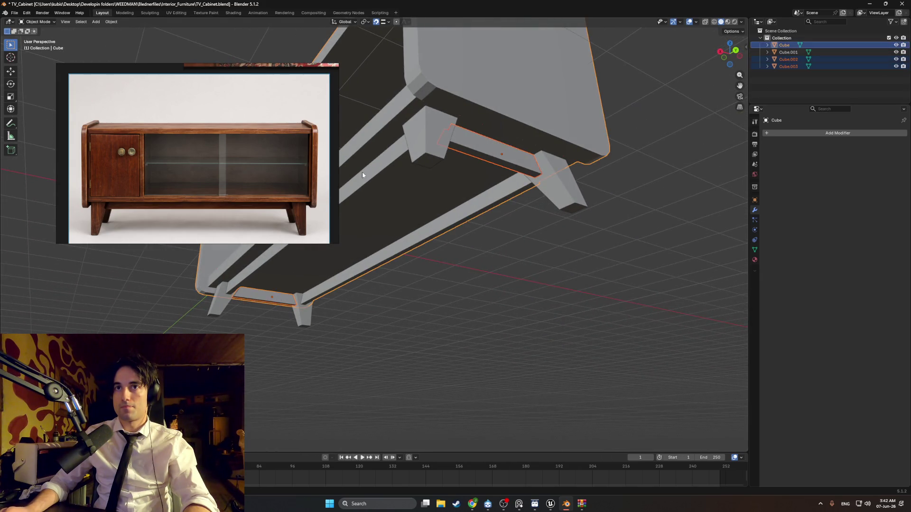
Reselect Cube.002, Cube.003, Cube.001 with body Cube active and join them with Ctrl+J.
click(491, 154)
shift+click(482, 192)
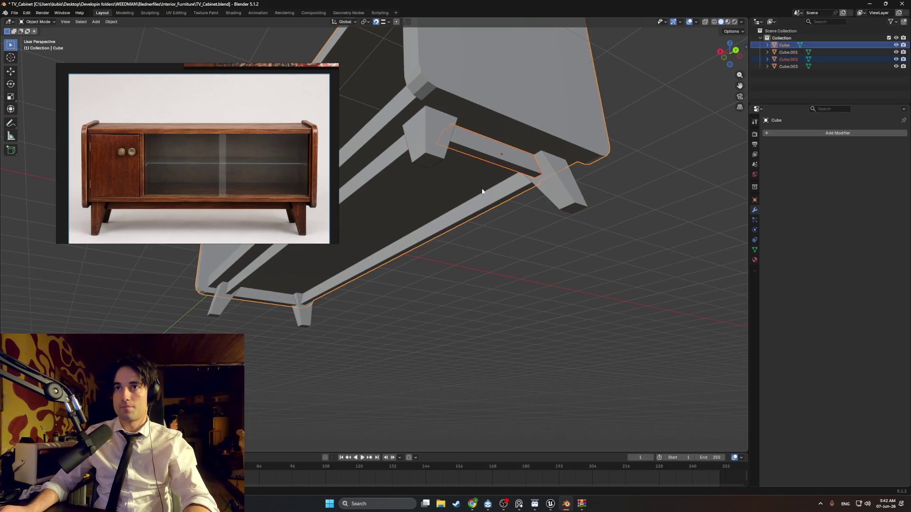
click(454, 149)
shift+click(275, 302)
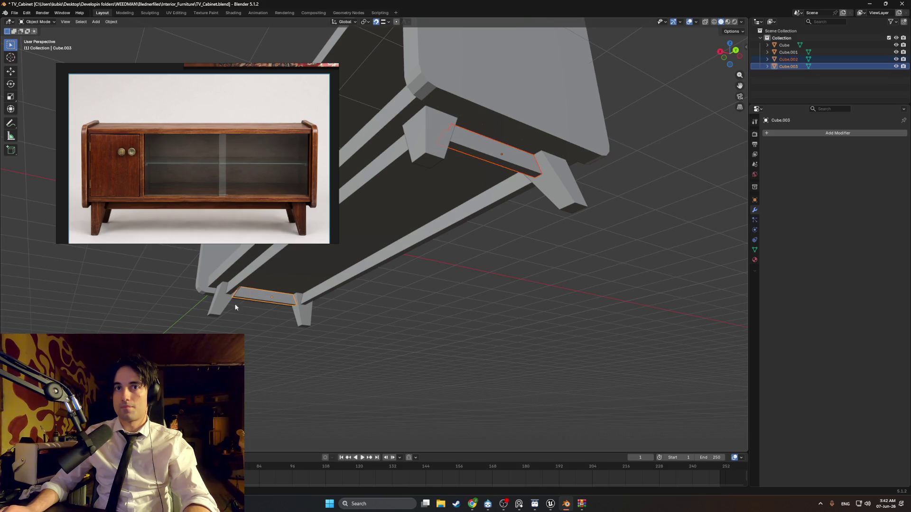
shift+click(219, 301)
shift+click(376, 161)
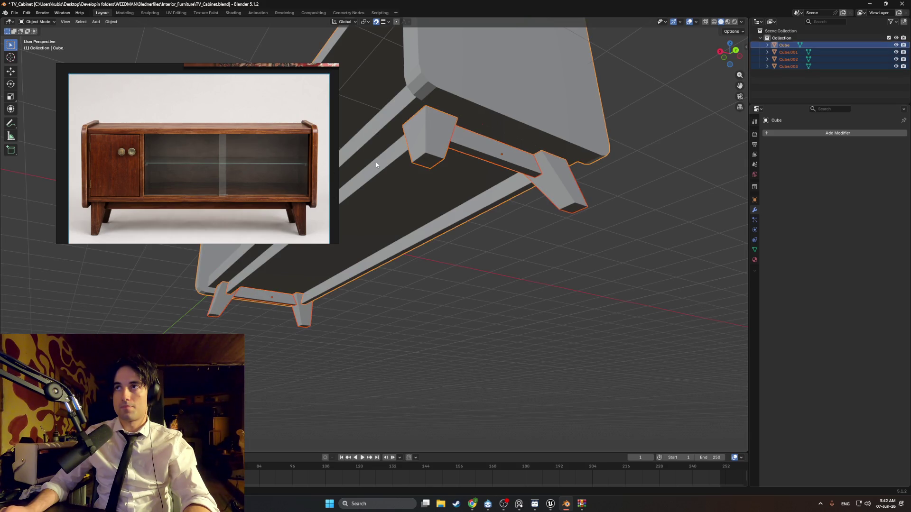
key(ctrl+j)
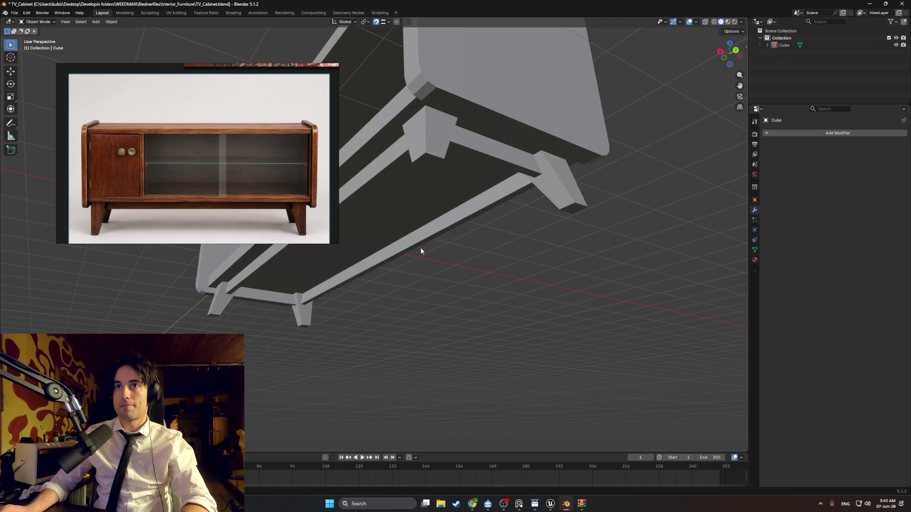
mouse_move(420, 247)
middle_down()
mouse_move(460, 279)
mouse_move(414, 273)
mouse_move(469, 278)
mouse_move(448, 277)
mouse_move(460, 285)
middle_up()
scroll(460, 279, up, 6)
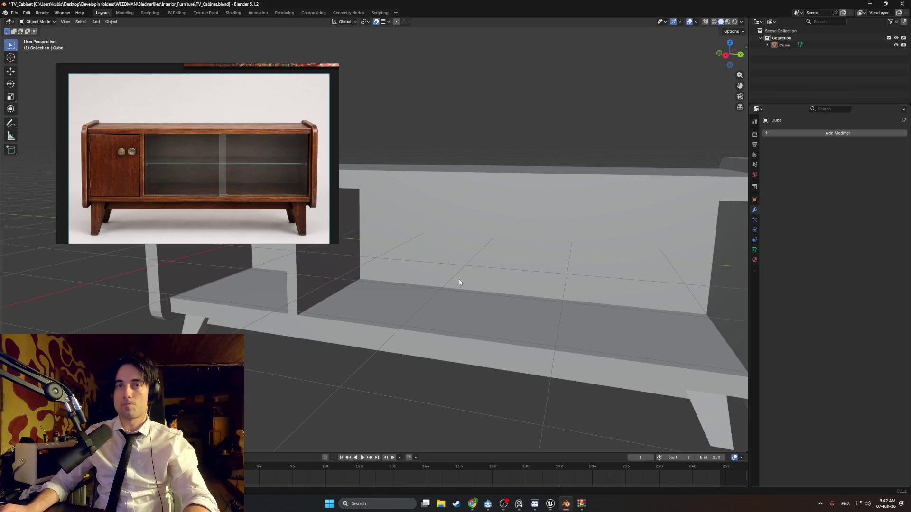
Save TV_Cabinet.blend and hide the floating reference photo window.
mouse_move(464, 278)
middle_down()
mouse_move(469, 284)
mouse_move(471, 274)
mouse_move(454, 275)
mouse_move(512, 269)
mouse_move(559, 246)
mouse_move(510, 265)
middle_up()
scroll(468, 284, down, 5)
key(ctrl+s)
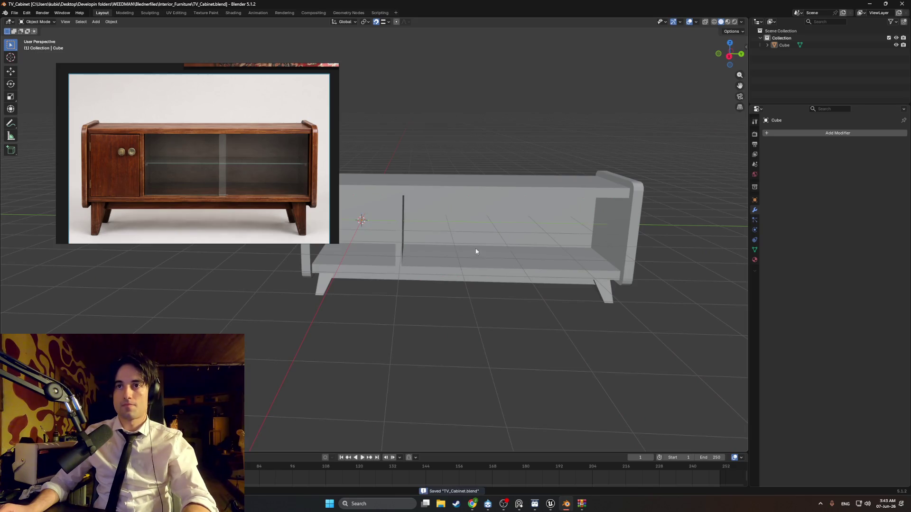
mouse_move(323, 69)
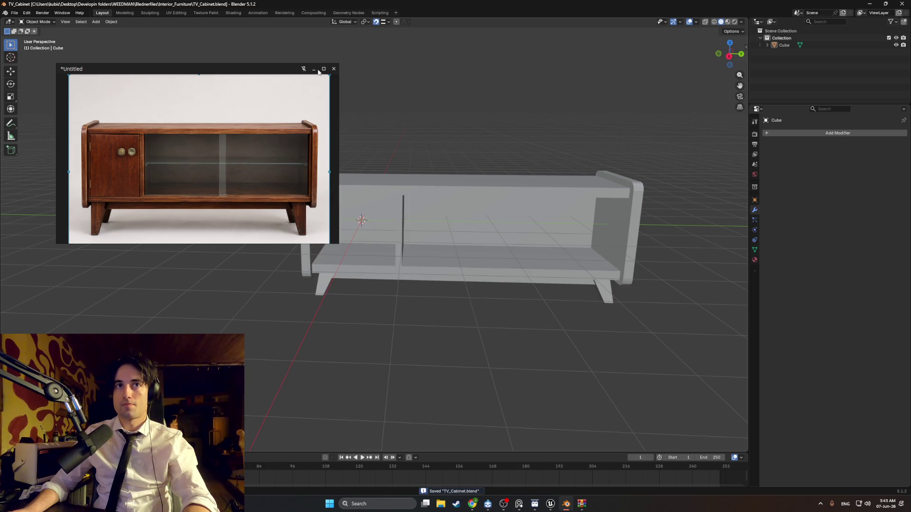
click(314, 70)
mouse_move(417, 176)
middle_down()
mouse_move(437, 163)
mouse_move(419, 187)
mouse_move(415, 236)
mouse_move(464, 261)
mouse_move(518, 260)
mouse_move(327, 248)
mouse_move(361, 248)
mouse_move(340, 244)
mouse_move(392, 224)
mouse_move(417, 201)
mouse_move(472, 203)
mouse_move(480, 229)
mouse_move(467, 223)
mouse_move(397, 249)
middle_up()
Briefly inspect the joined cabinet mesh in Edit Mode, then return to Object Mode.
key(Tab)
scroll(391, 249, down, 3)
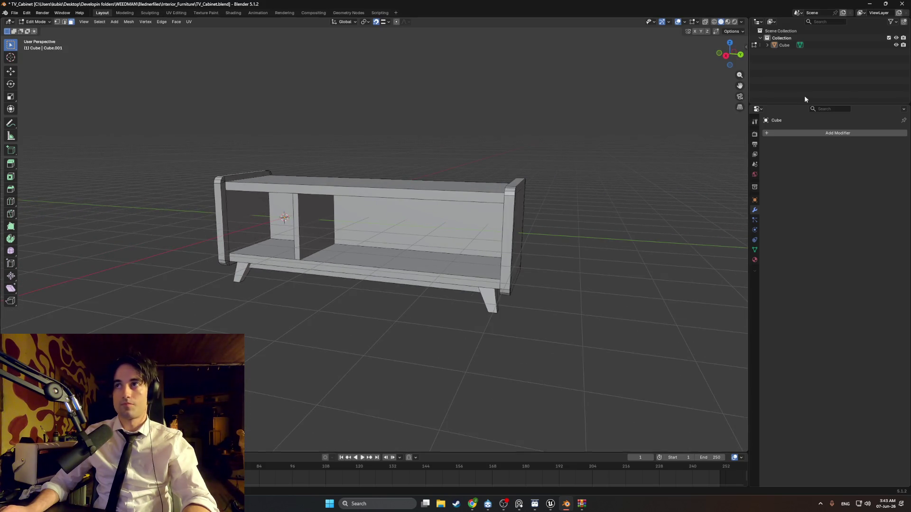
key(Tab)
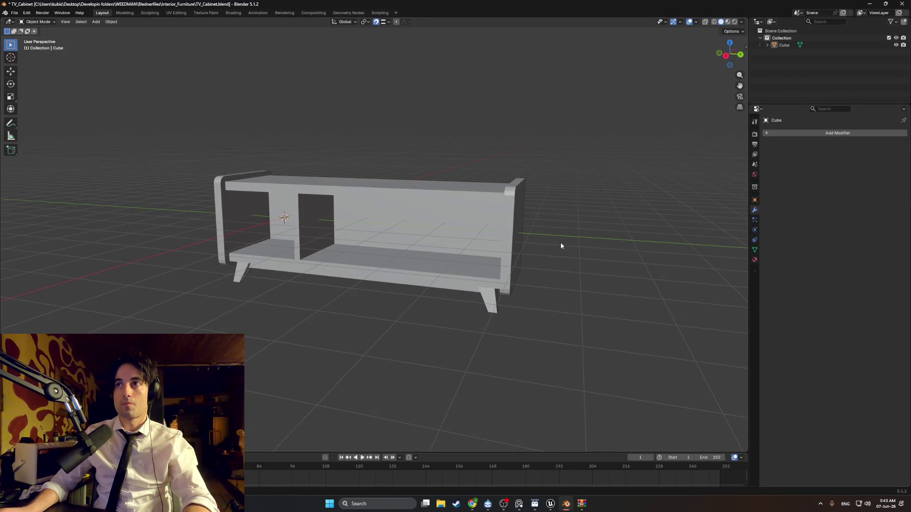
key(shift+a)
Add a plane mesh and move it along the Y axis into the cabinet.
click(586, 244)
middle_drag(514, 266, 468, 270)
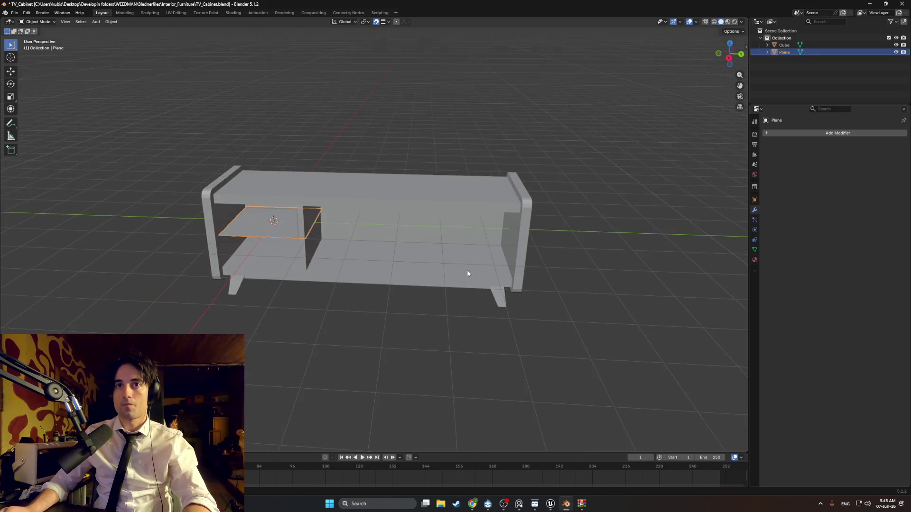
key(g)
key(y)
click(439, 239)
scroll(425, 248, up, 4)
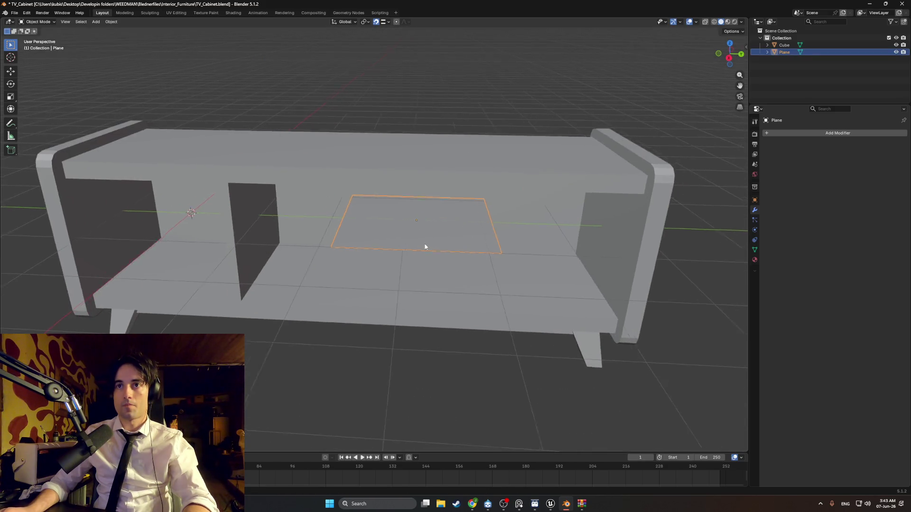
Check the cabinet body's back-panel faces in Edit Mode, then deselect and exit.
click(401, 242)
key(Tab)
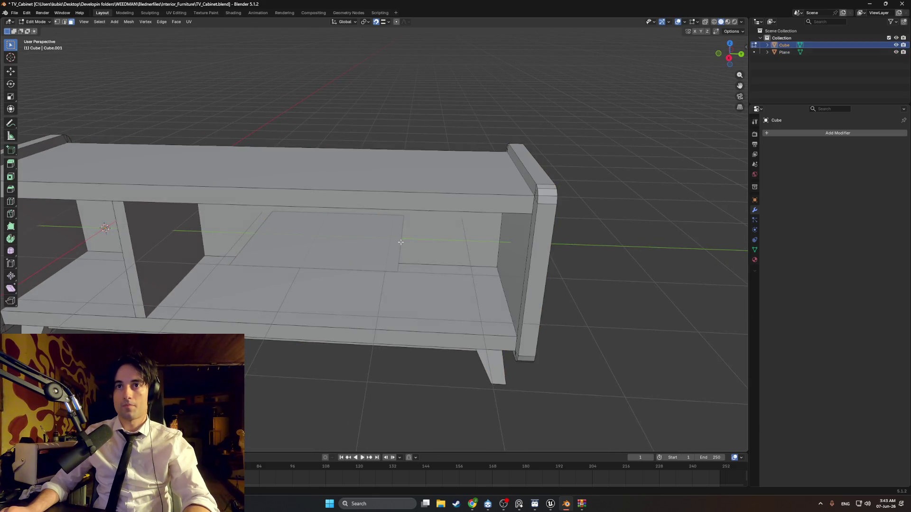
click(400, 244)
key(alt+a)
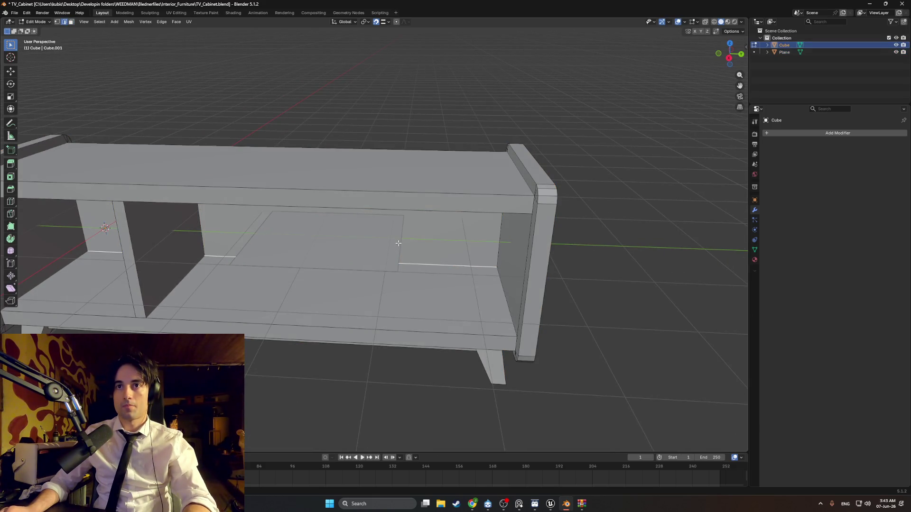
key(Tab)
Select the plane and enter its Edit Mode, trying and cancelling a face move.
click(366, 252)
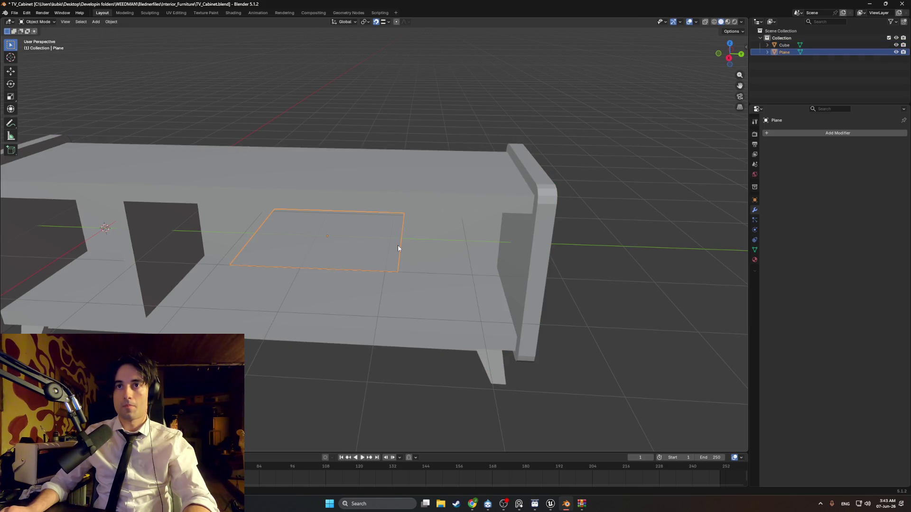
key(Tab)
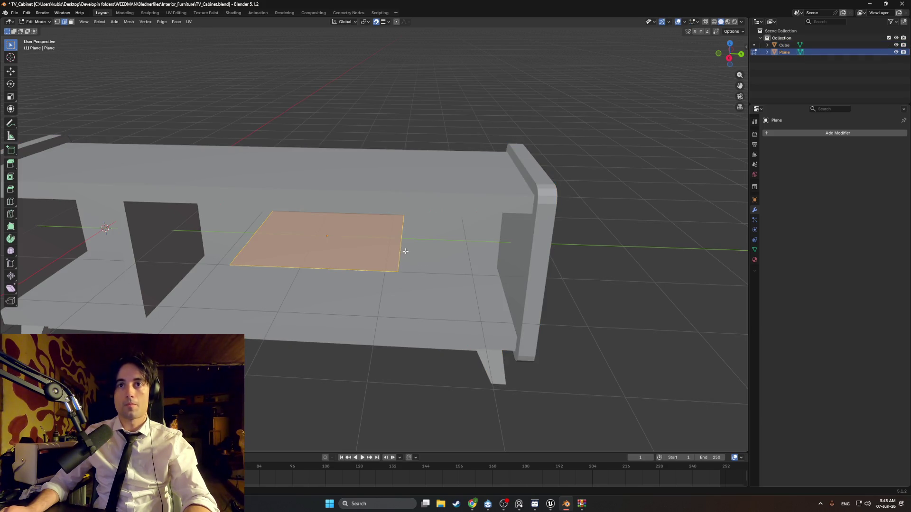
key(g)
key(Escape)
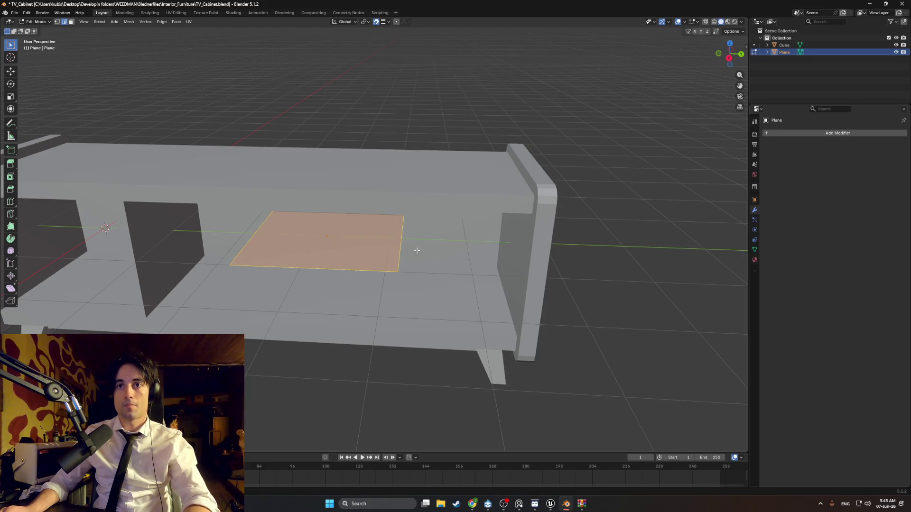
key(g)
key(Escape)
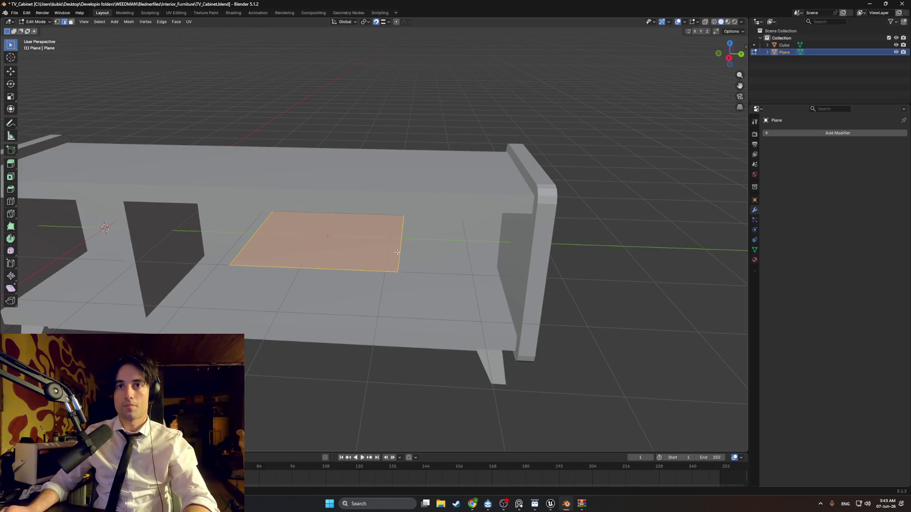
key(Tab)
key(Tab)
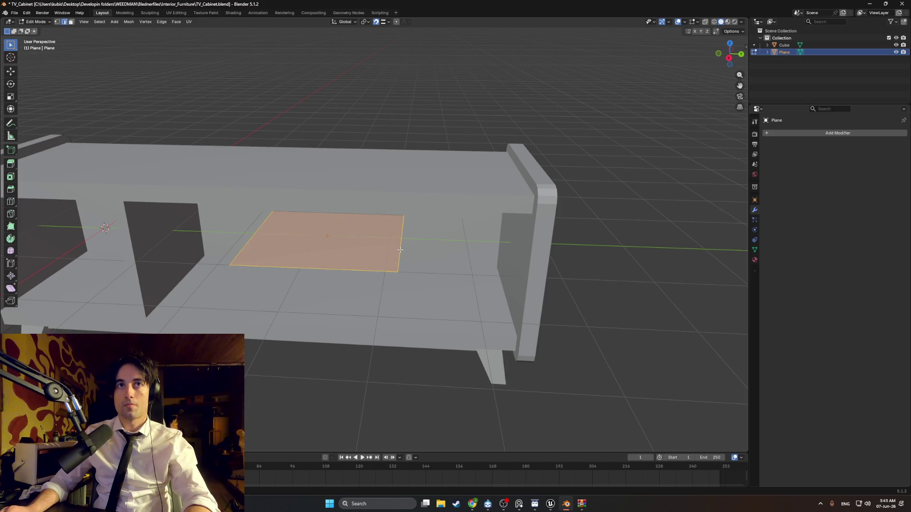
Snap the plane's right edge to the side panel and left edge to the middle divider along Y.
click(400, 249)
key(g)
key(y)
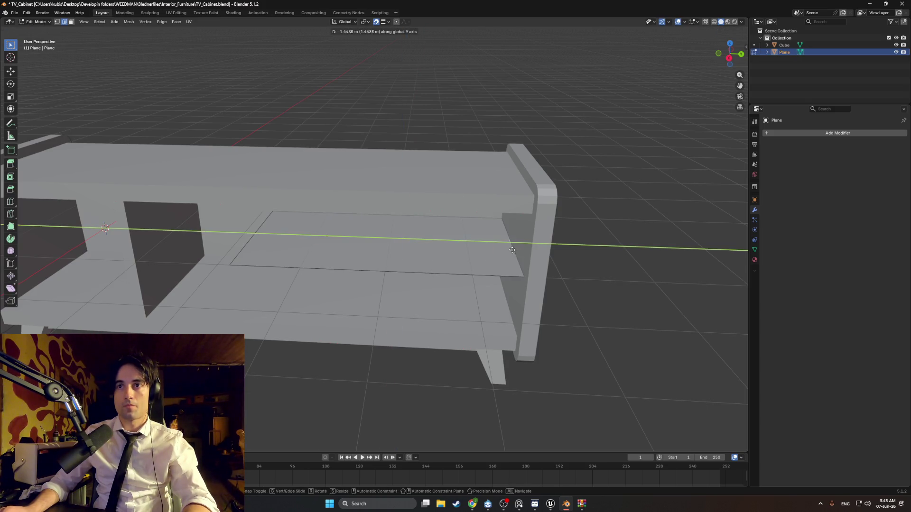
key(ctrl)
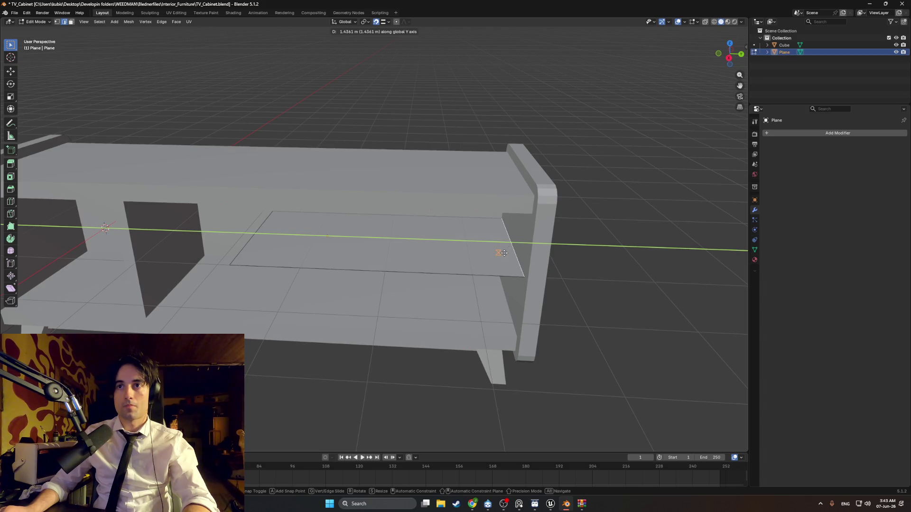
click(502, 223)
middle_drag(411, 244, 573, 255)
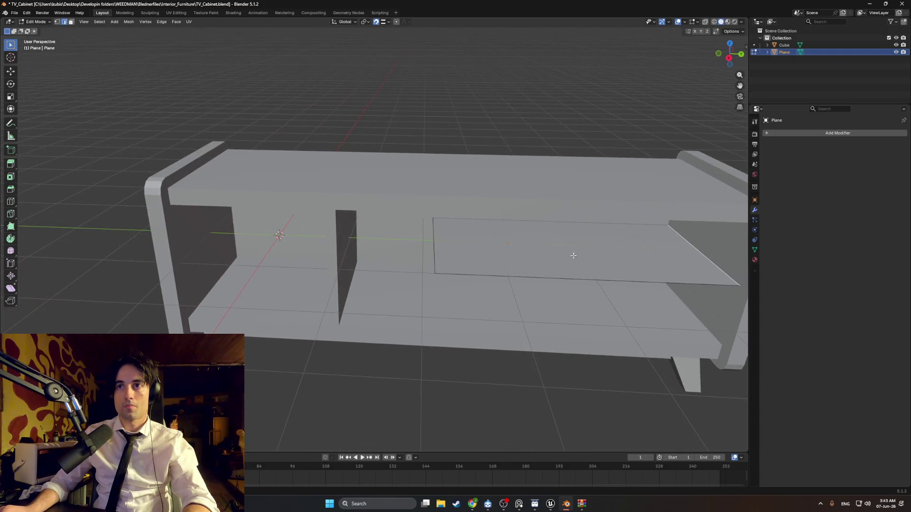
key(g)
key(y)
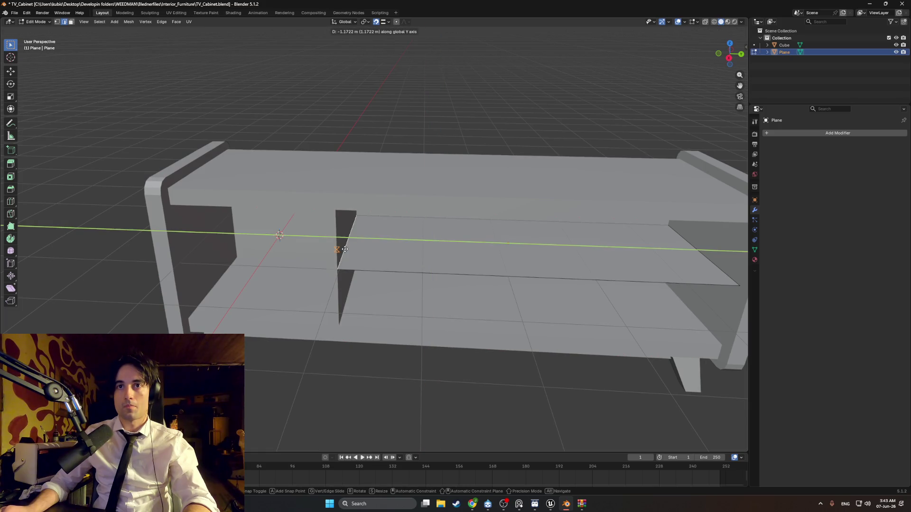
click(375, 247)
middle_drag(375, 247, 392, 245)
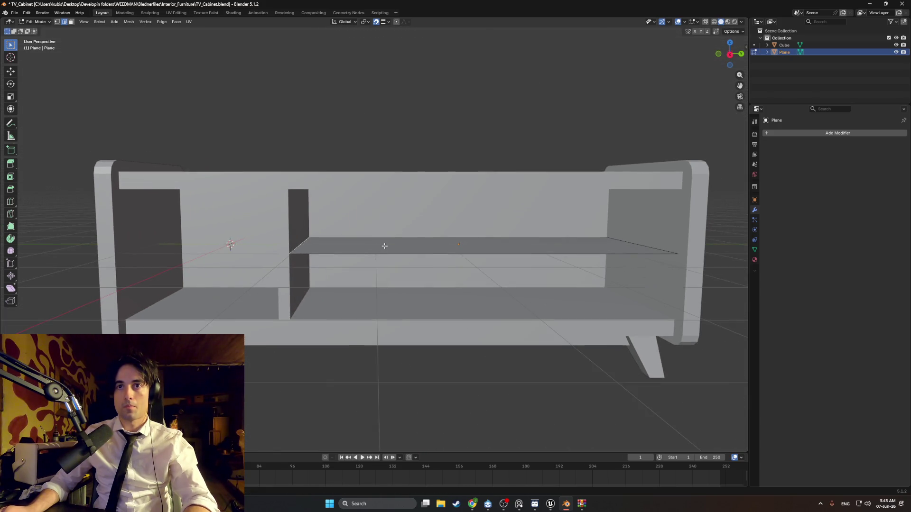
Extrude the shelf face along Z about 0.0436 m for thickness.
key(3)
click(392, 244)
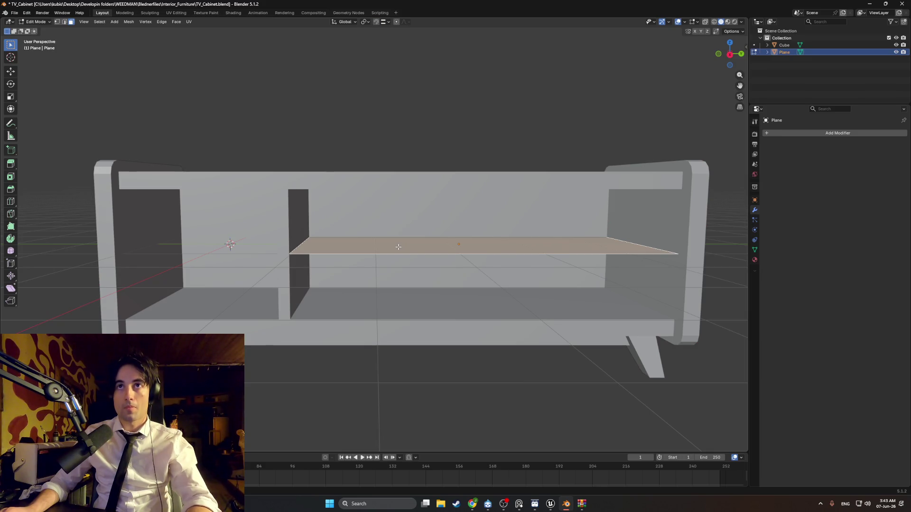
key(g)
key(z)
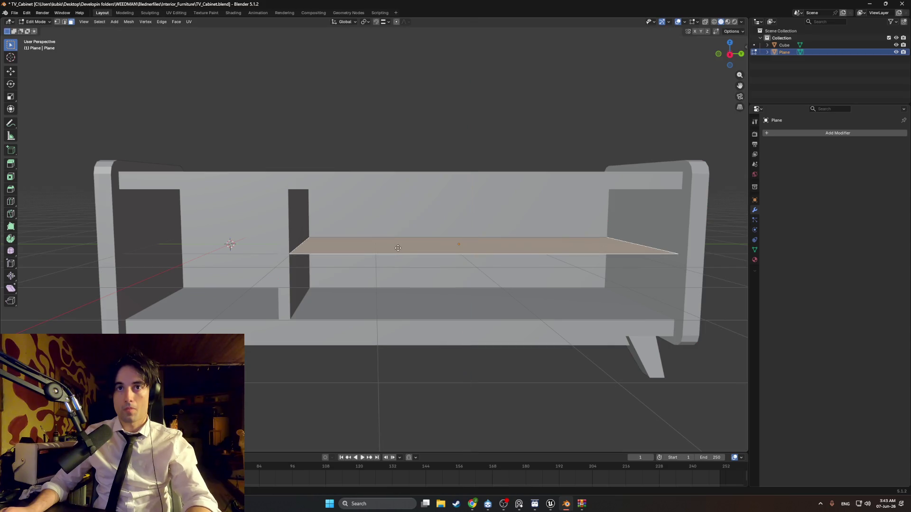
key(z)
key(z)
key(z)
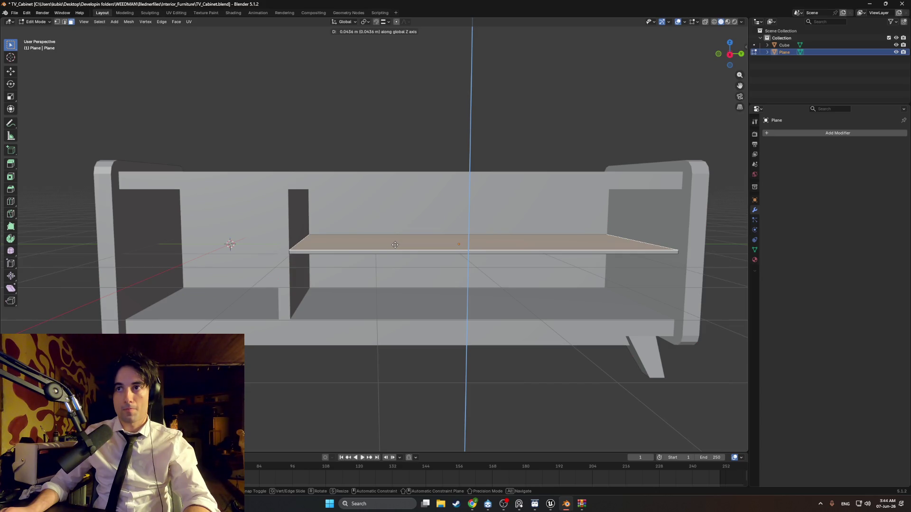
click(394, 244)
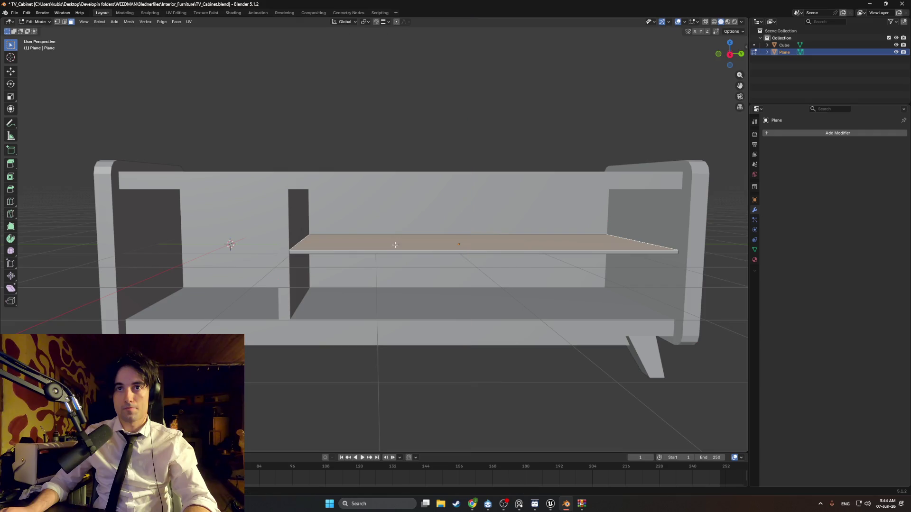
In Right view with wireframe shading, lower the shelf about 0.064 m along Z.
middle_drag(394, 244, 412, 253)
key(KP_3)
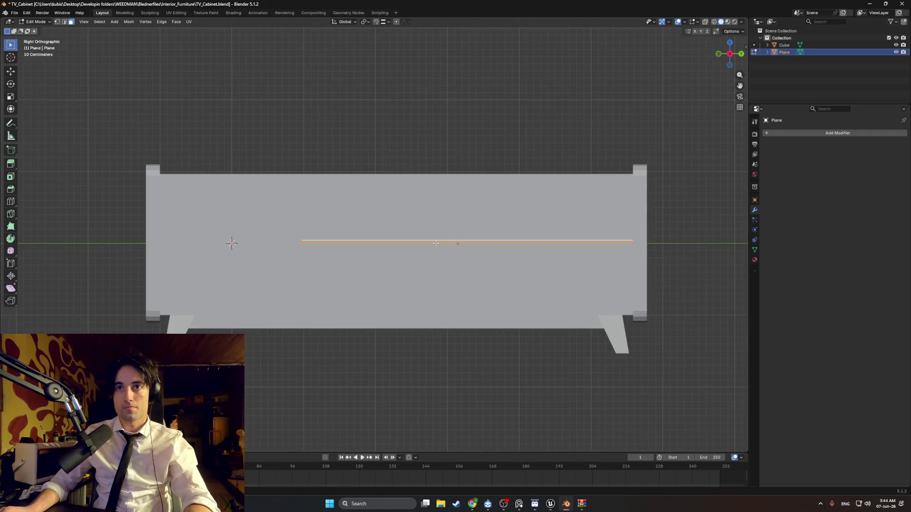
click(398, 234)
key(g)
key(z)
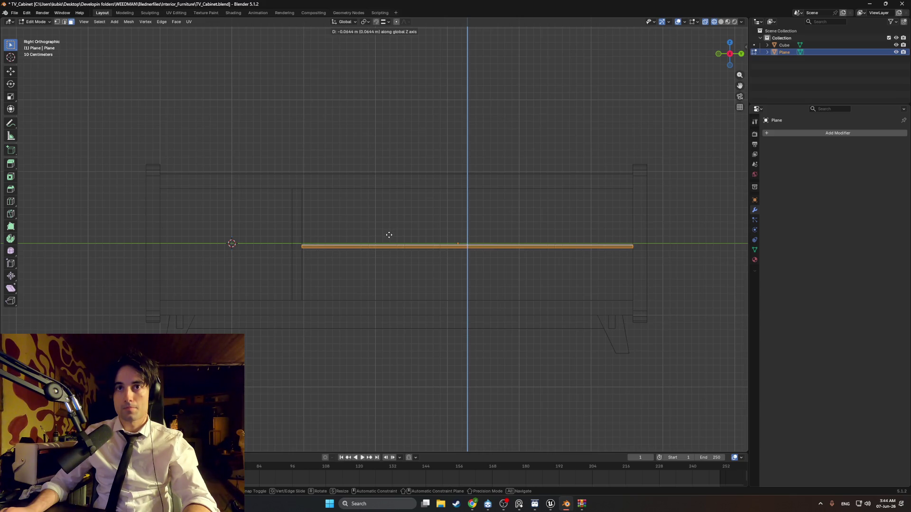
click(389, 235)
mouse_move(396, 244)
middle_down()
mouse_move(398, 258)
mouse_move(389, 260)
mouse_move(458, 256)
middle_up()
Switch to solid shading and pull the shelf's thin front strip back along X.
key(z)
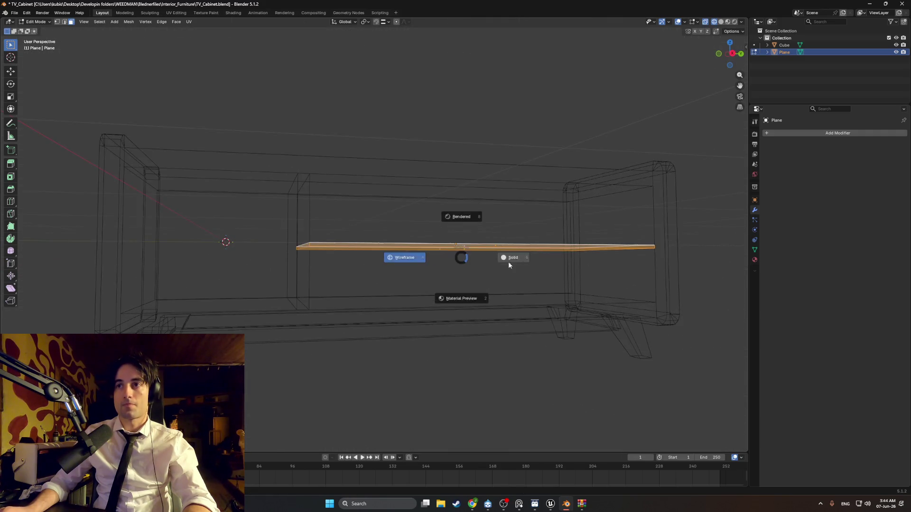
click(507, 261)
middle_drag(510, 275, 406, 278)
scroll(406, 278, up, 5)
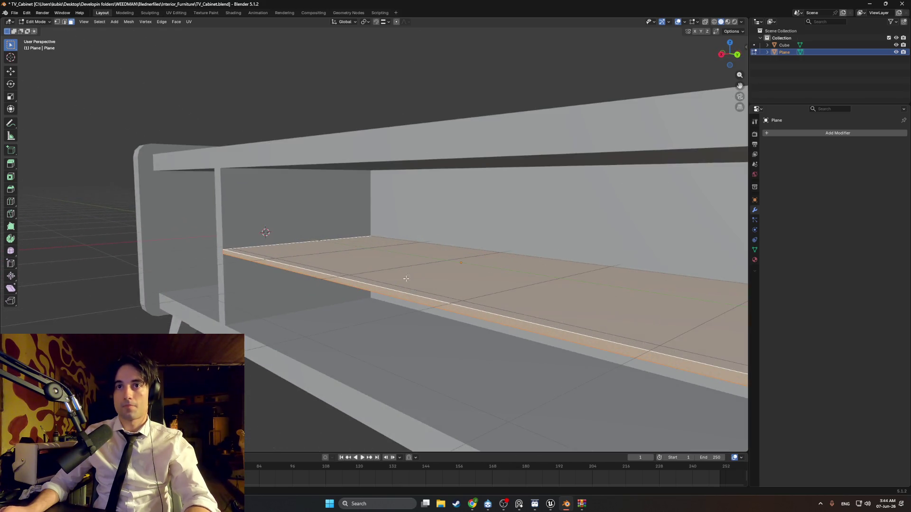
click(355, 285)
key(g)
key(x)
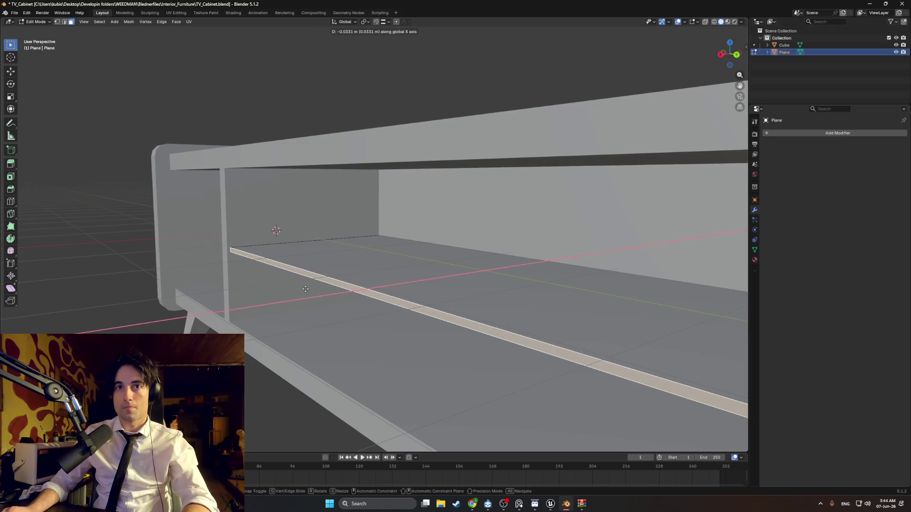
click(309, 289)
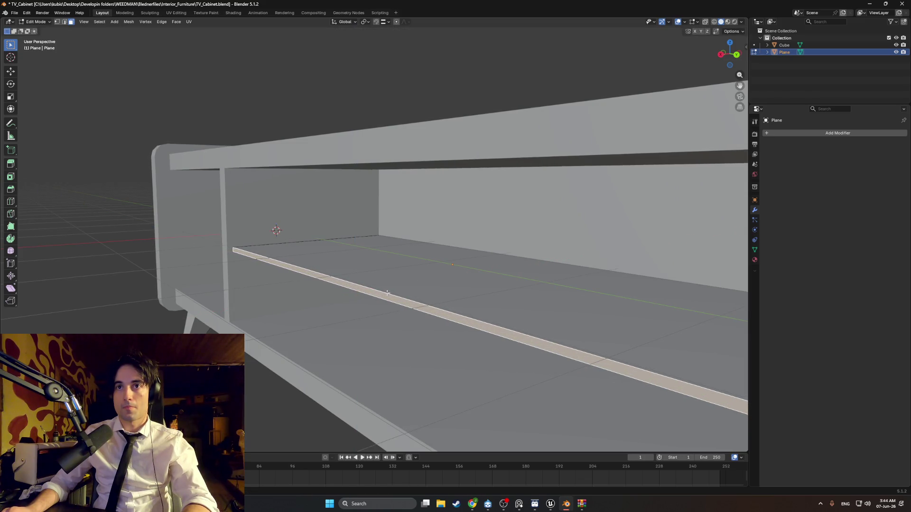
Turn on see-through shading and delete one unwanted face from the shelf.
middle_drag(309, 289, 346, 288)
scroll(334, 284, up, 2)
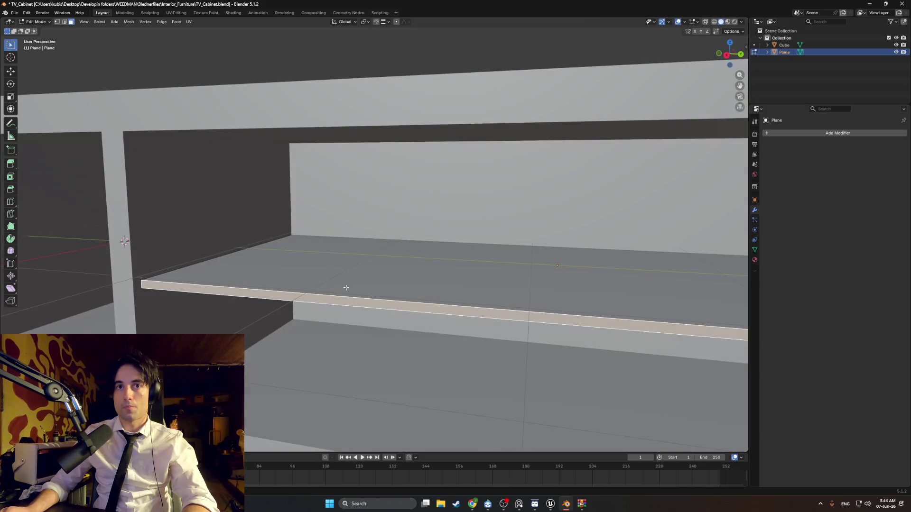
key(shift+z)
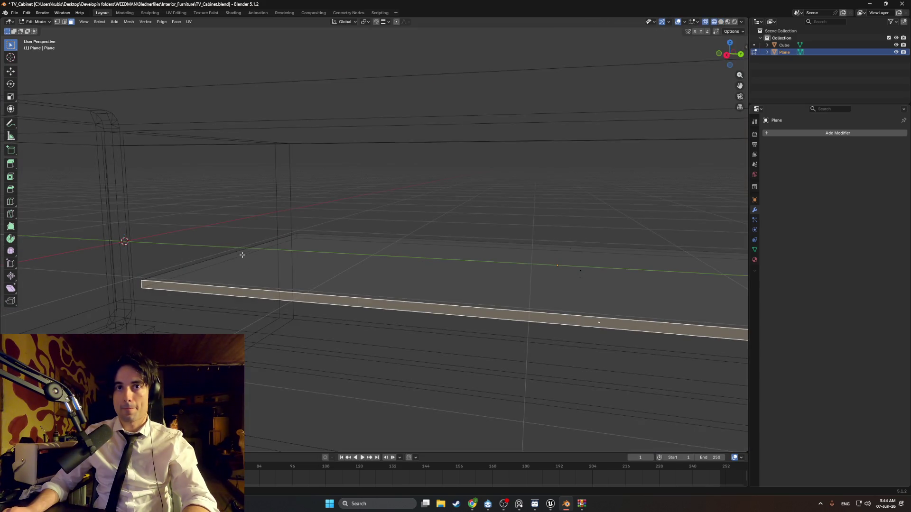
mouse_move(242, 255)
middle_down()
mouse_move(417, 288)
mouse_move(413, 280)
mouse_move(459, 267)
middle_up()
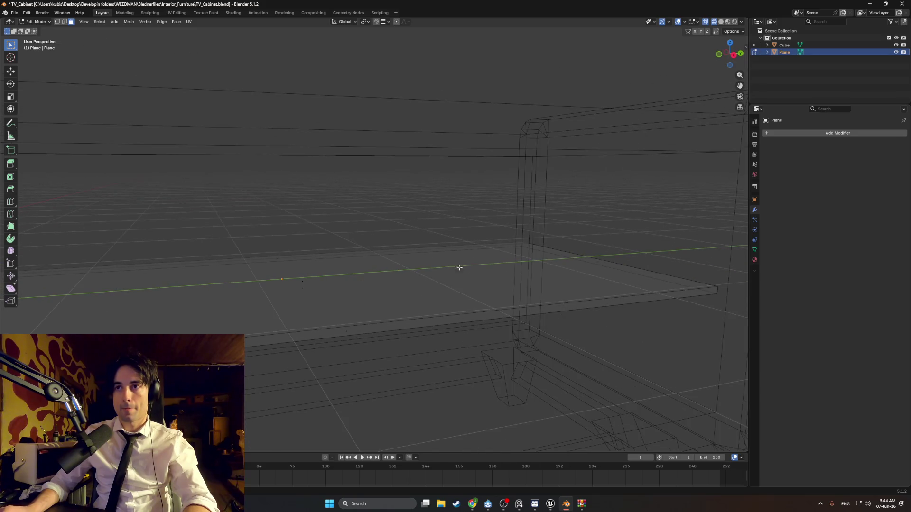
click(592, 262)
key(x)
click(534, 263)
Delete the shelf's long thin strip face.
middle_drag(539, 266, 525, 271)
scroll(525, 271, down, 4)
scroll(415, 262, up, 4)
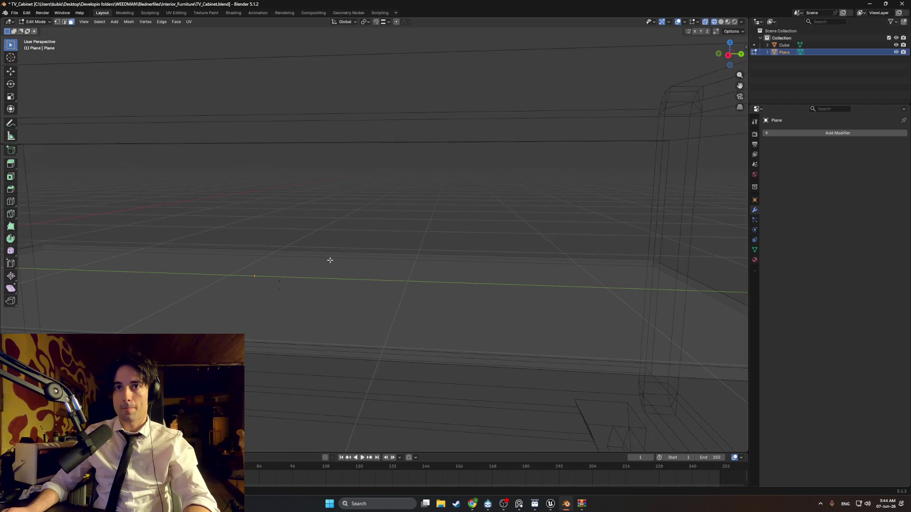
click(322, 255)
middle_drag(361, 256, 365, 274)
key(x)
click(355, 262)
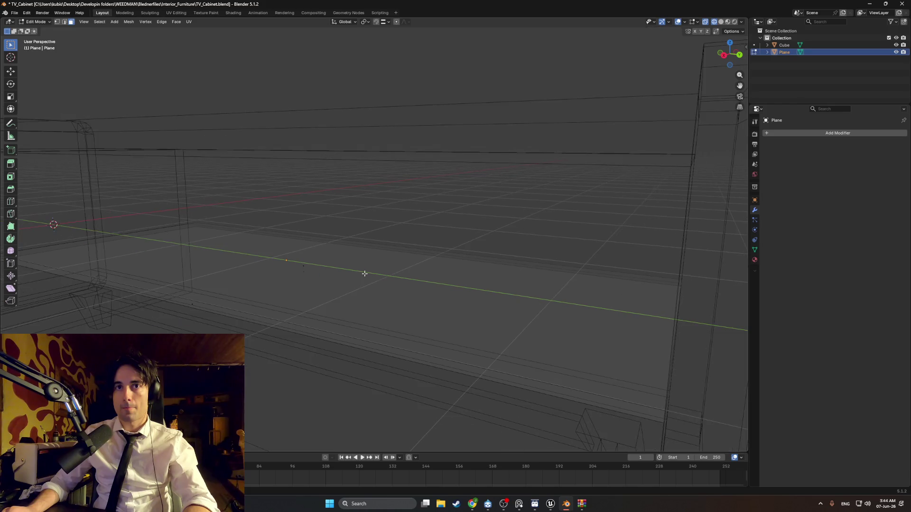
Return to solid shading and begin renaming the shelf object.
key(shift+z)
scroll(429, 268, down, 3)
mouse_move(429, 266)
middle_down()
mouse_move(408, 279)
mouse_move(364, 273)
mouse_move(409, 256)
mouse_move(400, 264)
middle_up()
scroll(364, 271, up, 3)
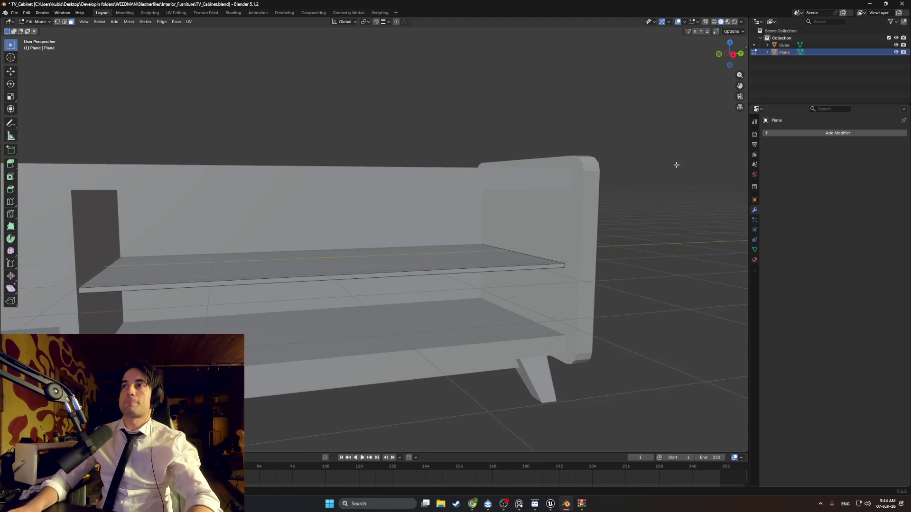
key(F2)
double_click(782, 53)
text(Tv_Cabinet_Gla)
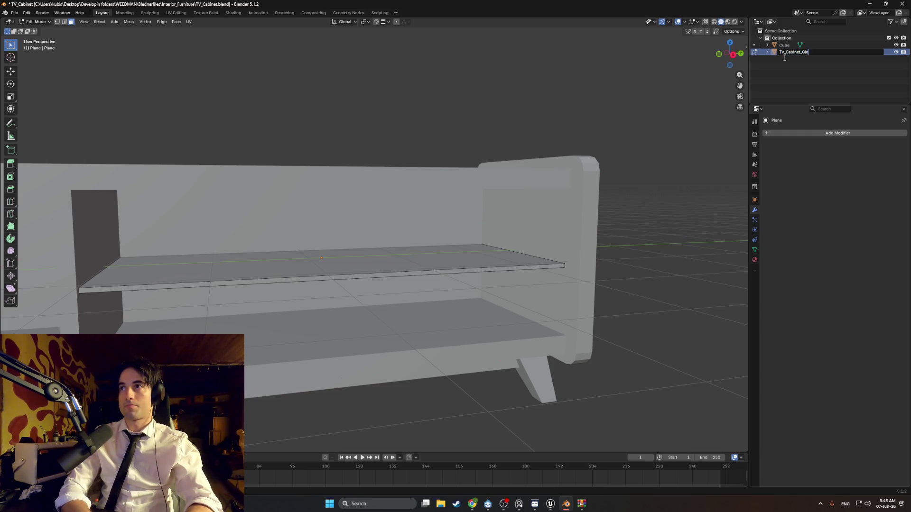
Name the shelf Tv_Cabinet_Glass and the body Tv_Cabinet, then return to Object Mode.
text(ss)
key(Return)
double_click(784, 45)
text(Tv_Cabin)
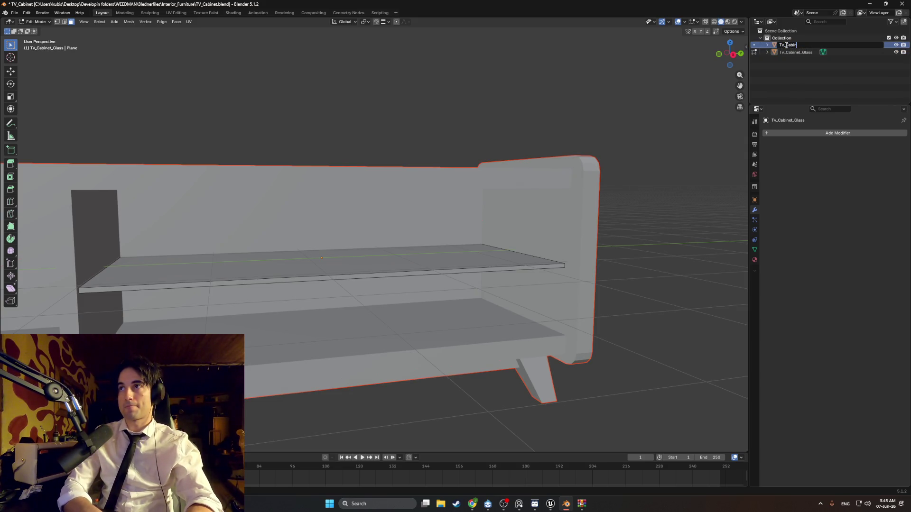
text(et)
key(Return)
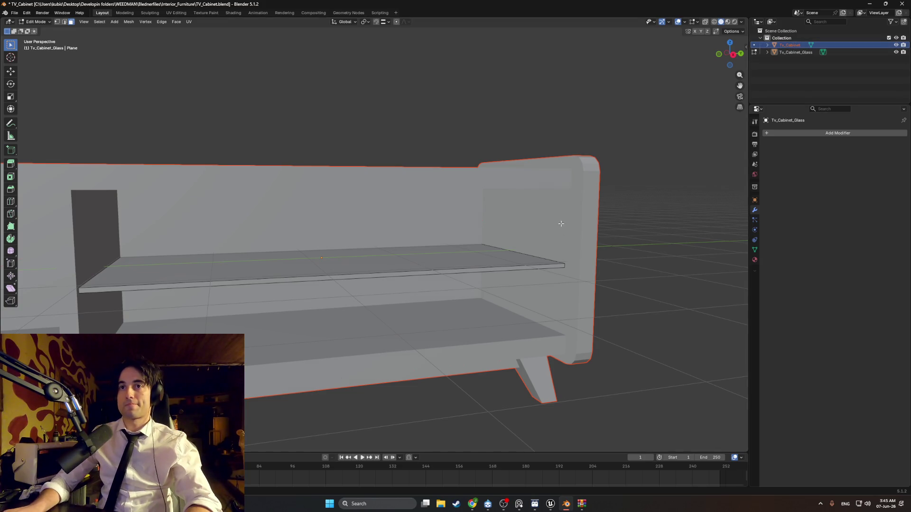
scroll(560, 224, down, 5)
key(Tab)
mouse_move(514, 253)
middle_down()
mouse_move(456, 253)
mouse_move(478, 260)
mouse_move(440, 236)
middle_up()
scroll(291, 306, up, 6)
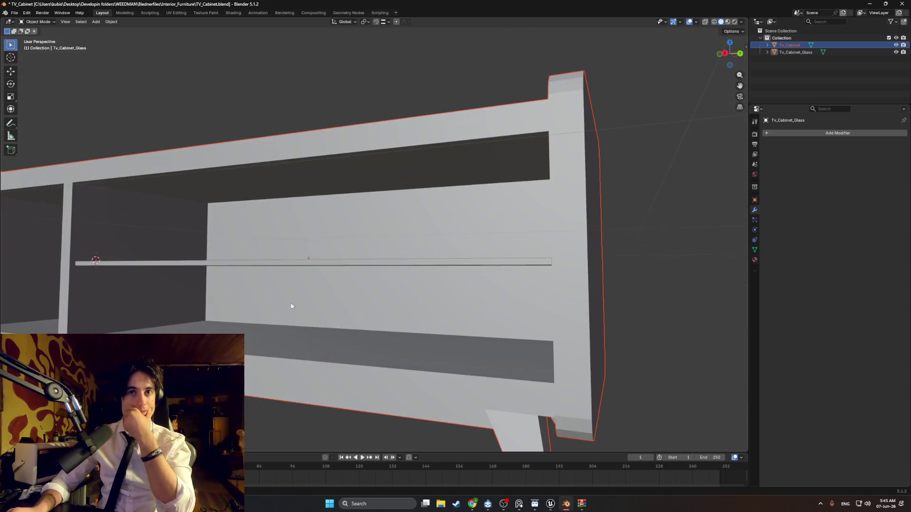
mouse_move(254, 288)
middle_down()
mouse_move(399, 260)
mouse_move(372, 280)
middle_up()
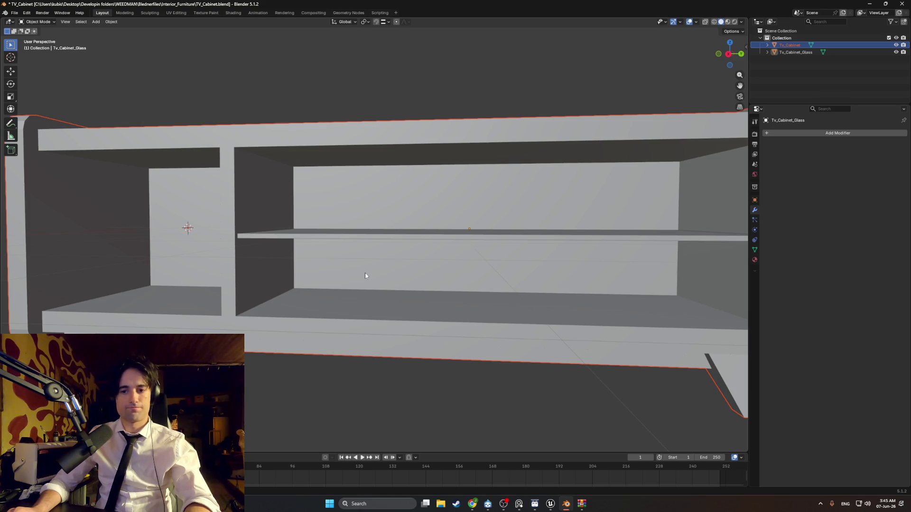
scroll(365, 276, down, 6)
key(Tab)
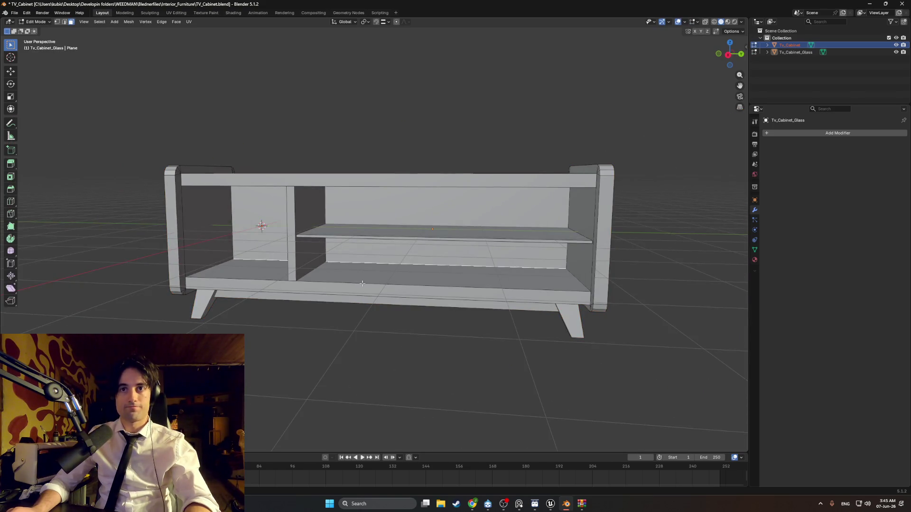
Add a cube to the glass mesh at the 3D cursor.
mouse_move(362, 283)
middle_down()
mouse_move(343, 289)
mouse_move(296, 246)
middle_up()
key(shift+a)
click(343, 291)
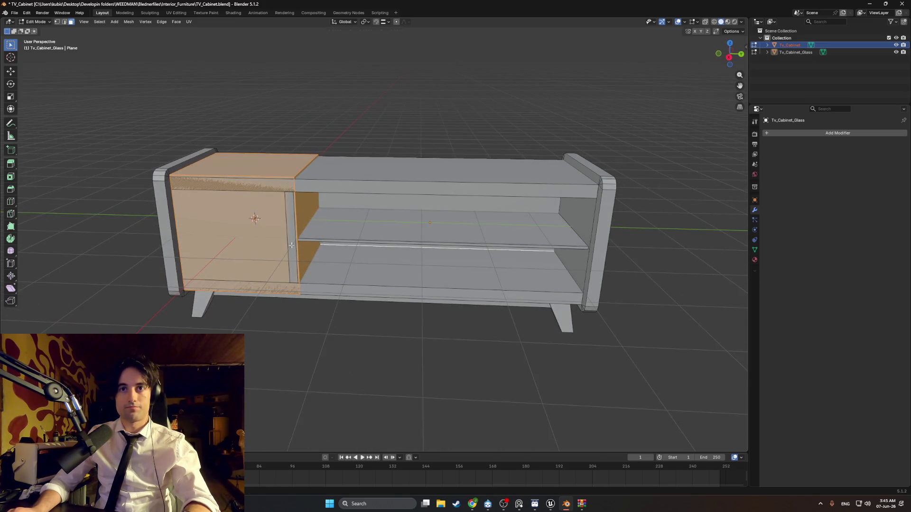
key(g)
right_click(375, 264)
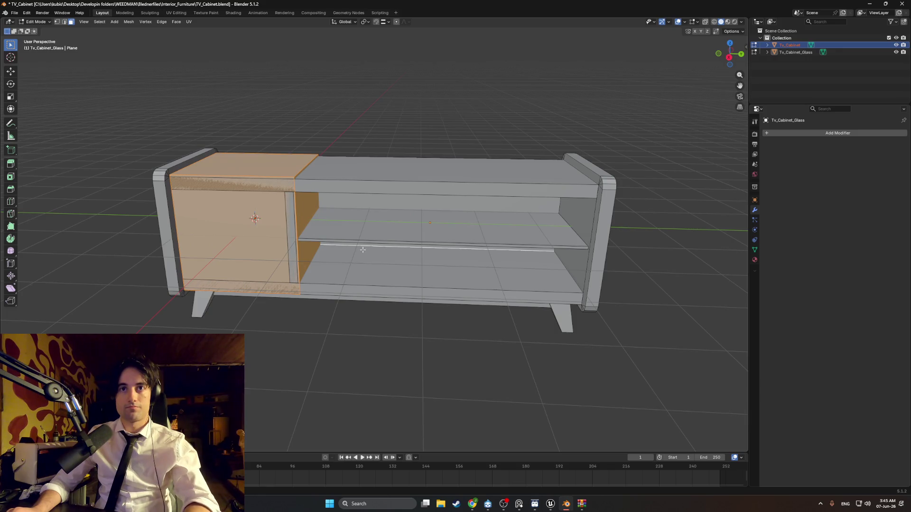
middle_drag(363, 250, 308, 259)
key(g)
right_click(259, 265)
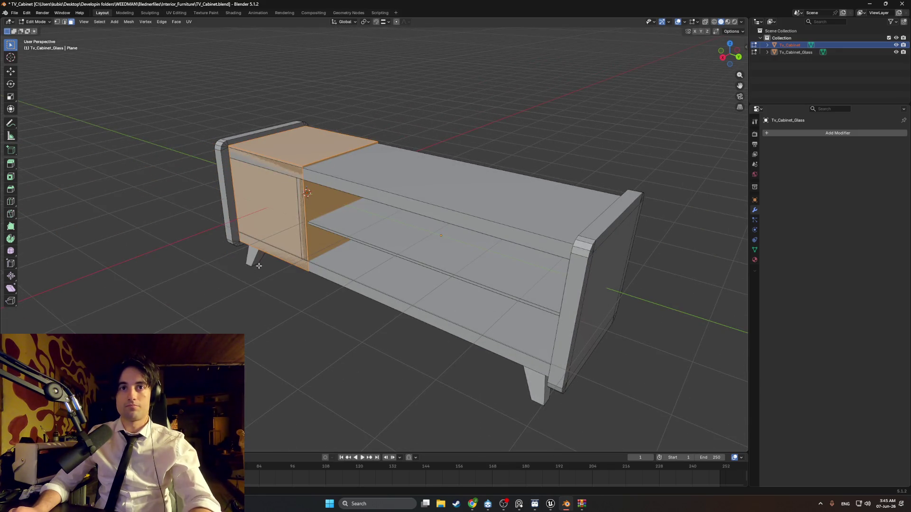
key(ctrl+z)
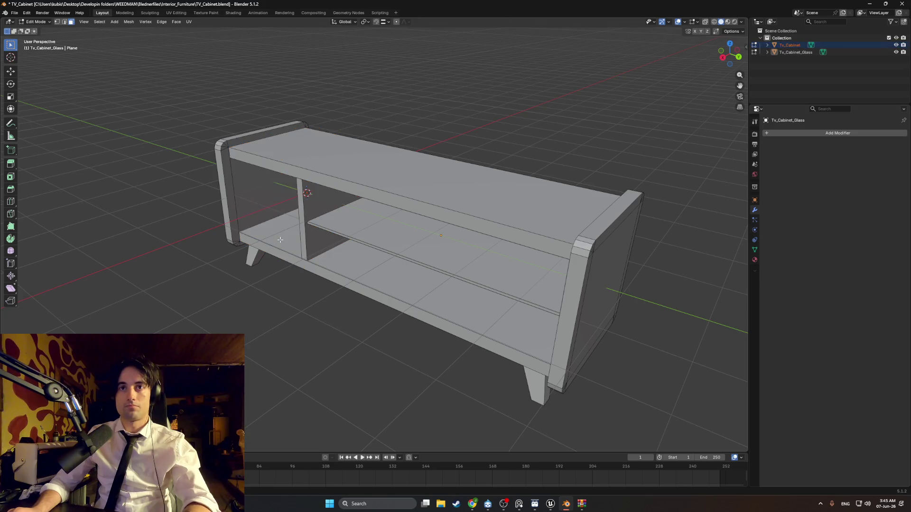
middle_drag(293, 240, 322, 305)
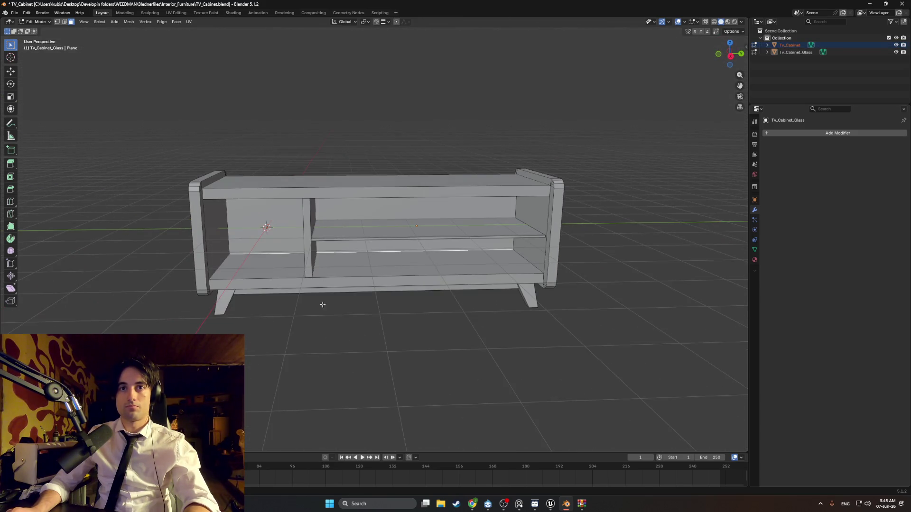
key(ctrl+alt+z)
click(298, 312)
Move the new cube along Y, then along X toward the cabinet's front.
key(g)
key(y)
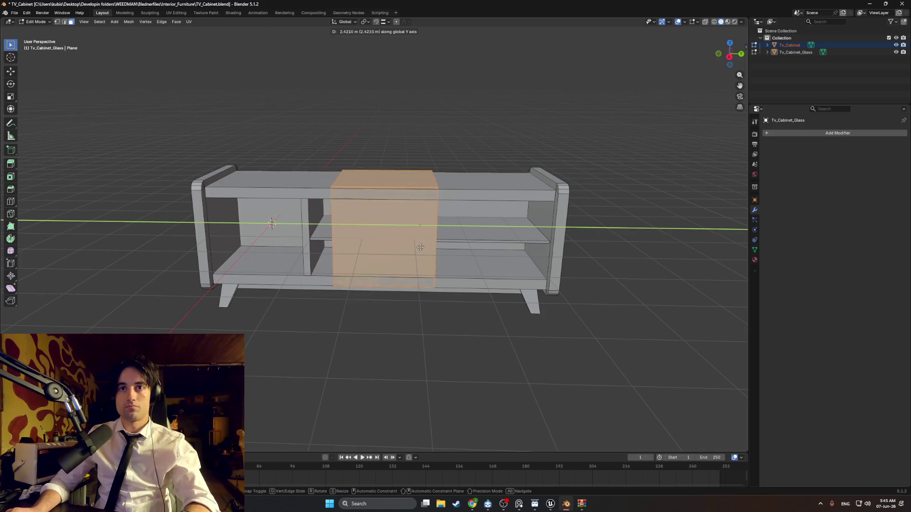
click(413, 244)
scroll(380, 175, up, 2)
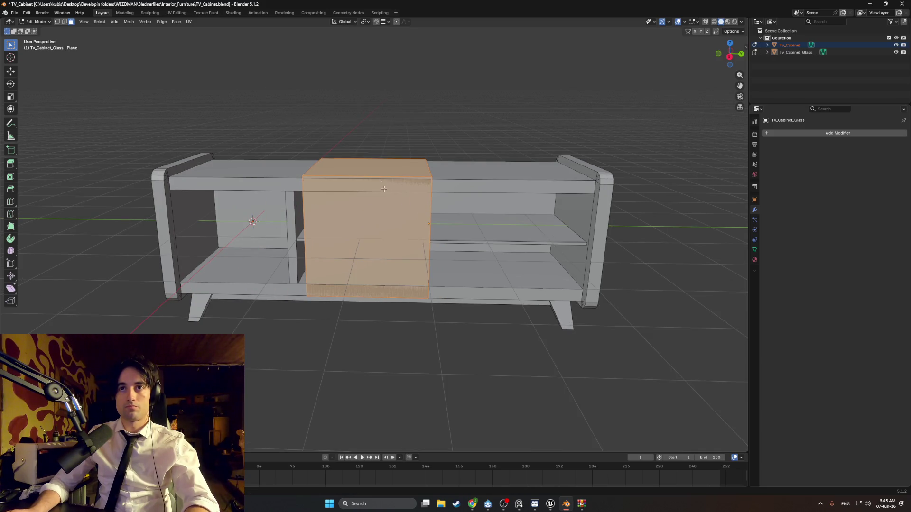
key(g)
key(x)
click(295, 309)
middle_drag(295, 309, 305, 244)
Lower the box's top face to flatten it and shift the box along X.
click(309, 239)
key(g)
key(z)
click(279, 358)
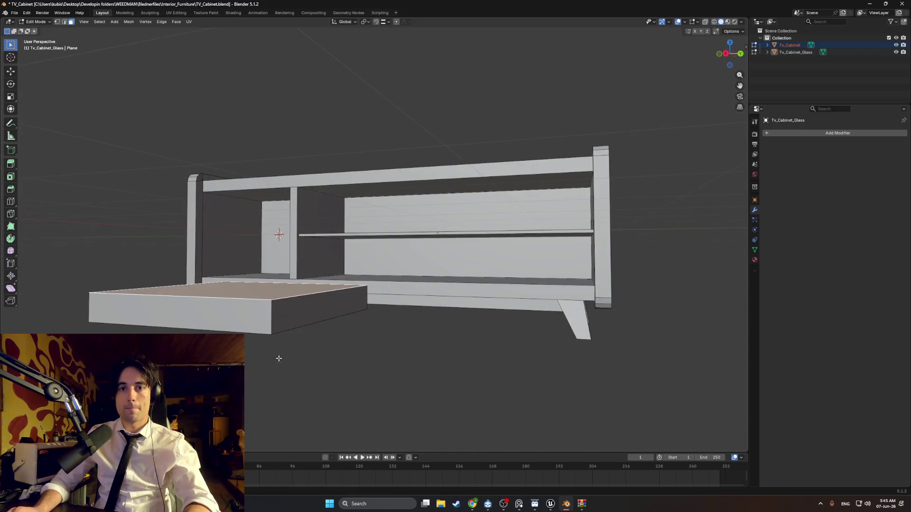
mouse_move(243, 305)
middle_down()
mouse_move(204, 313)
mouse_move(365, 363)
middle_up()
key(g)
key(x)
click(227, 329)
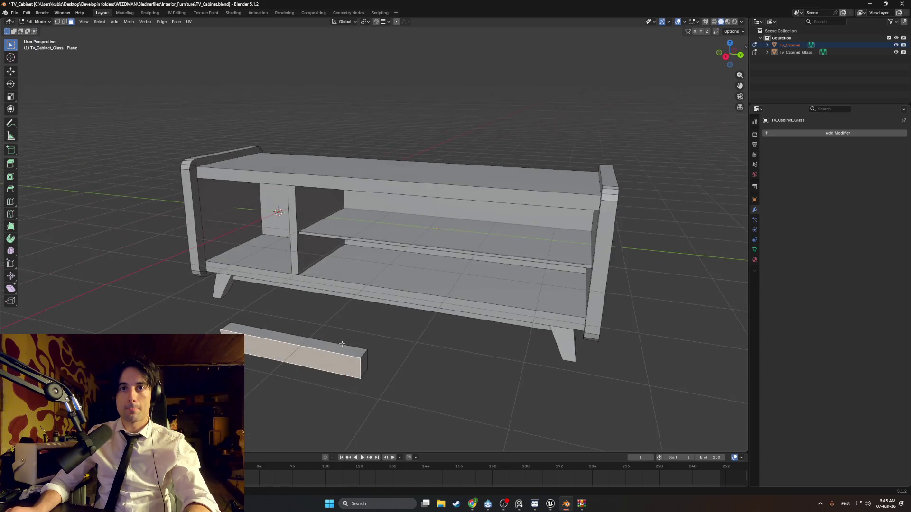
Shorten the box by moving its end face along Y, then select its top face.
click(364, 363)
key(g)
key(y)
click(303, 342)
mouse_move(303, 342)
middle_down()
mouse_move(308, 348)
mouse_move(291, 345)
middle_up()
scroll(311, 349, up, 3)
click(292, 346)
Lower the block's top face vertically to thin it.
key(g)
key(x)
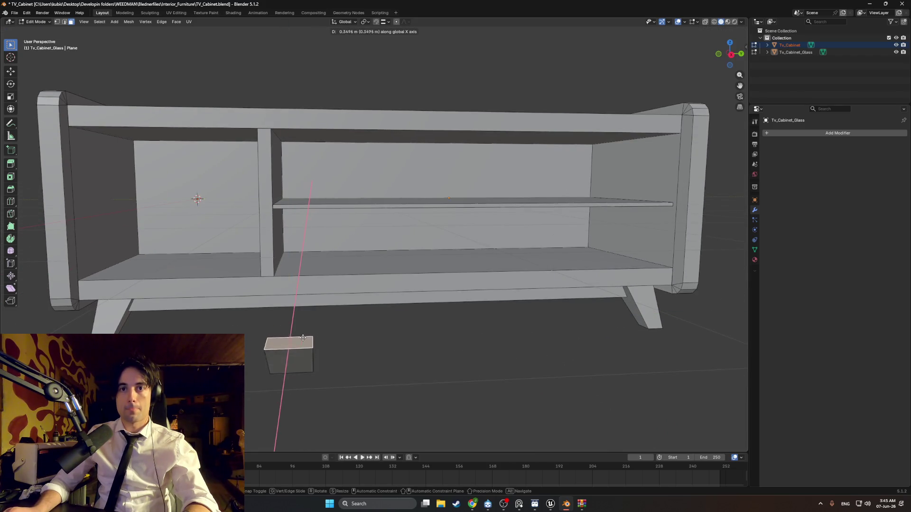
key(z)
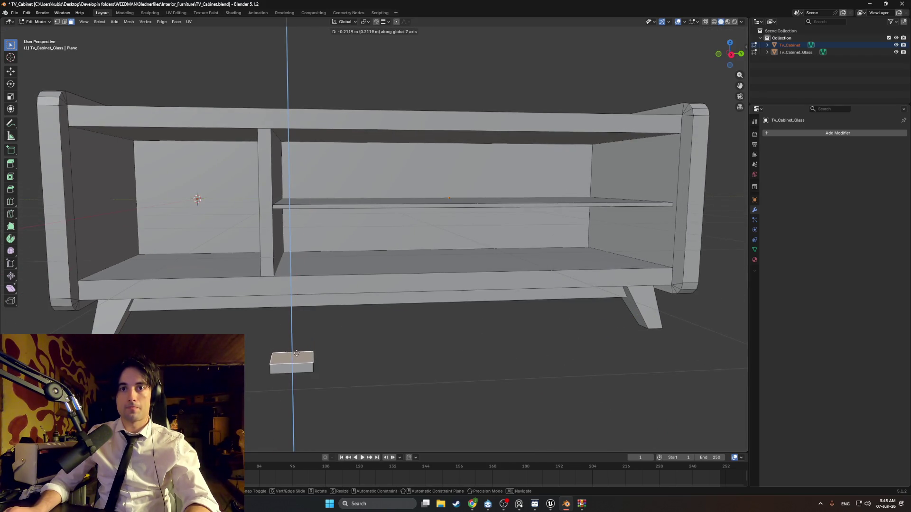
click(294, 354)
mouse_move(294, 355)
middle_down()
mouse_move(291, 343)
mouse_move(204, 322)
mouse_move(321, 322)
middle_up()
scroll(234, 317, up, 5)
Raise the selected geometry vertically with snapping enabled.
key(g)
key(z)
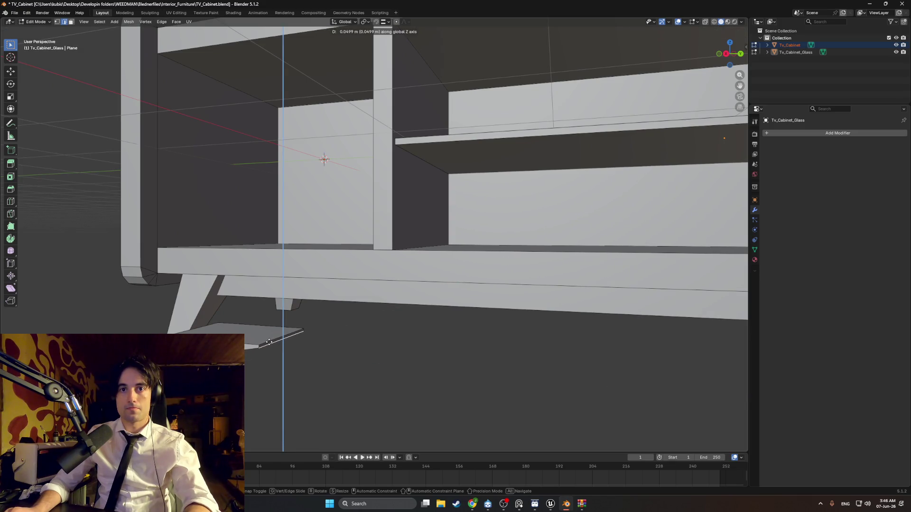
key(ctrl)
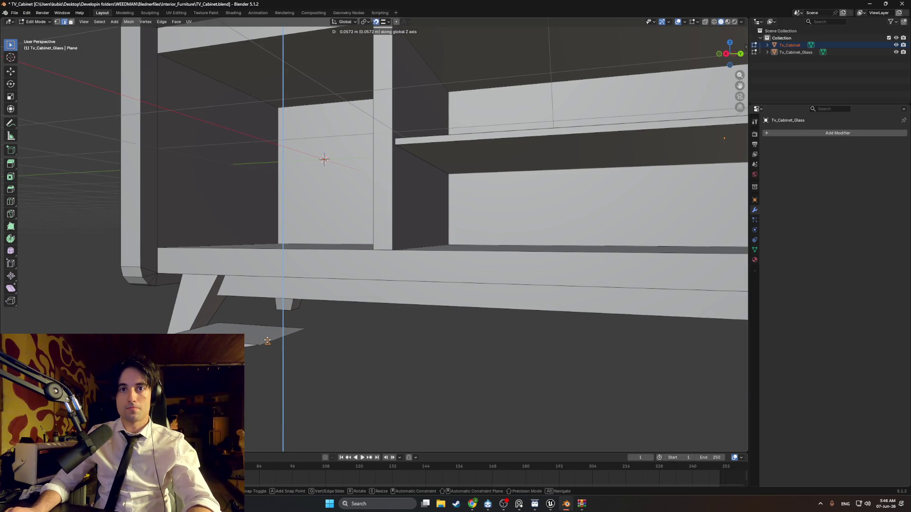
click(268, 341)
middle_drag(268, 341, 328, 338)
middle_drag(372, 337, 410, 328)
Delete the small block's front face.
key(3)
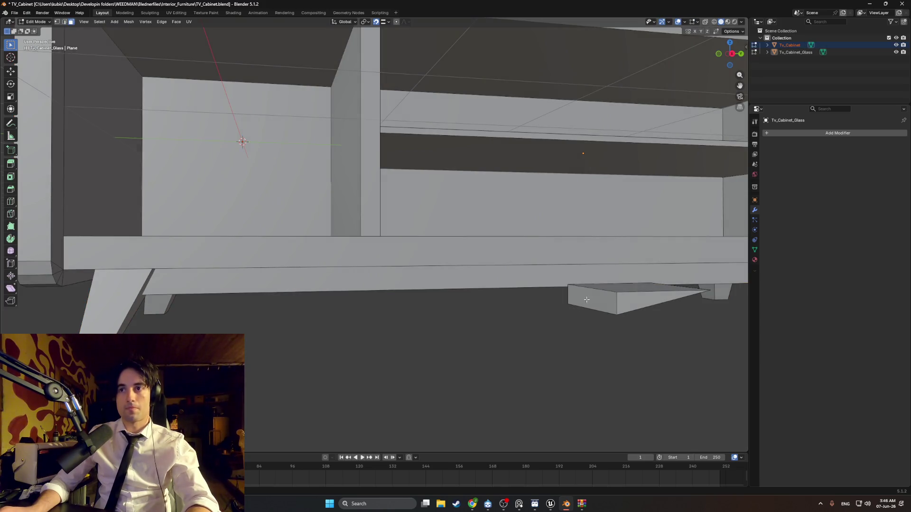
click(582, 299)
key(x)
click(544, 309)
middle_drag(545, 308, 508, 316)
Move a block face along X and the glass plane's right edge along Y.
click(203, 325)
key(g)
key(x)
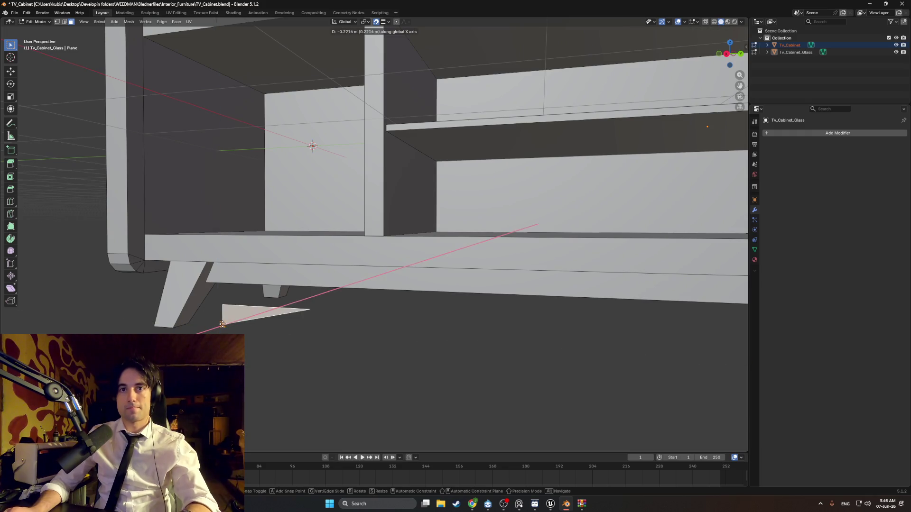
click(231, 317)
mouse_move(231, 317)
middle_down()
mouse_move(301, 300)
mouse_move(309, 309)
mouse_move(369, 306)
mouse_move(360, 298)
middle_up()
key(2)
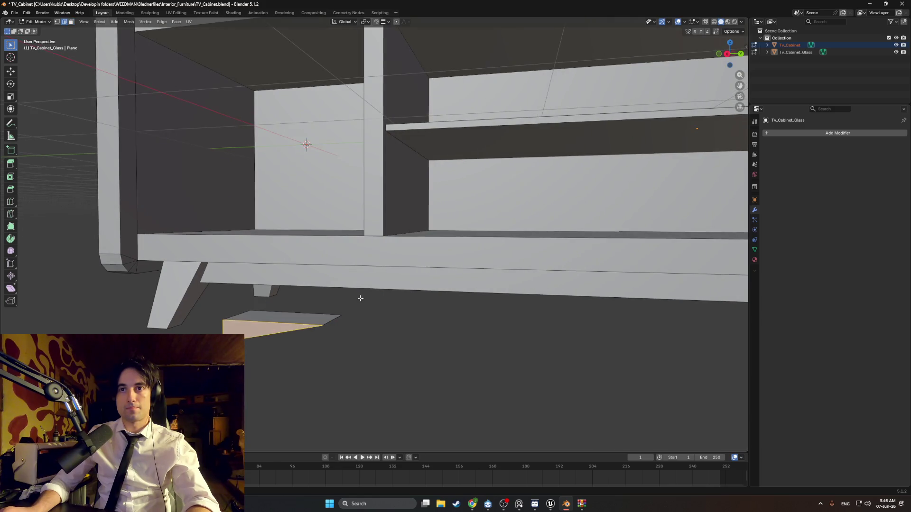
click(330, 320)
key(g)
key(y)
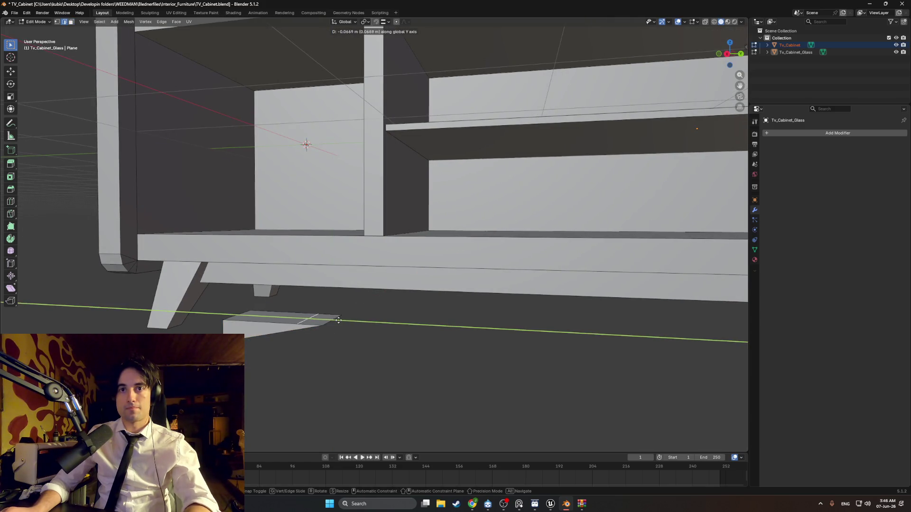
click(355, 328)
Merge the whole mesh's vertices by distance, removing 2 duplicates.
key(a)
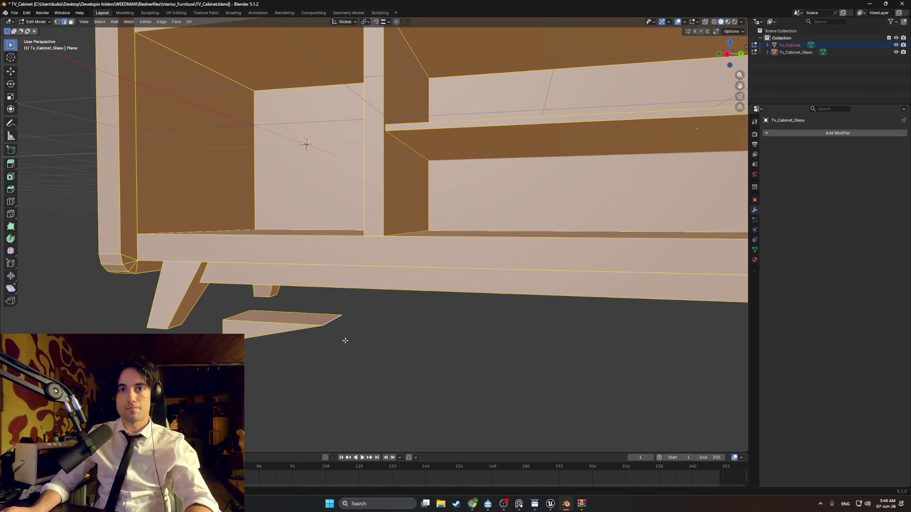
key(m)
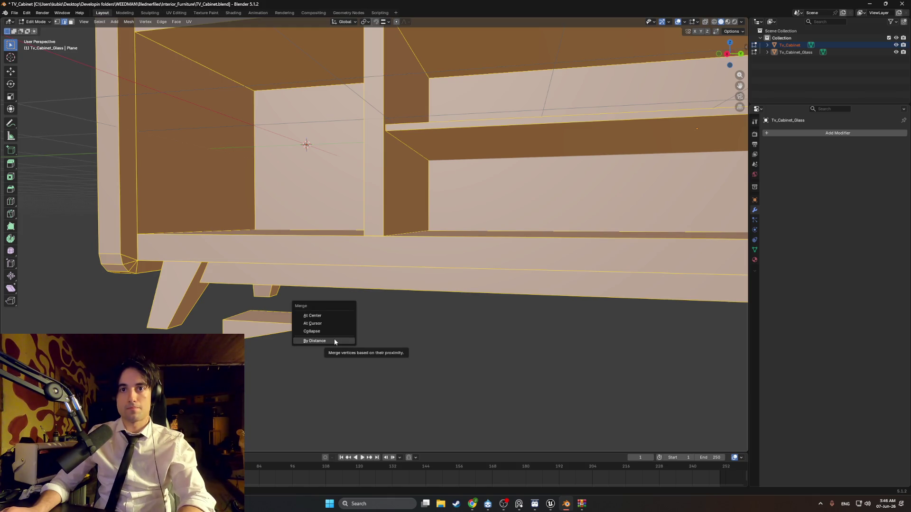
click(334, 340)
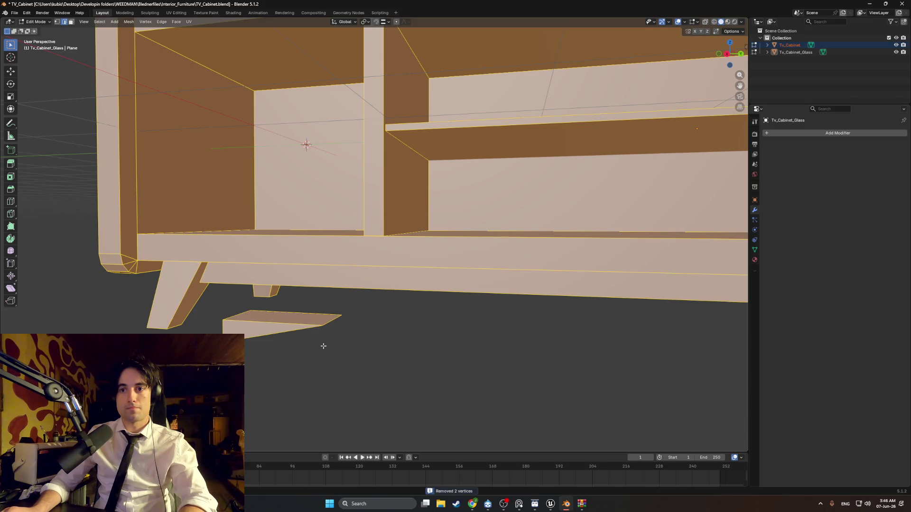
Shift the small bottom plane along Y and X, then enable X-ray.
click(328, 322)
key(g)
key(y)
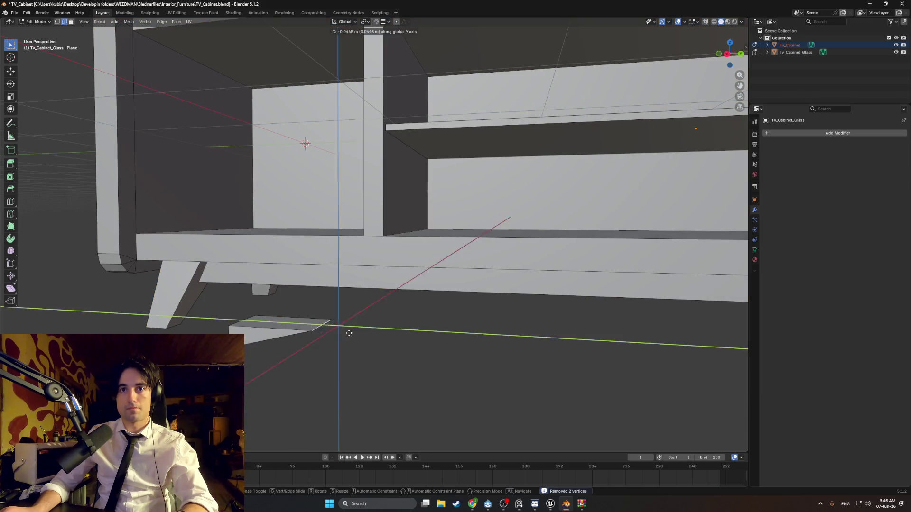
click(311, 327)
middle_drag(305, 325, 237, 356)
key(g)
key(x)
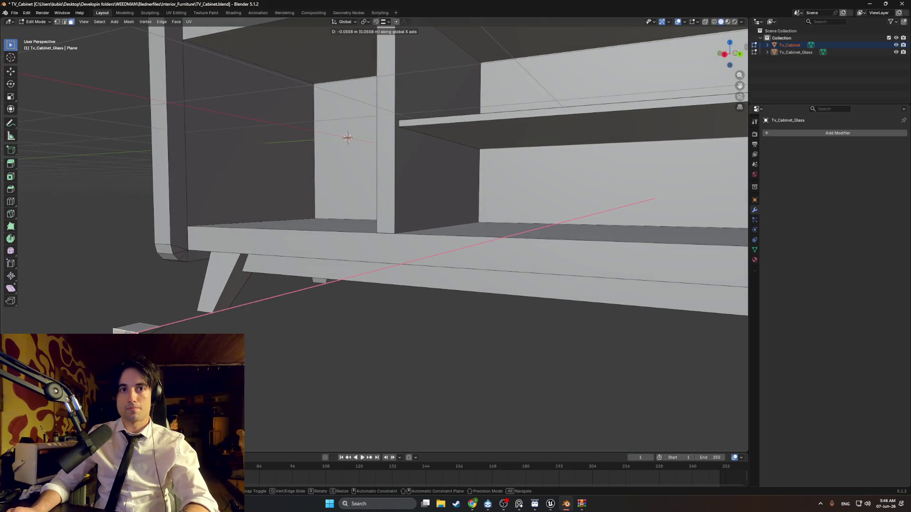
click(322, 328)
middle_drag(323, 327, 254, 345)
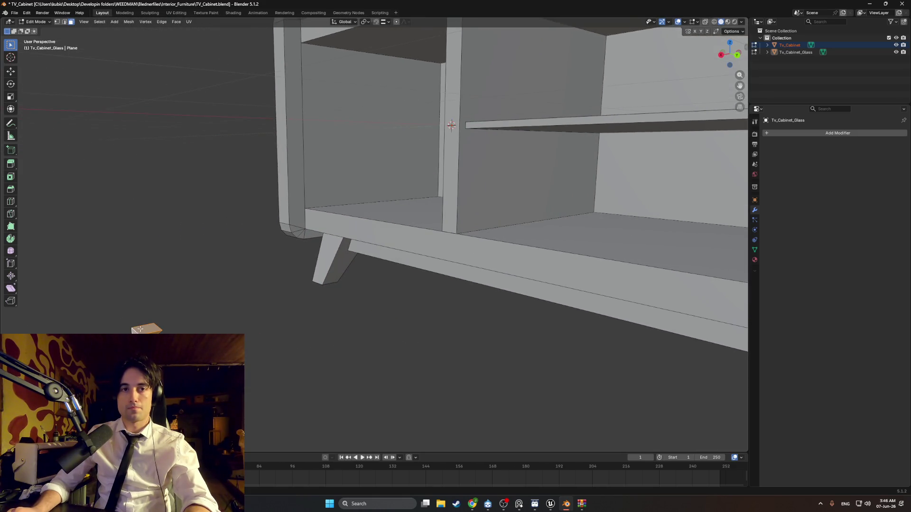
key(alt+z)
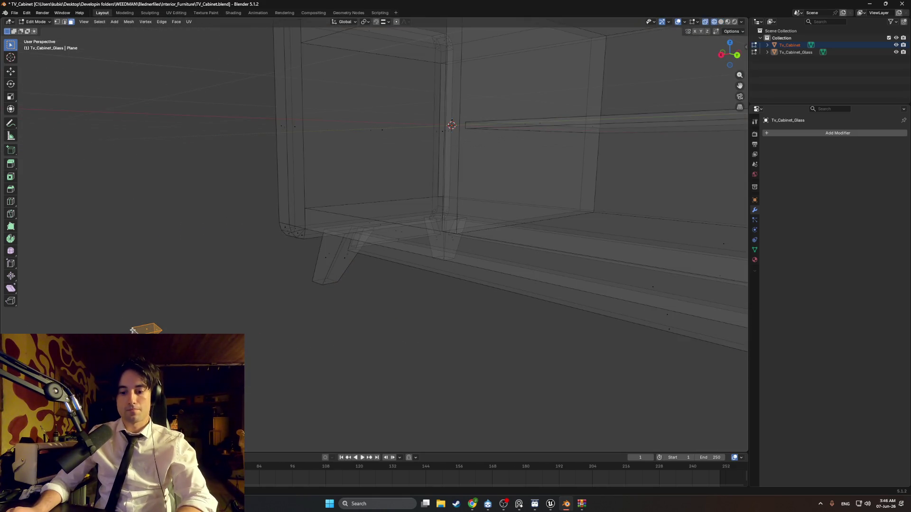
Separate the glass piece into Tv_Cabinet_Glass.001 and move it along Y.
key(p)
click(138, 331)
key(Tab)
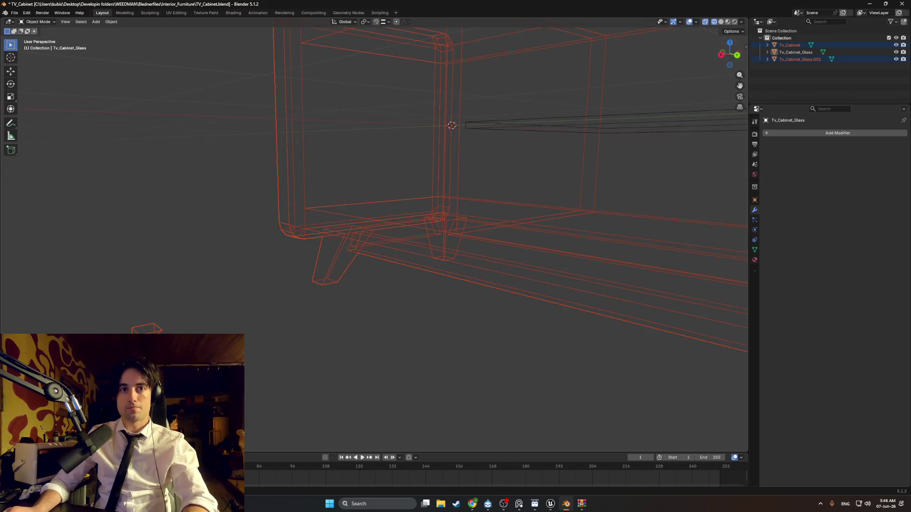
key(alt+z)
mouse_move(255, 337)
middle_down()
mouse_move(236, 332)
mouse_move(332, 304)
middle_up()
click(245, 337)
key(g)
key(y)
click(352, 293)
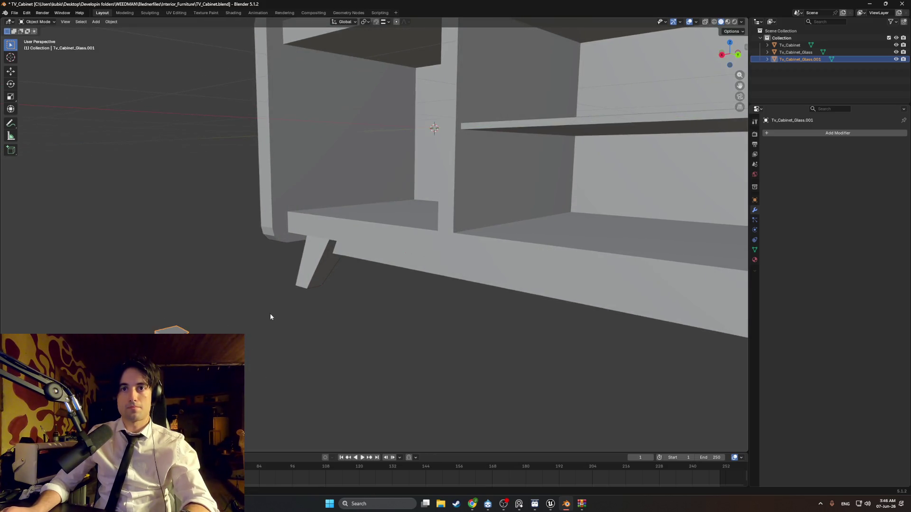
Set the glass piece's origin to its geometry.
middle_drag(269, 313, 219, 309)
right_click(220, 309)
mouse_move(240, 306)
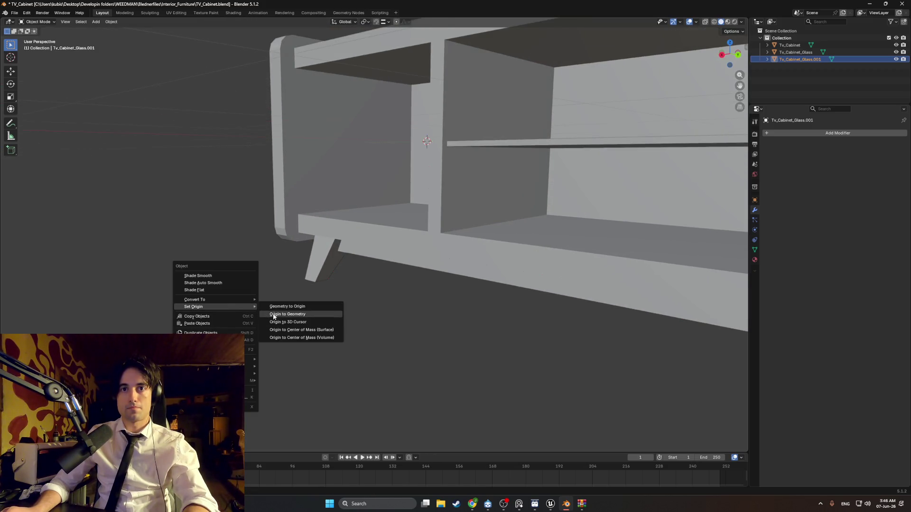
click(286, 314)
Move the glass piece along X and raise it into the cabinet's right compartment.
middle_drag(286, 313, 188, 315)
key(g)
key(x)
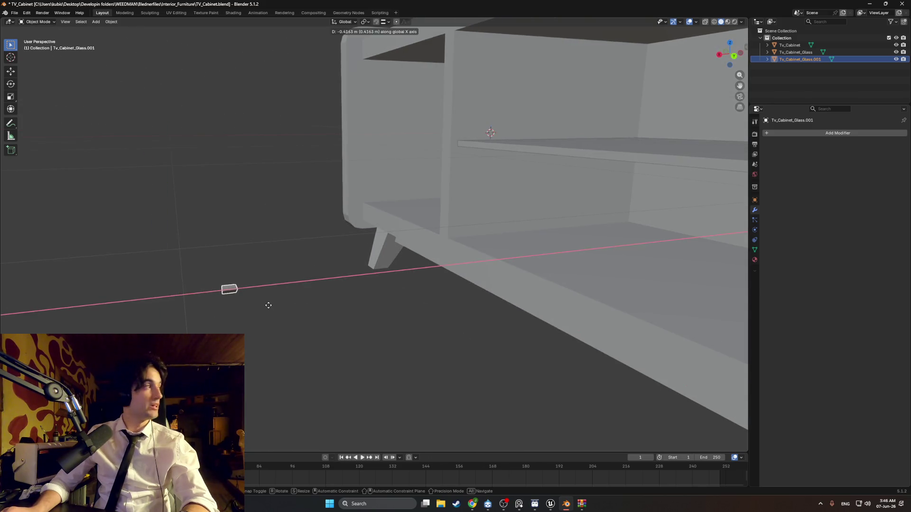
click(538, 239)
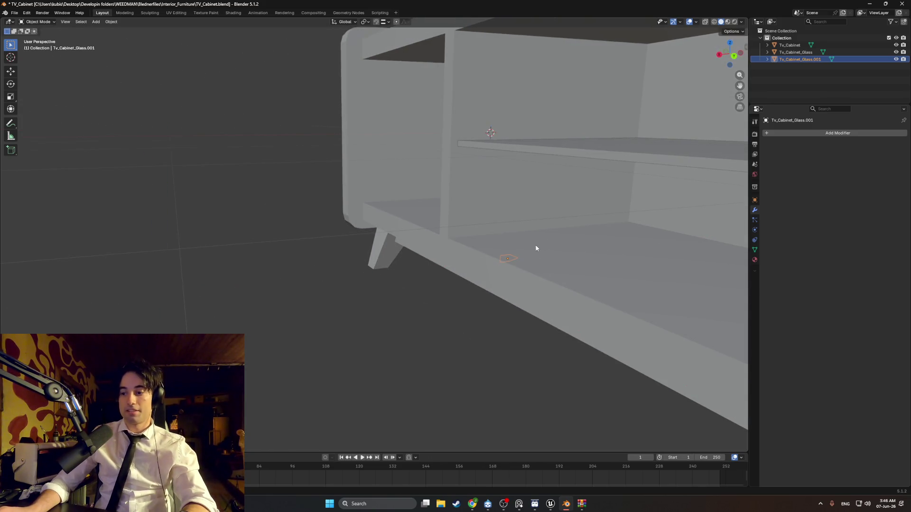
key(g)
key(z)
click(502, 168)
mouse_move(502, 168)
middle_down()
mouse_move(544, 181)
mouse_move(364, 285)
mouse_move(432, 280)
middle_up()
scroll(438, 293, up, 3)
key(KP_3)
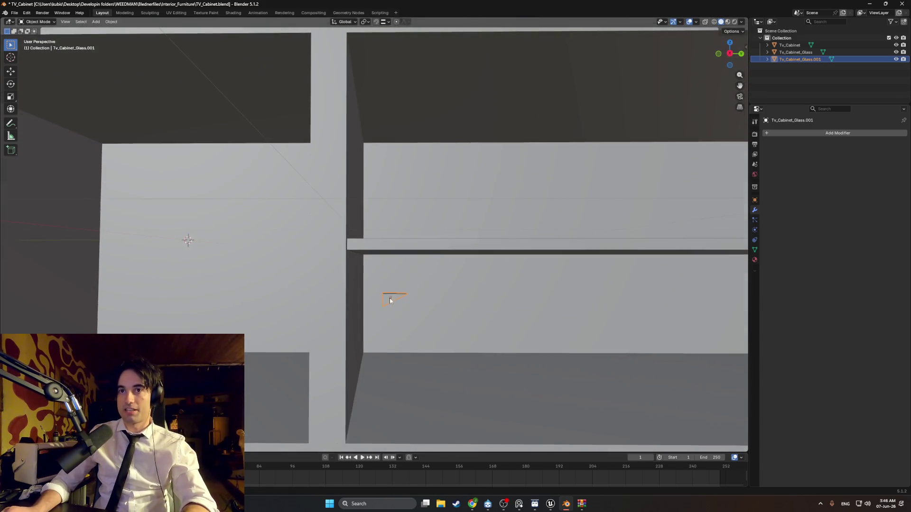
Slide the small glass support bracket along the Y axis toward the shelf.
key(g)
key(y)
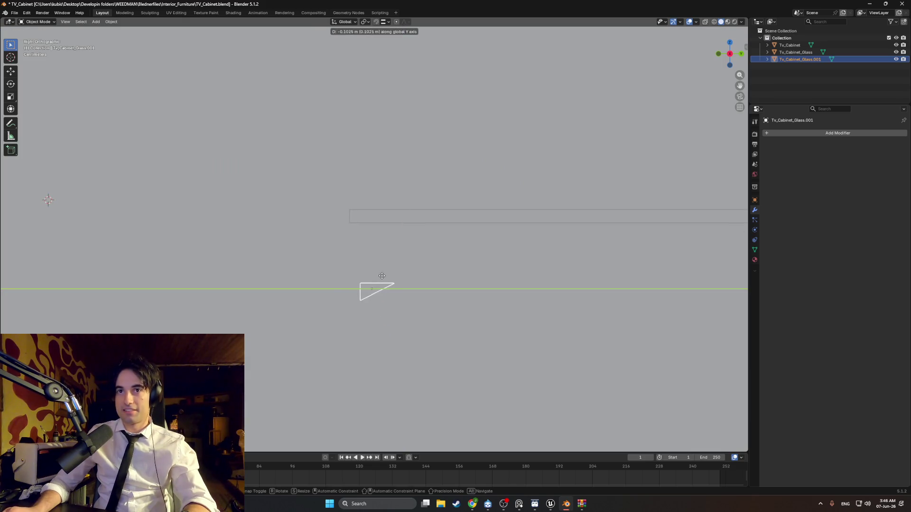
alt+middle_drag(402, 285, 414, 287)
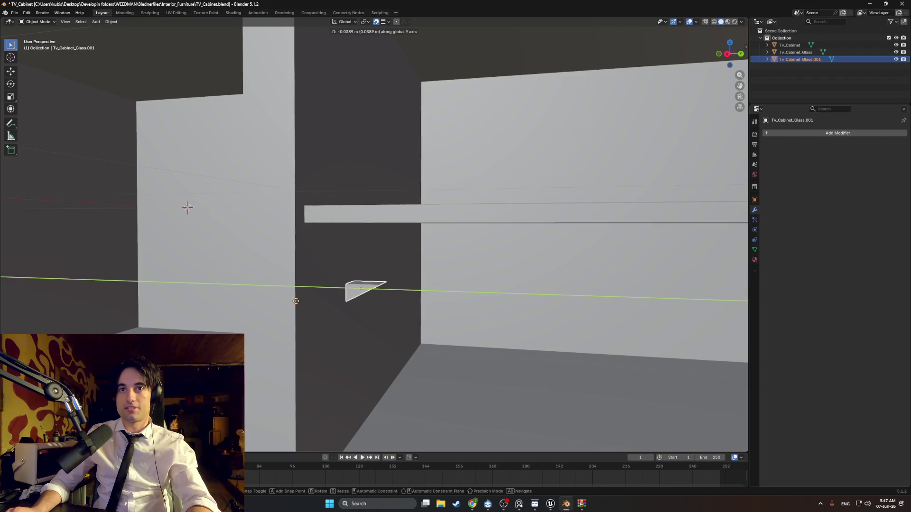
click(394, 282)
middle_drag(393, 282, 356, 296)
Raise the bracket along Z under the shelf, then duplicate it and slide the copy along X.
key(g)
key(z)
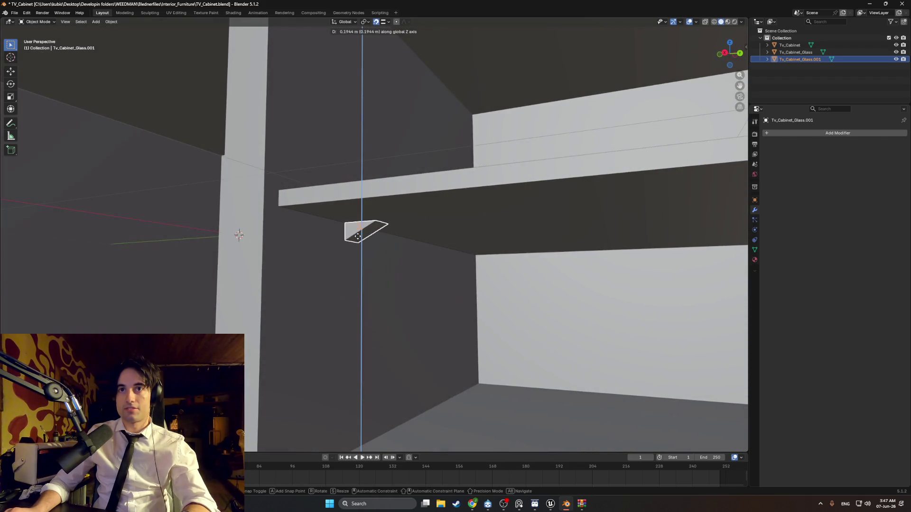
click(353, 229)
mouse_move(353, 229)
middle_down()
mouse_move(388, 238)
mouse_move(346, 252)
mouse_move(343, 261)
mouse_move(375, 269)
mouse_move(297, 270)
mouse_move(264, 261)
mouse_move(339, 274)
middle_up()
scroll(375, 268, down, 3)
scroll(369, 264, up, 5)
key(shift+d)
key(x)
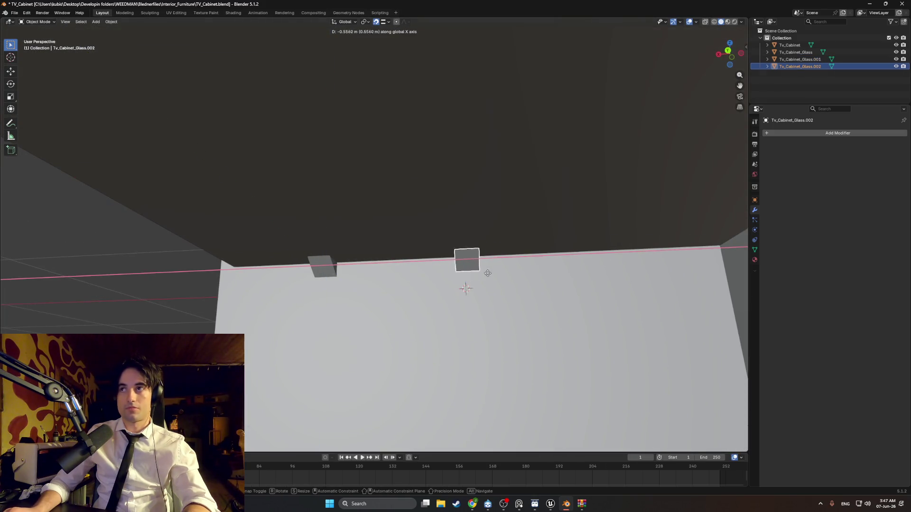
Drop the copied bracket, join it with Tv_Cabinet_Glass.001 into one pair, and shift the pair along Y.
click(642, 262)
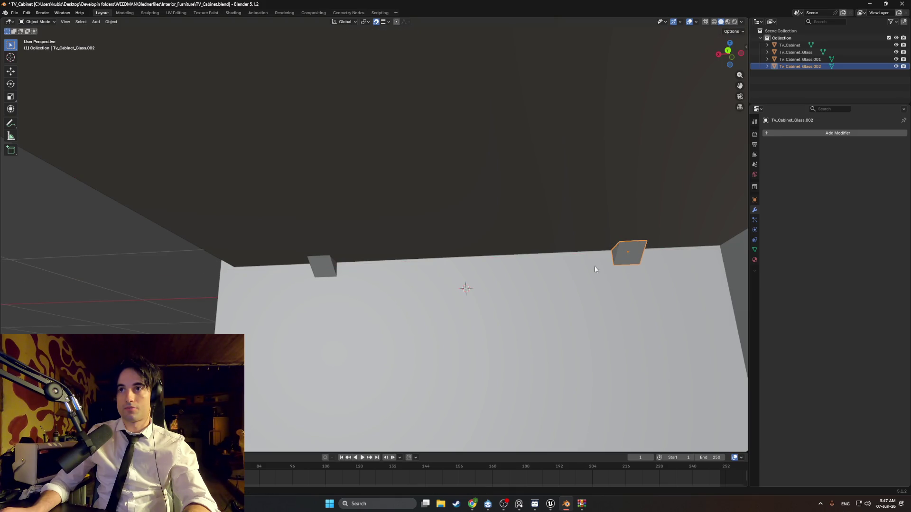
shift+click(326, 266)
shift+click(627, 253)
mouse_move(627, 252)
middle_down()
mouse_move(519, 301)
mouse_move(591, 324)
mouse_move(438, 299)
mouse_move(472, 329)
mouse_move(446, 314)
mouse_move(437, 289)
mouse_move(387, 299)
mouse_move(394, 289)
middle_up()
key(ctrl+j)
key(g)
key(y)
click(484, 298)
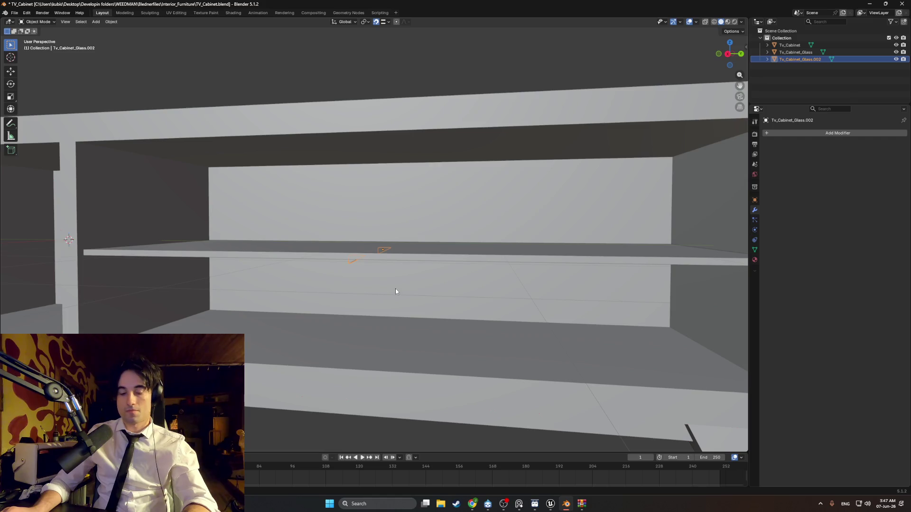
Set the bracket pair's origin to its geometry and rotate it 180° about Z.
right_click(396, 291)
mouse_move(403, 283)
click(455, 292)
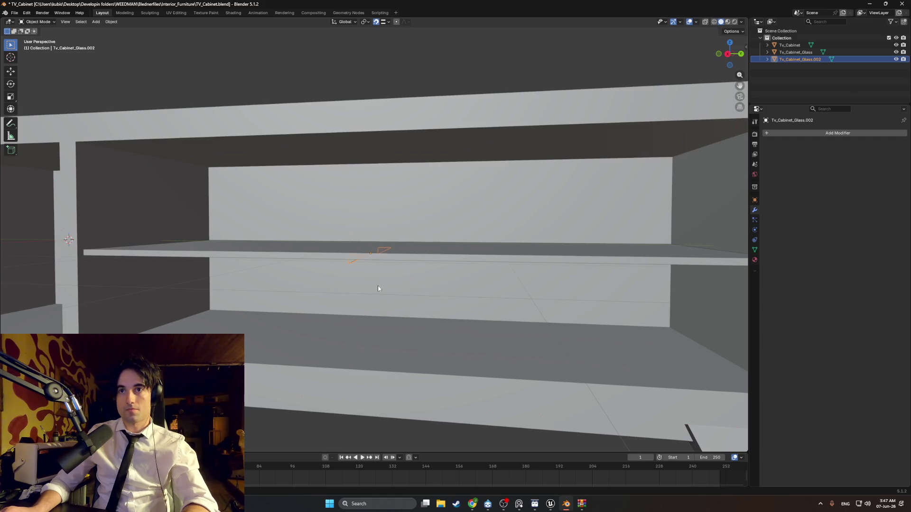
mouse_move(378, 288)
middle_down()
mouse_move(392, 301)
mouse_move(356, 266)
middle_up()
key(r)
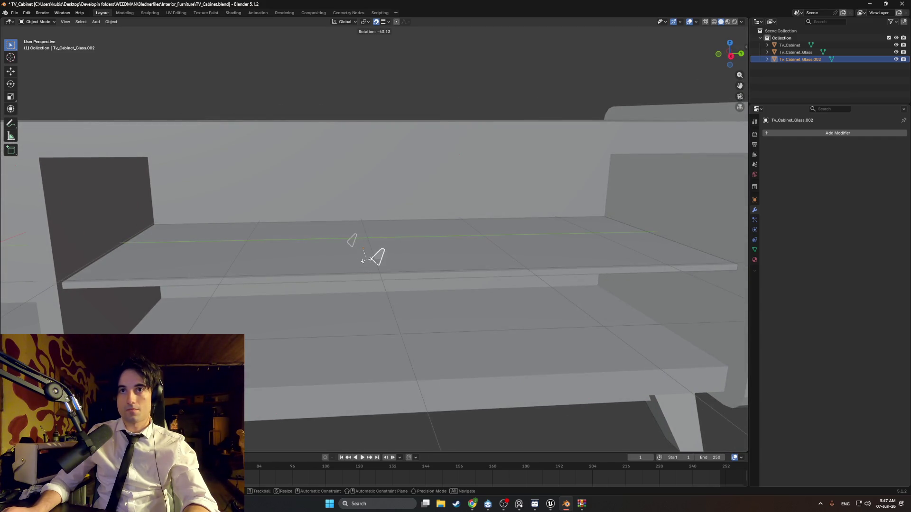
key(x)
text(z)
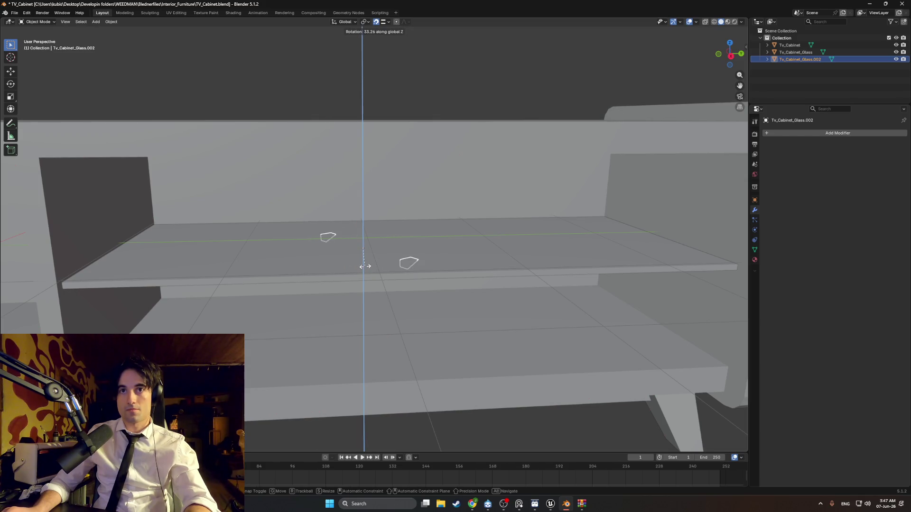
text(180)
key(Return)
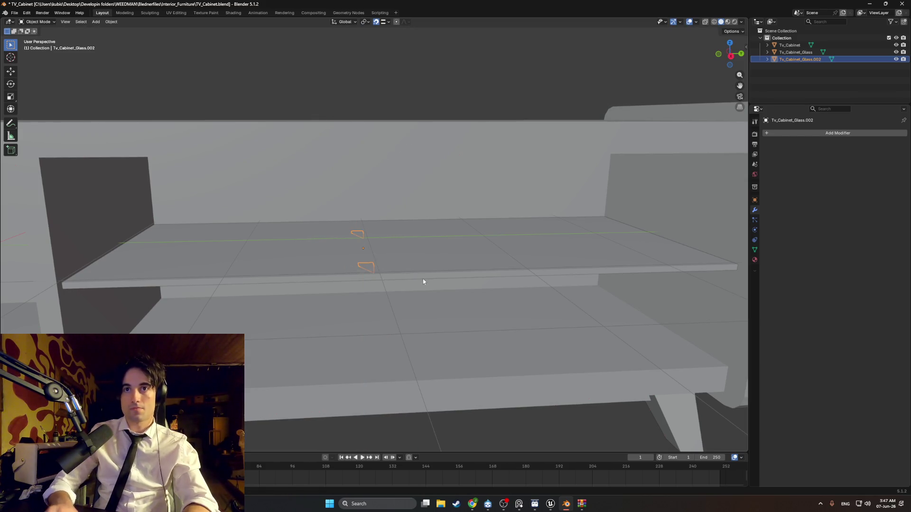
In right side view, try moving the pair along Y, then undo that move.
key(KP_3)
key(KP_Decimal)
key(g)
key(y)
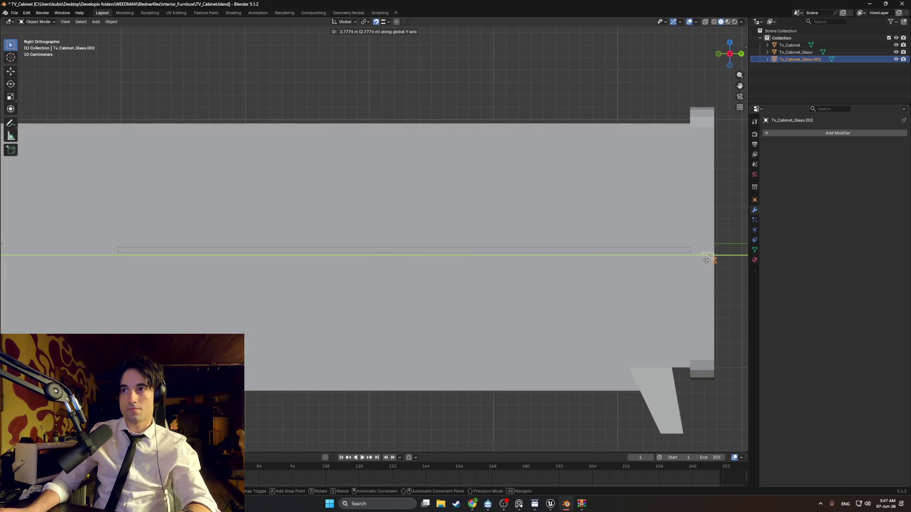
click(691, 256)
mouse_move(618, 281)
middle_down()
mouse_move(565, 281)
mouse_move(527, 363)
mouse_move(497, 365)
middle_up()
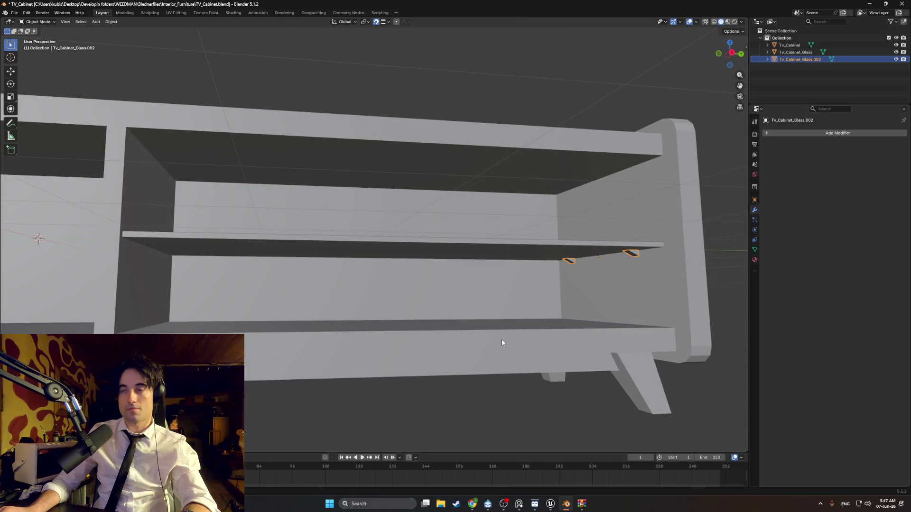
key(ctrl+z)
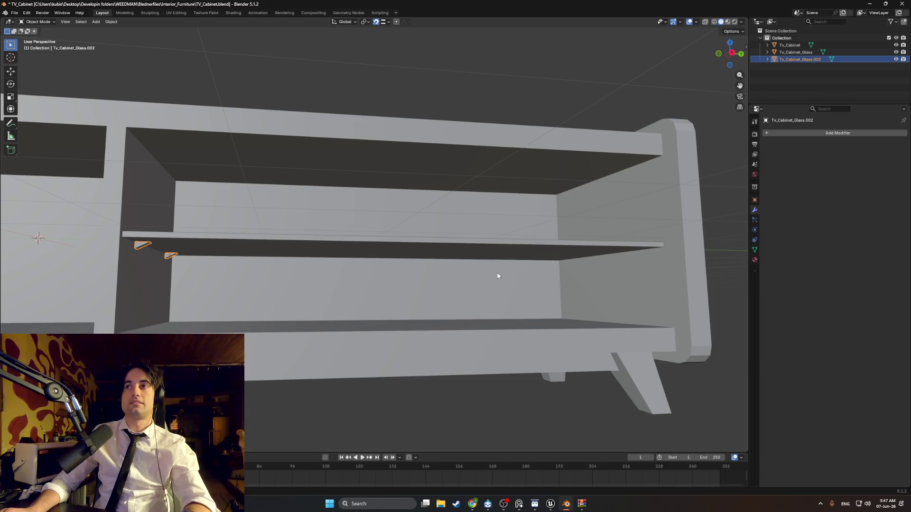
Duplicate the bracket pair along Y, briefly checking the copy in Edit Mode.
key(shift+d)
key(y)
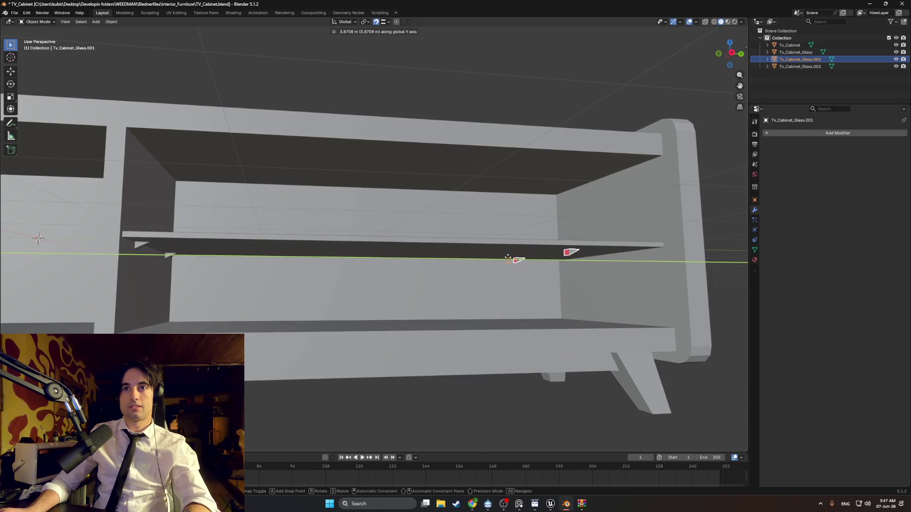
click(458, 257)
middle_drag(458, 256, 444, 293)
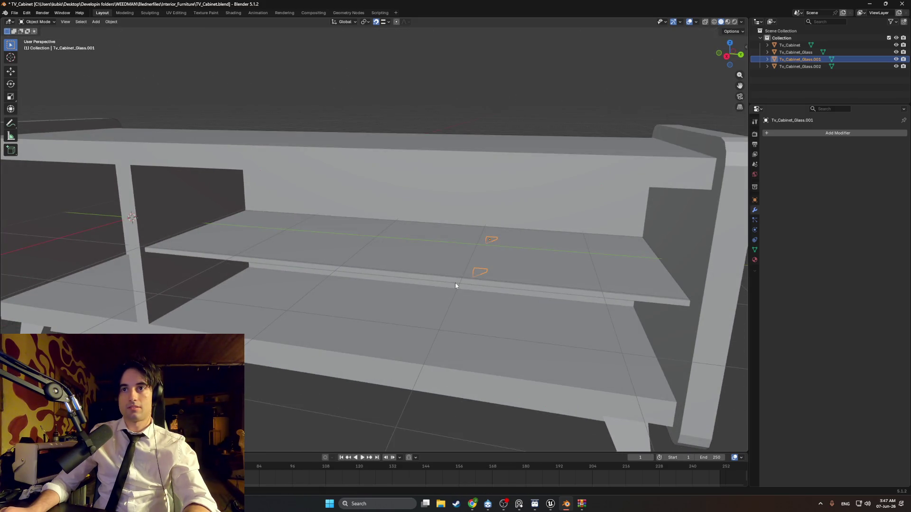
key(Tab)
right_click(455, 284)
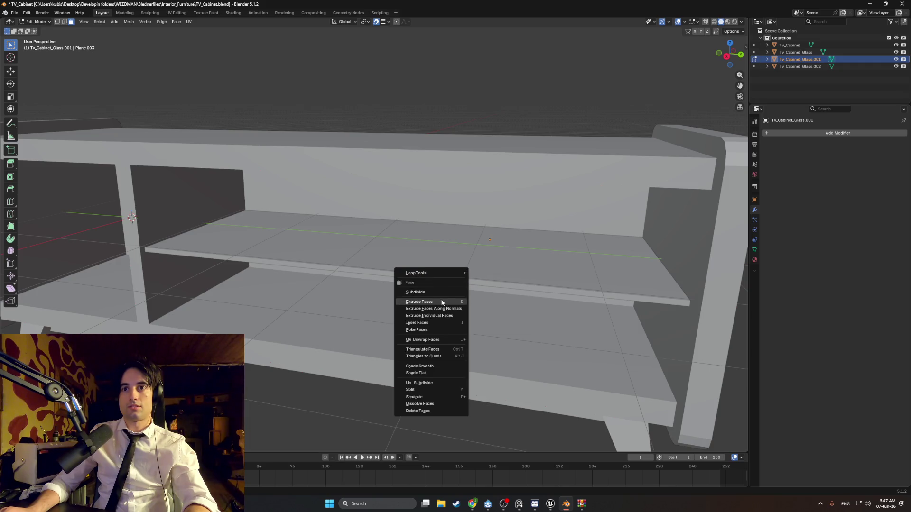
key(Escape)
key(Tab)
Recentre the copied pair's origin on its geometry and rotate it about the Z axis.
mouse_move(499, 300)
middle_down()
mouse_move(491, 288)
mouse_move(503, 301)
middle_up()
right_click(472, 281)
mouse_move(469, 279)
click(506, 288)
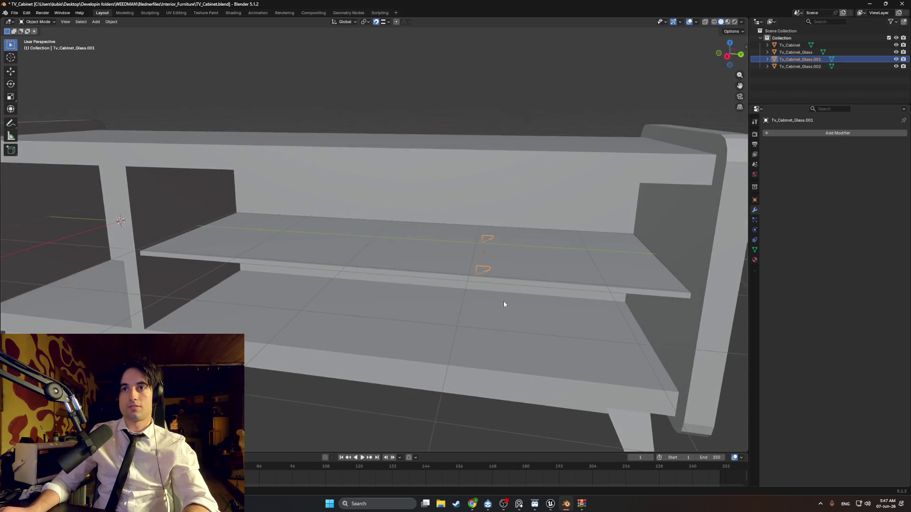
key(r)
key(x)
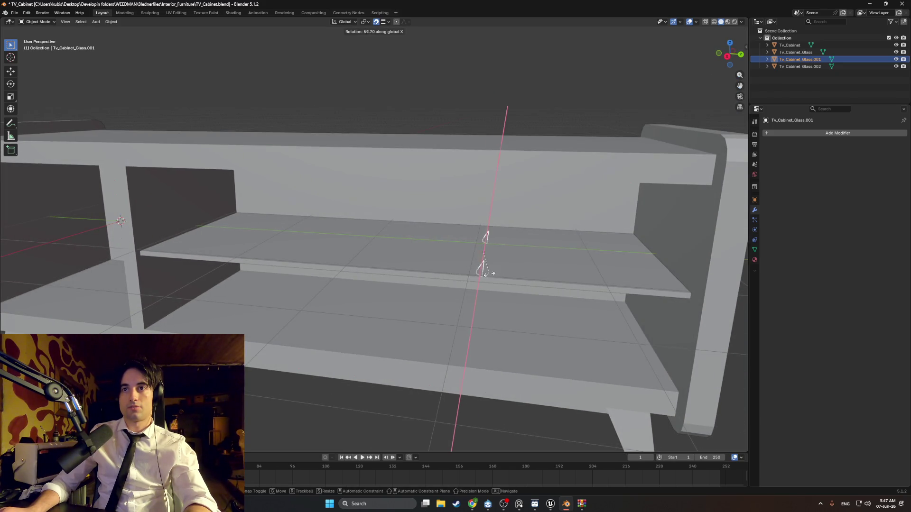
key(z)
click(479, 279)
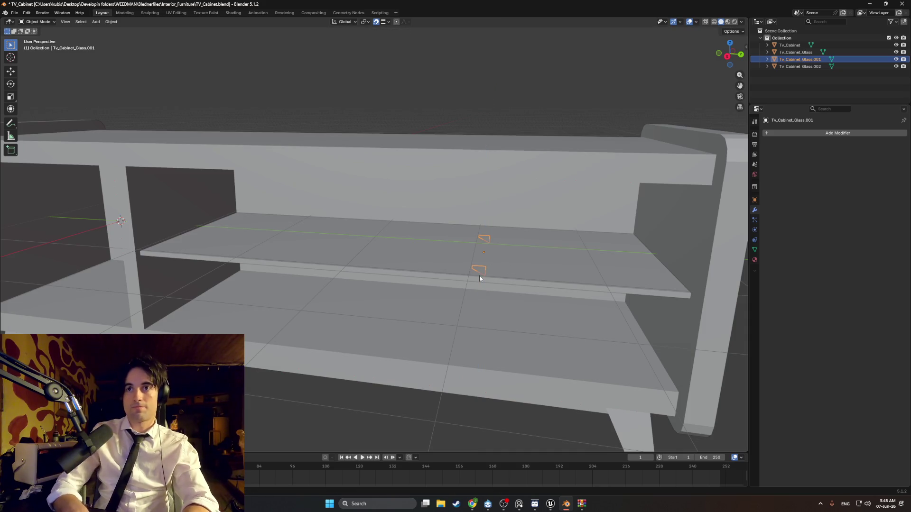
Move the copied pair along Y under the shelf's right end, then deselect it.
key(g)
mouse_move(479, 279)
middle_down()
mouse_move(563, 286)
mouse_move(504, 294)
middle_up()
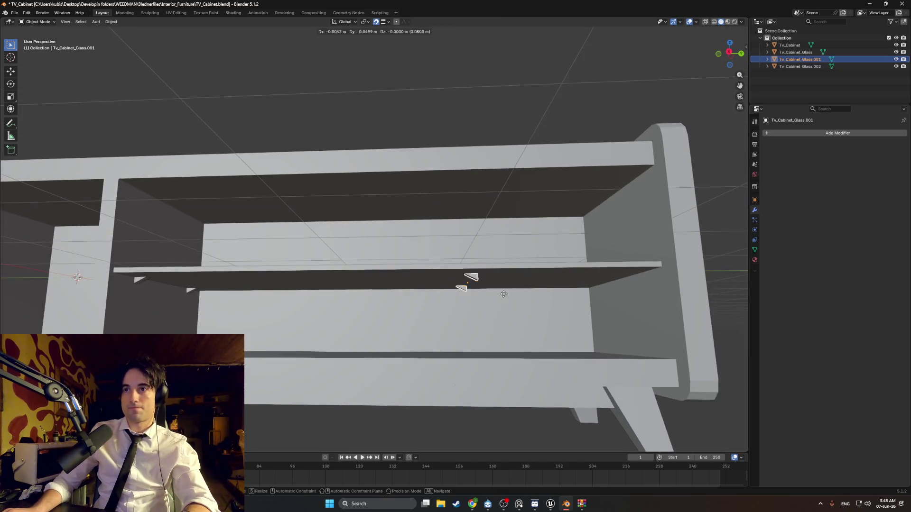
key(y)
click(630, 277)
mouse_move(631, 277)
middle_down()
mouse_move(525, 301)
mouse_move(534, 292)
mouse_move(481, 282)
mouse_move(633, 282)
mouse_move(477, 267)
mouse_move(457, 280)
mouse_move(518, 281)
mouse_move(468, 295)
mouse_move(628, 308)
mouse_move(532, 282)
middle_up()
scroll(517, 299, down, 4)
click(633, 283)
scroll(531, 268, up, 3)
Select both bracket pairs plus Tv_Cabinet as active and join them with Ctrl+J.
click(548, 266)
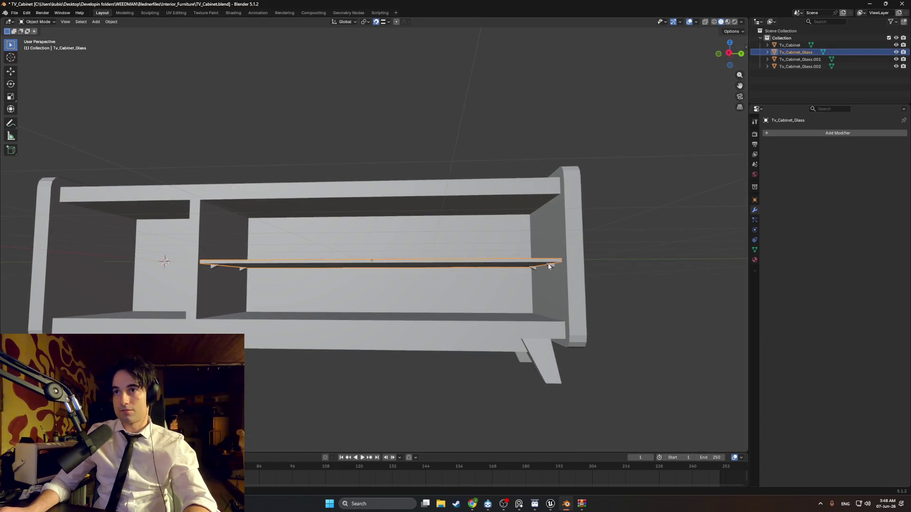
click(549, 267)
click(212, 267)
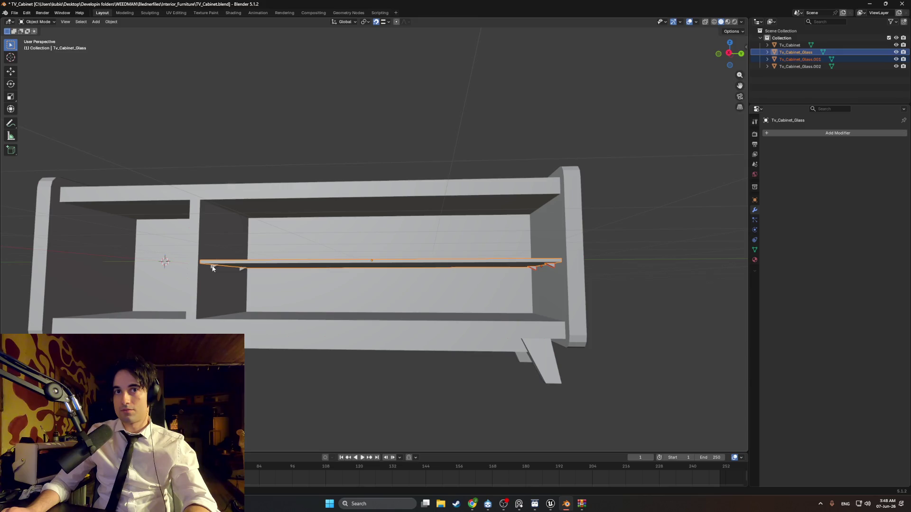
click(214, 269)
shift+click(548, 269)
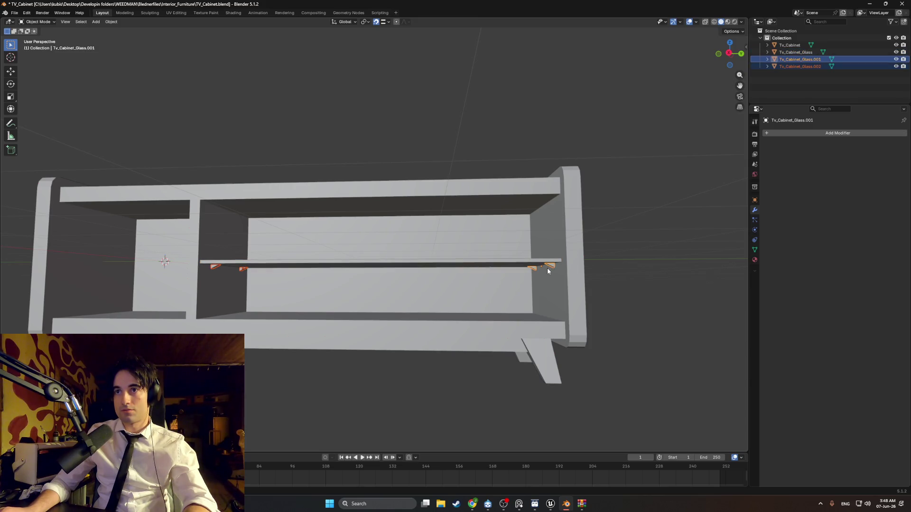
shift+click(564, 293)
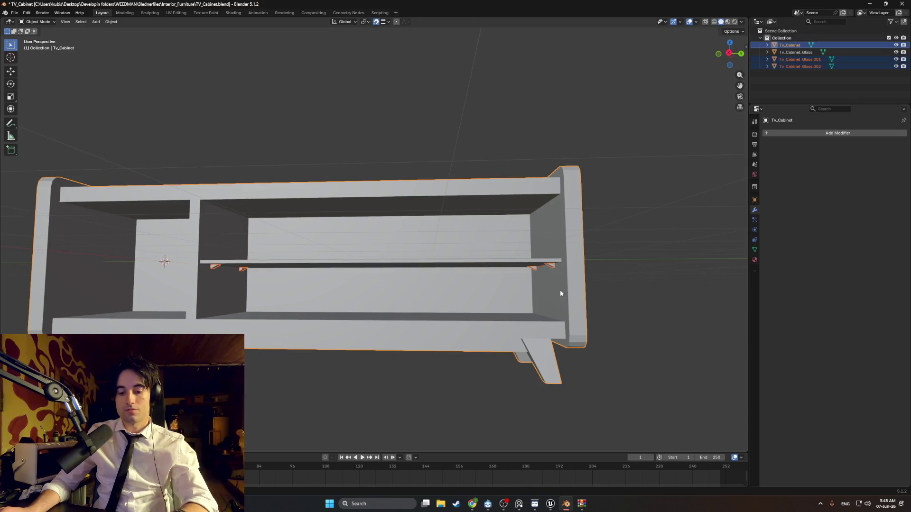
key(ctrl+j)
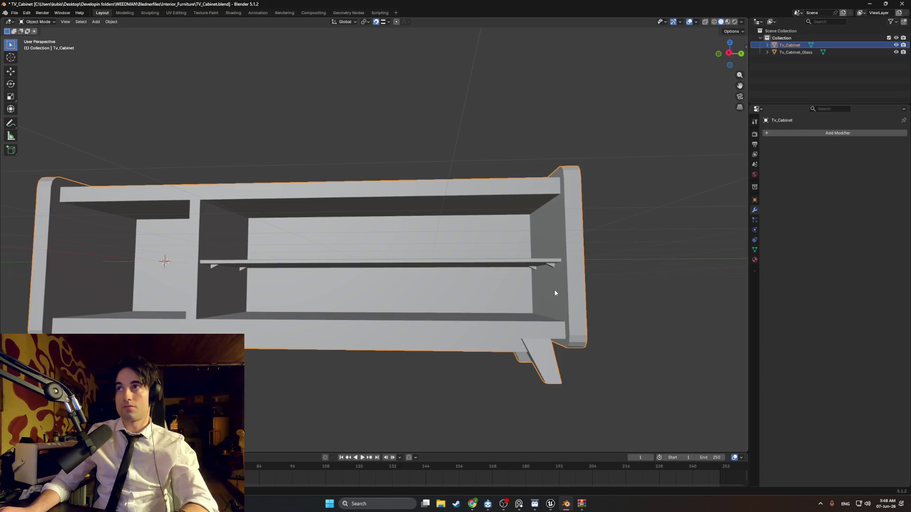
middle_drag(554, 291, 500, 294)
Check the merged cabinet in Wireframe shading, then return to Solid.
click(654, 328)
mouse_move(654, 329)
middle_down()
mouse_move(556, 309)
mouse_move(578, 303)
mouse_move(516, 299)
mouse_move(513, 307)
mouse_move(442, 292)
mouse_move(516, 283)
mouse_move(417, 290)
mouse_move(450, 291)
middle_up()
key(z)
click(503, 307)
key(z)
click(500, 303)
scroll(457, 304, down, 5)
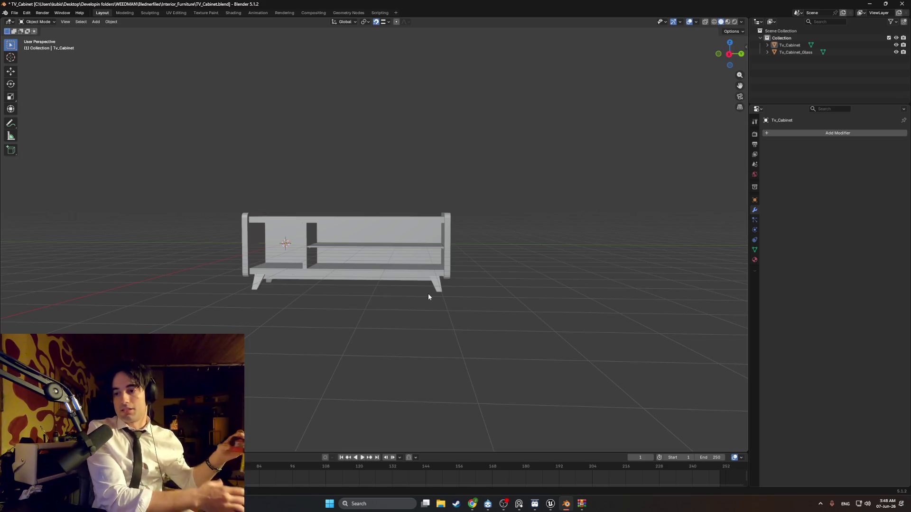
mouse_move(443, 290)
middle_down()
mouse_move(479, 339)
mouse_move(490, 309)
mouse_move(441, 322)
mouse_move(425, 300)
middle_up()
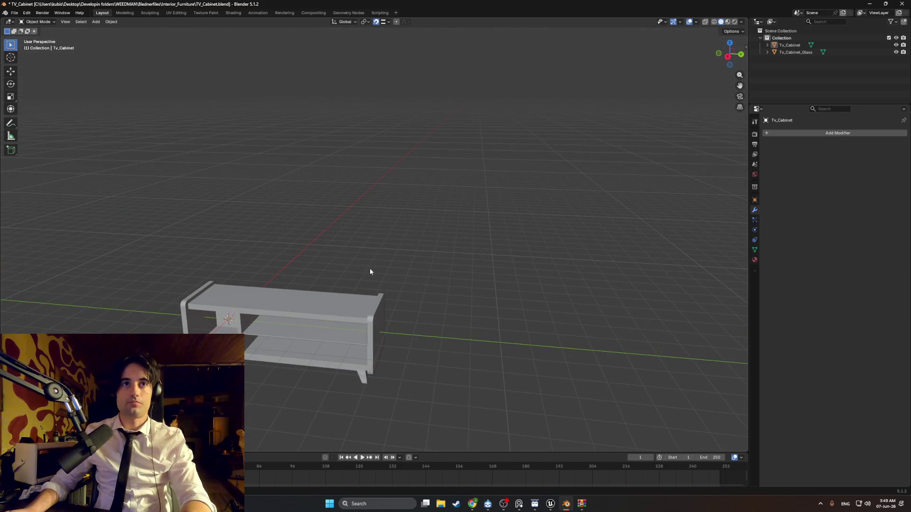
Add a plane mesh and move it about 3.07 m along X beside the cabinet.
mouse_move(370, 272)
middle_down()
mouse_move(352, 270)
mouse_move(365, 272)
middle_up()
key(shift+a)
mouse_move(366, 268)
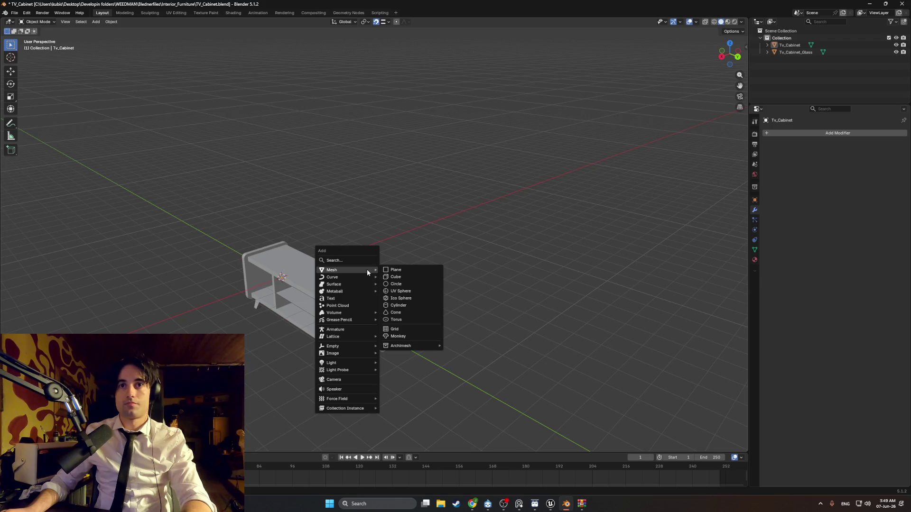
click(396, 270)
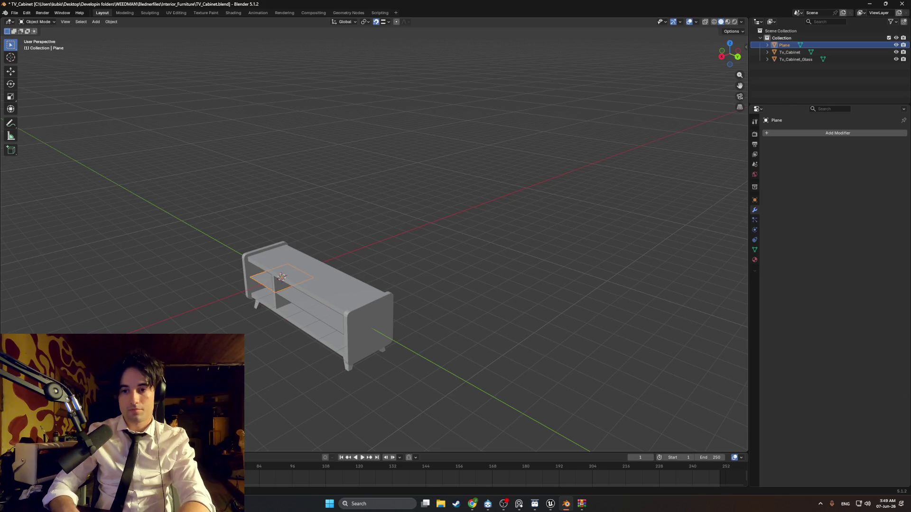
middle_drag(327, 326, 402, 274)
key(g)
key(x)
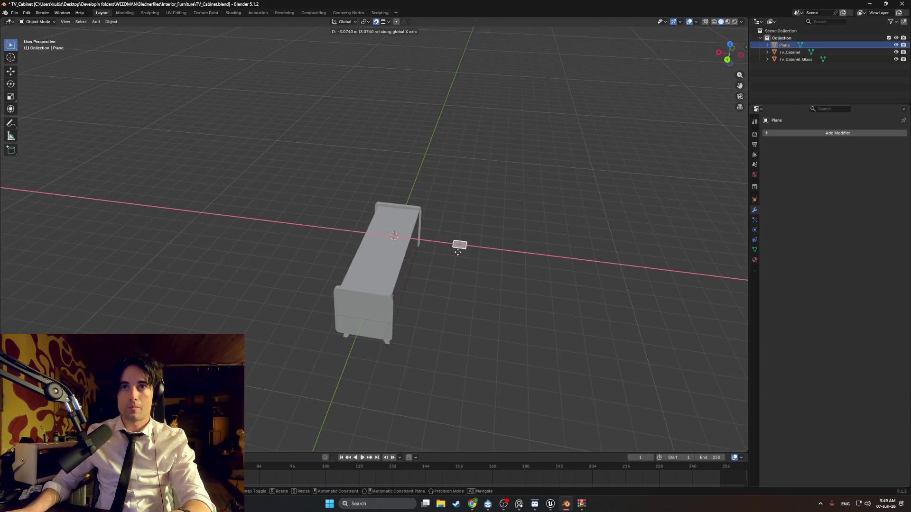
click(456, 252)
Stand the plane upright with a 90° rotation about the Y axis.
middle_drag(457, 254, 491, 251)
key(r)
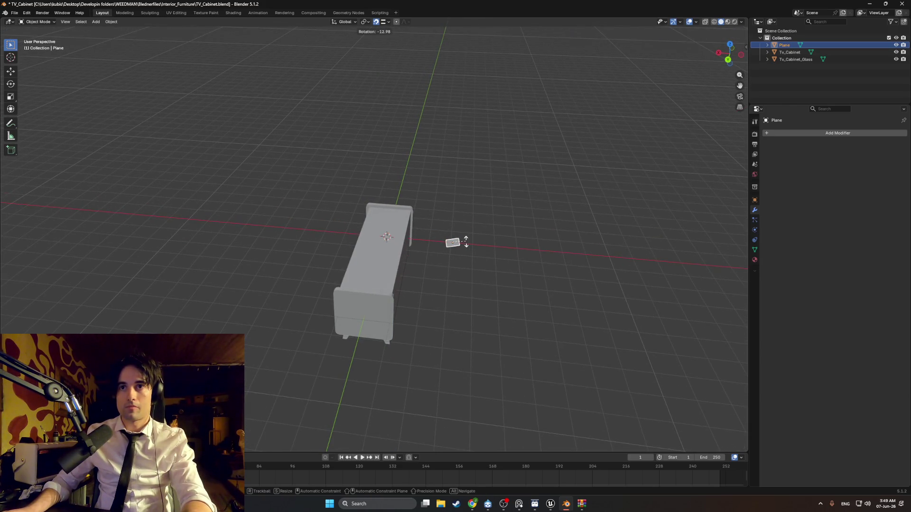
key(y)
text(90)
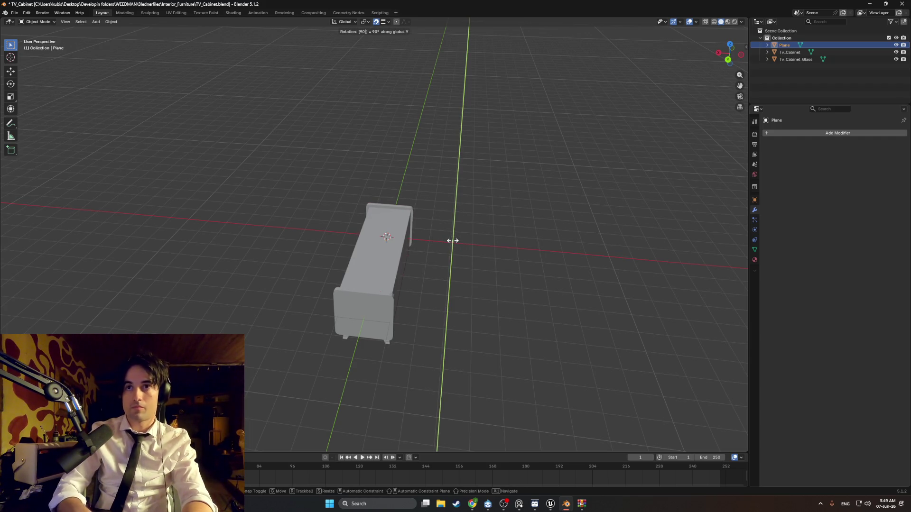
click(451, 241)
mouse_move(451, 242)
middle_down()
mouse_move(479, 239)
mouse_move(355, 304)
mouse_move(356, 330)
middle_up()
click(355, 328)
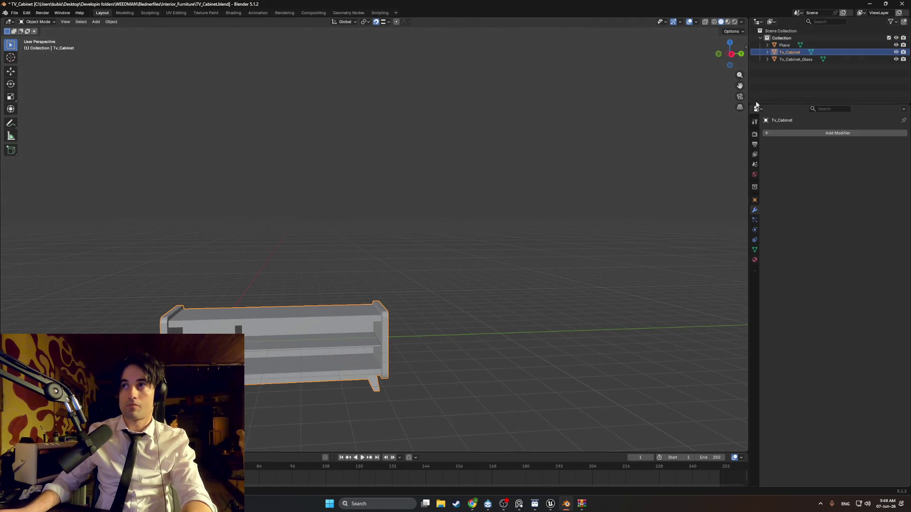
Select Tv_Cabinet together with Tv_Cabinet_Glass and frame them in the right side view.
ctrl+click(789, 59)
key(ctrl+KP_1)
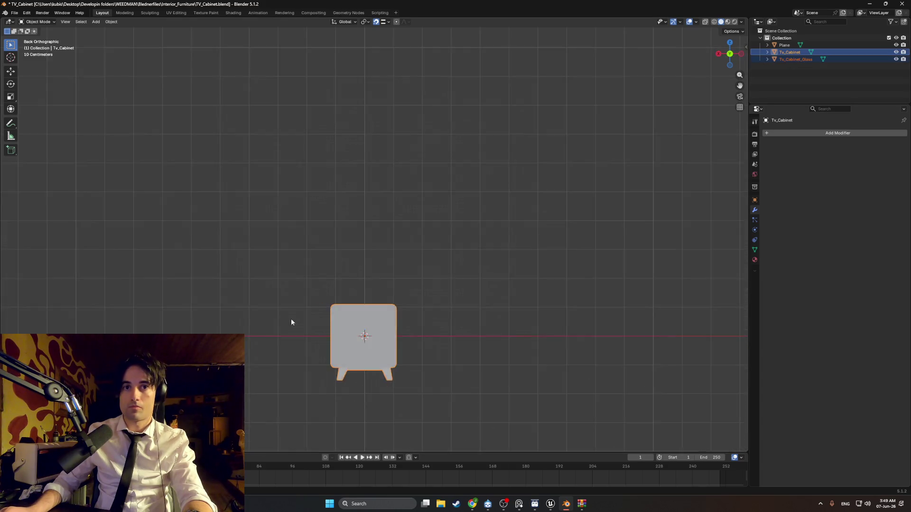
key(KP_3)
mouse_move(293, 357)
shift+middle_down()
mouse_move(473, 292)
mouse_move(397, 247)
shift+middle_up()
scroll(473, 292, up, 6)
scroll(480, 319, down, 2)
scroll(398, 248, down, 12)
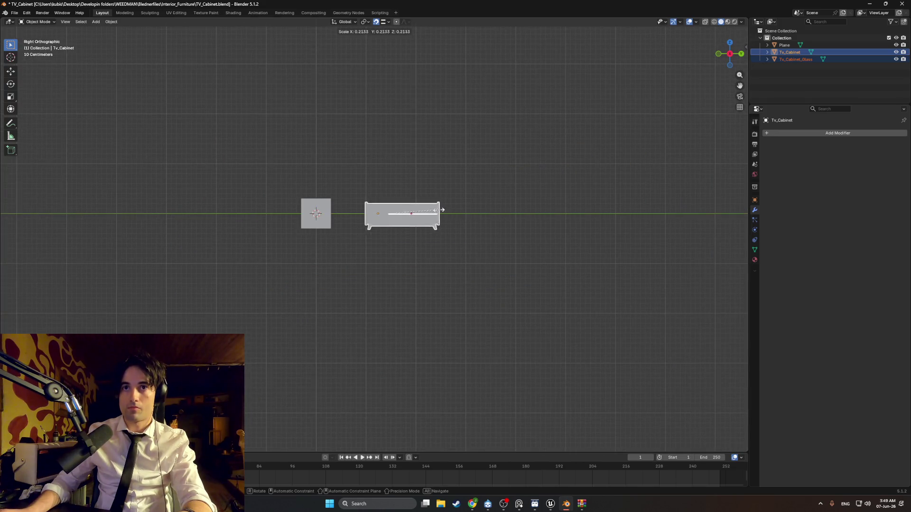
scroll(366, 217, up, 3)
scroll(387, 216, up, 1)
shift+middle_drag(387, 216, 493, 283)
Move the cabinet over the plane and scale it up about 2.21 times.
key(g)
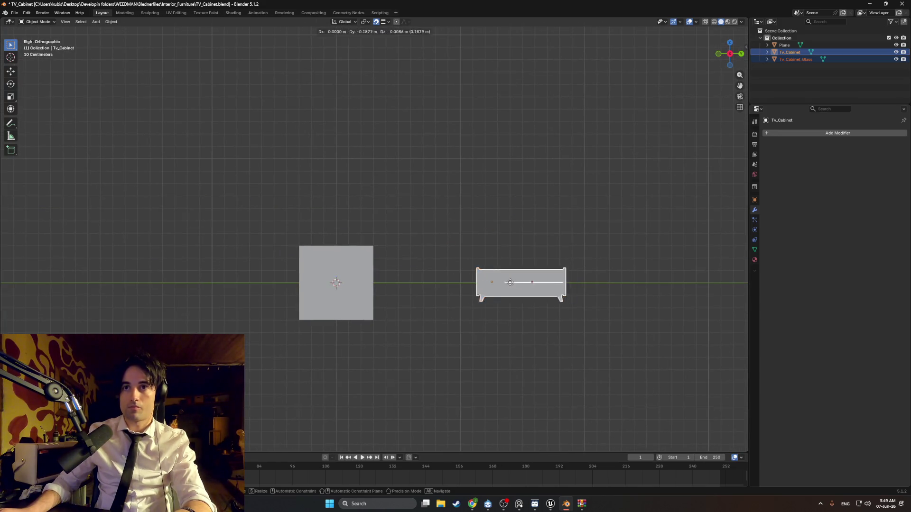
key(y)
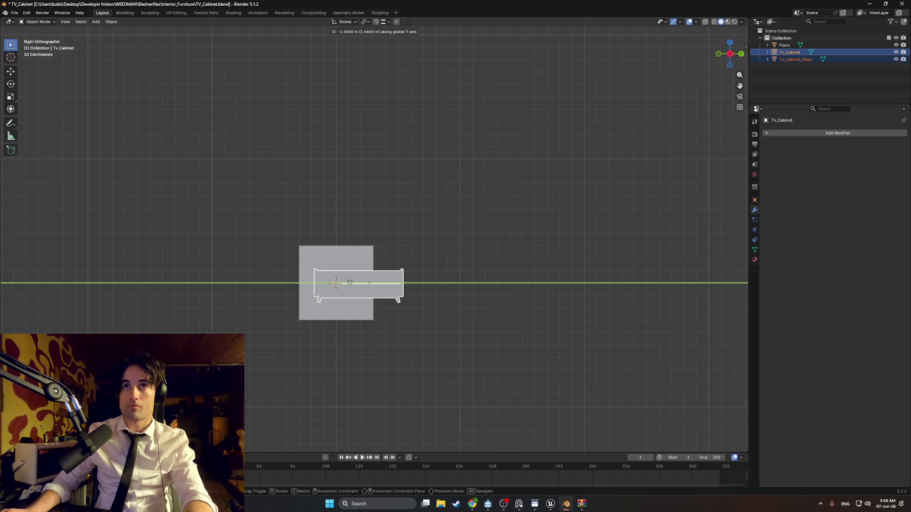
key(y)
key(y)
click(336, 284)
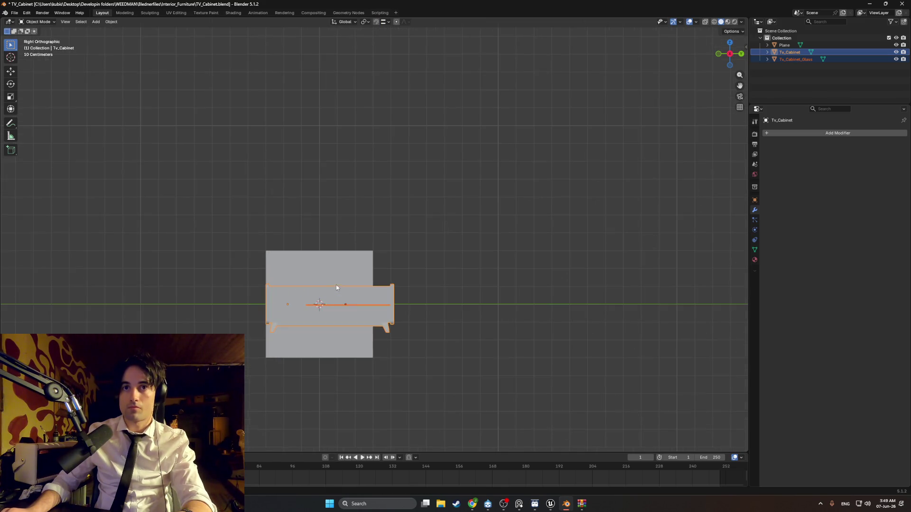
scroll(355, 274, up, 2)
key(s)
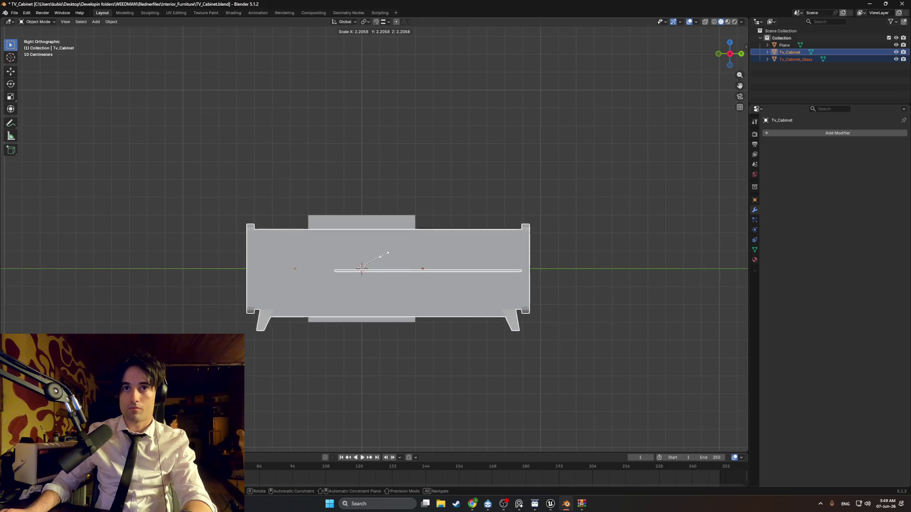
click(384, 255)
Raise the cabinet roughly 0.064 m along Z to sit beside the upright plane.
key(g)
key(y)
key(y)
key(y)
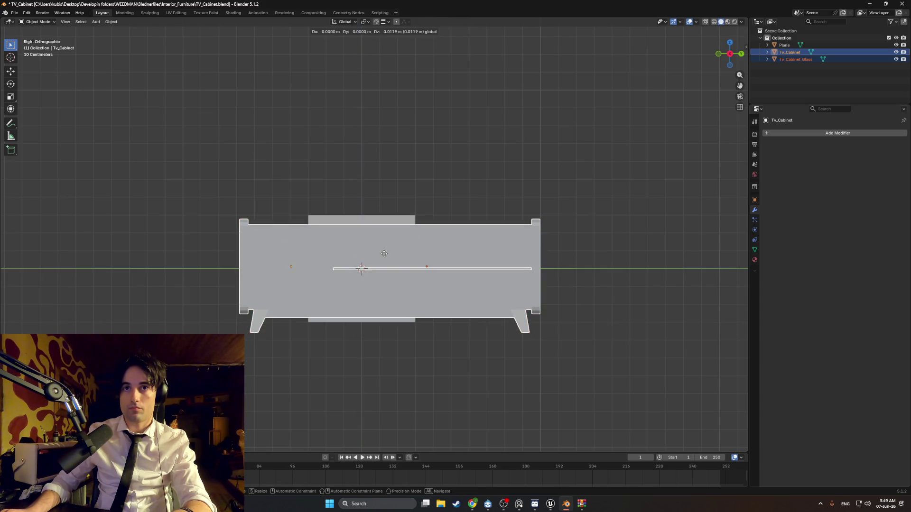
key(z)
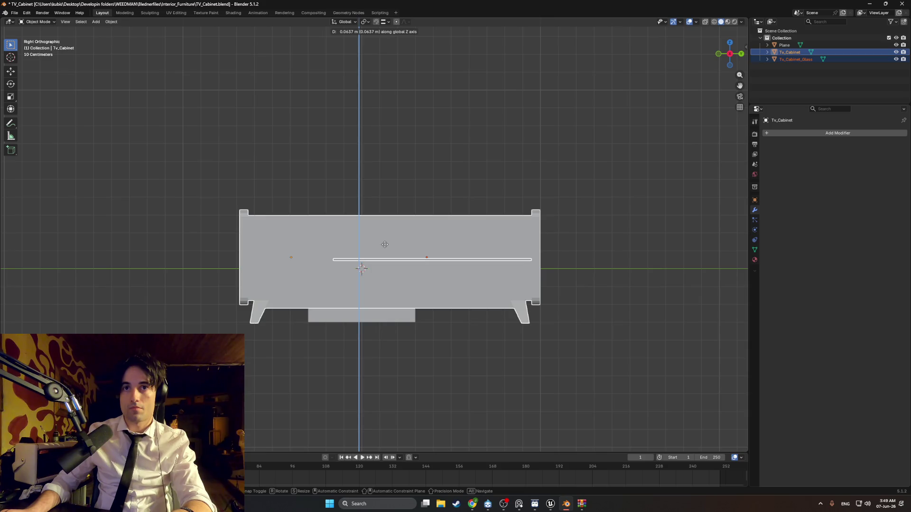
key(z)
key(z)
key(z)
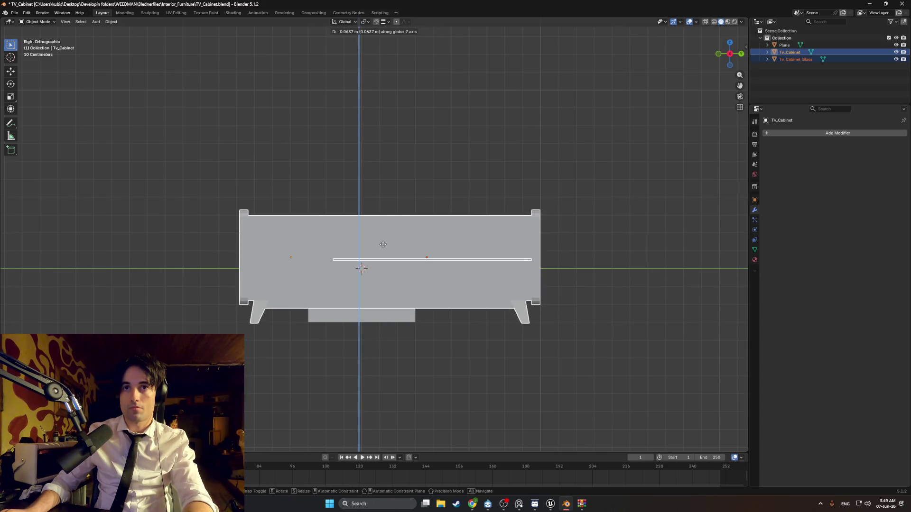
click(383, 244)
mouse_move(382, 244)
middle_down()
mouse_move(414, 195)
mouse_move(440, 182)
middle_up()
click(533, 133)
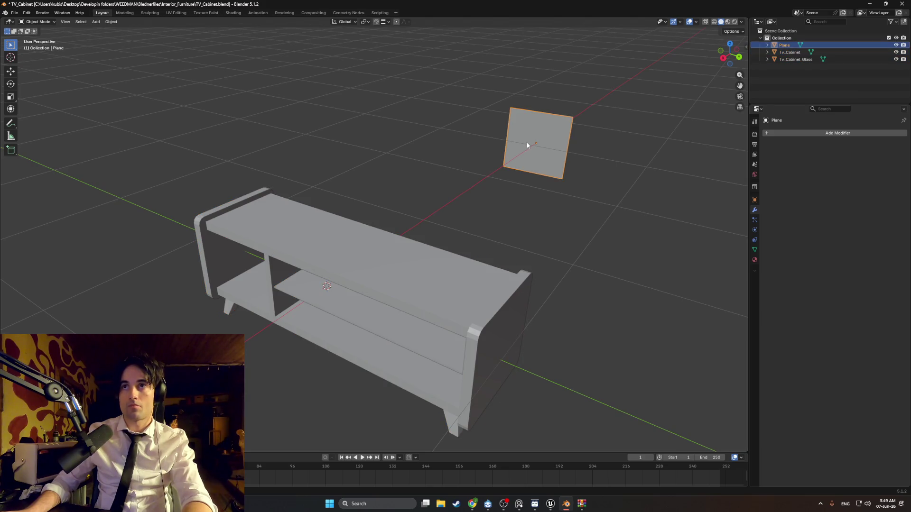
Delete the plane and set the TV cabinet's Y and Z location to 0.
key(Delete)
scroll(402, 263, down, 3)
click(377, 257)
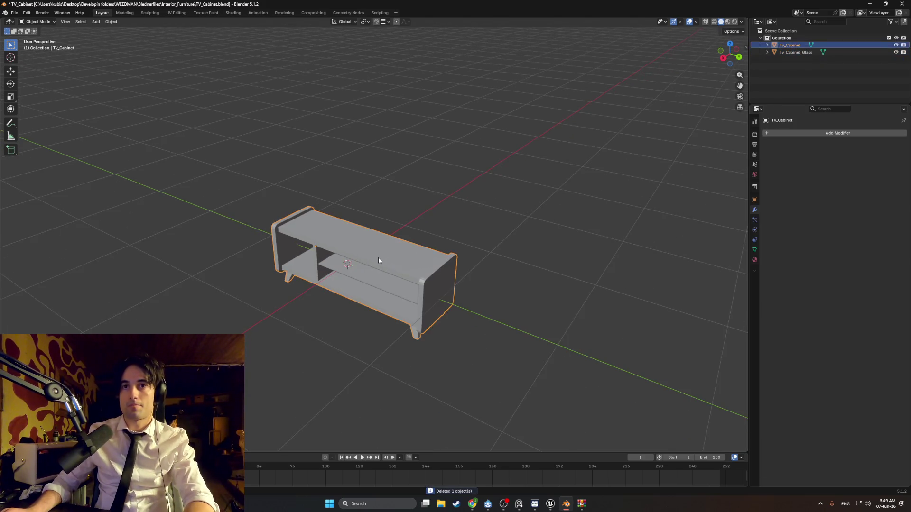
click(745, 49)
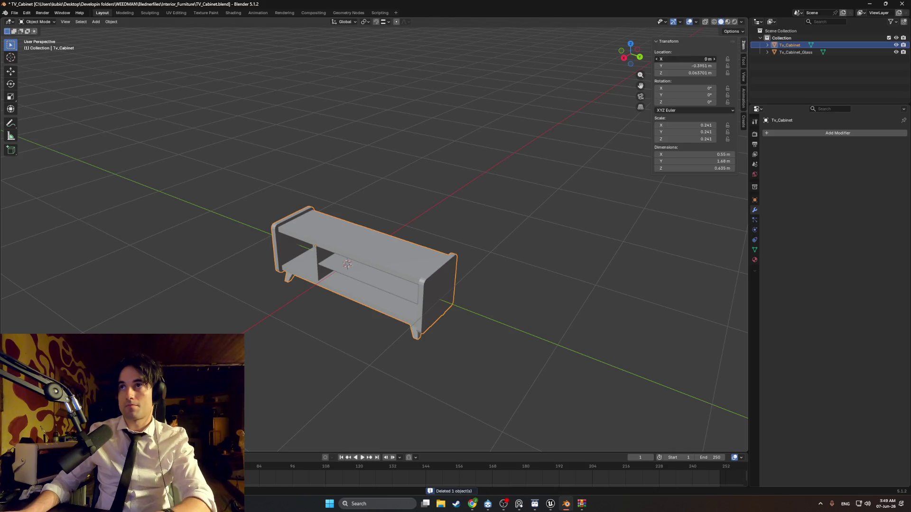
click(697, 67)
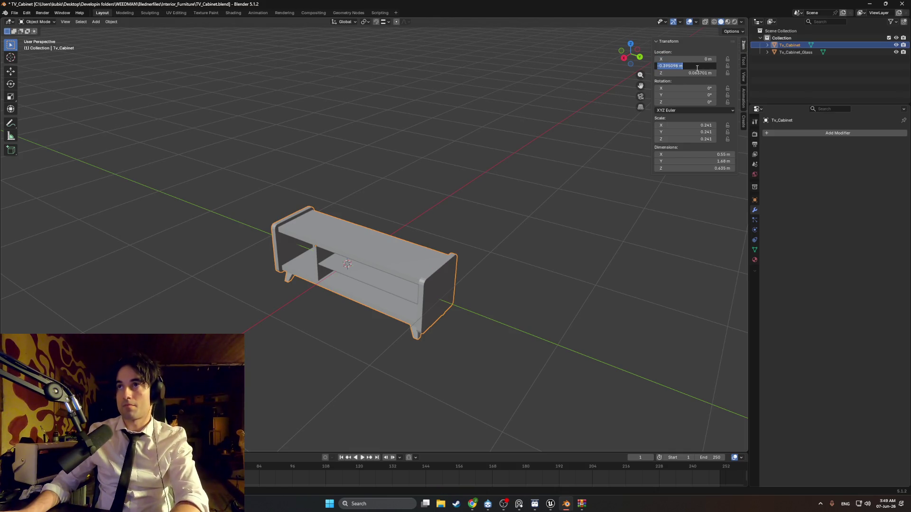
text(0)
key(Return)
click(705, 74)
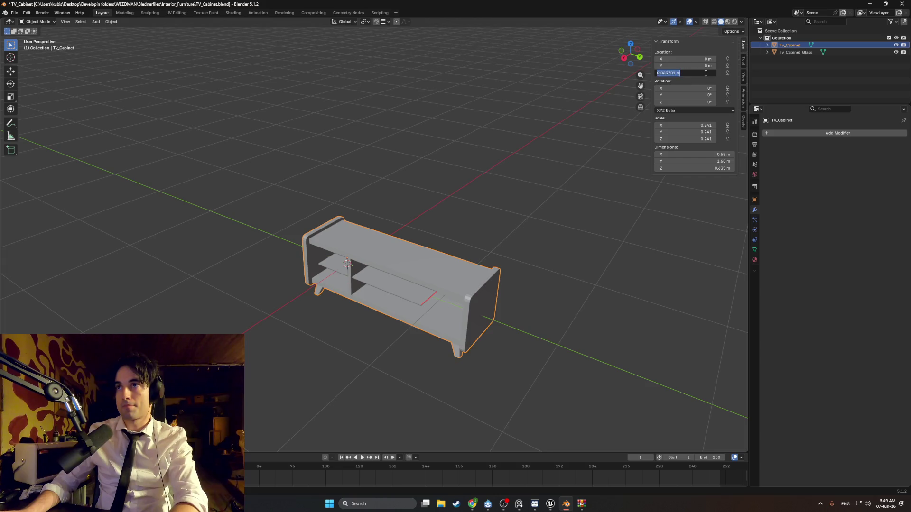
text(0)
key(Return)
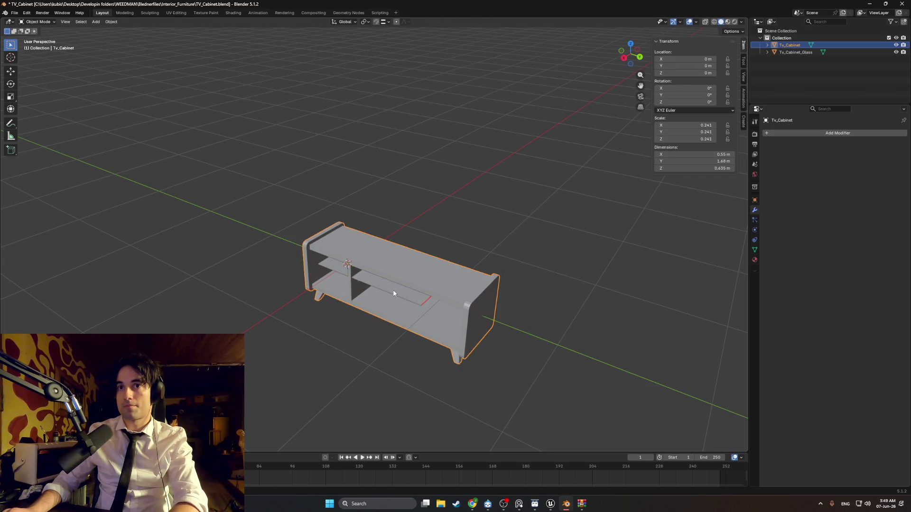
Set the glass panel's Z location to 0.
click(393, 293)
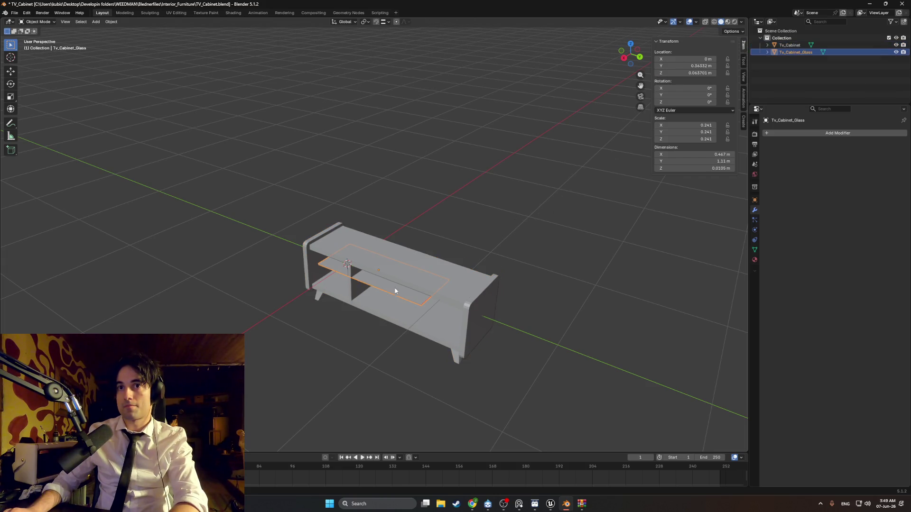
click(696, 73)
text(0)
key(Return)
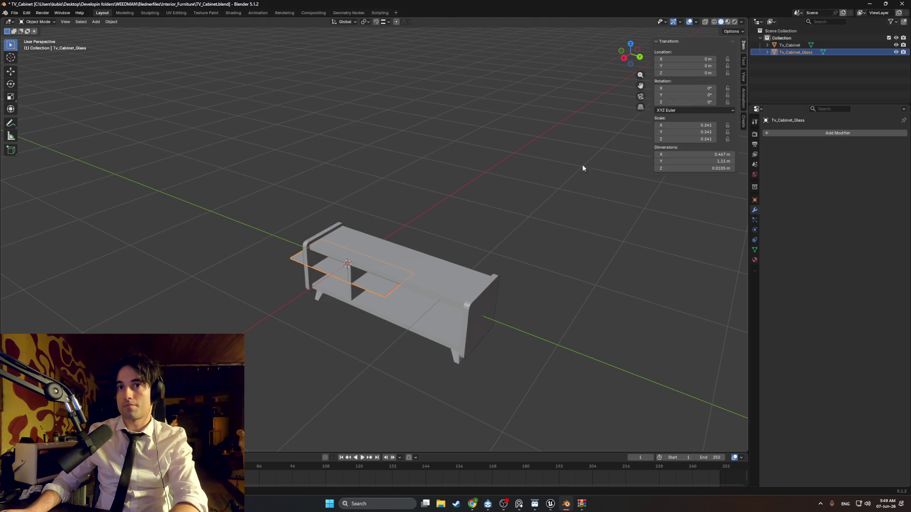
click(480, 216)
middle_drag(480, 217, 499, 209)
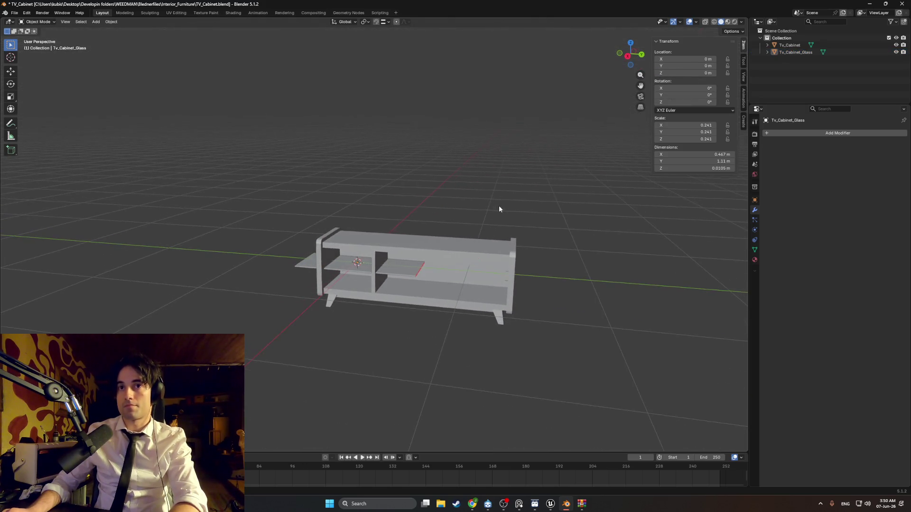
Set the cabinet's origin to its geometry, then zero its Y and Z location again.
click(465, 257)
right_click(459, 255)
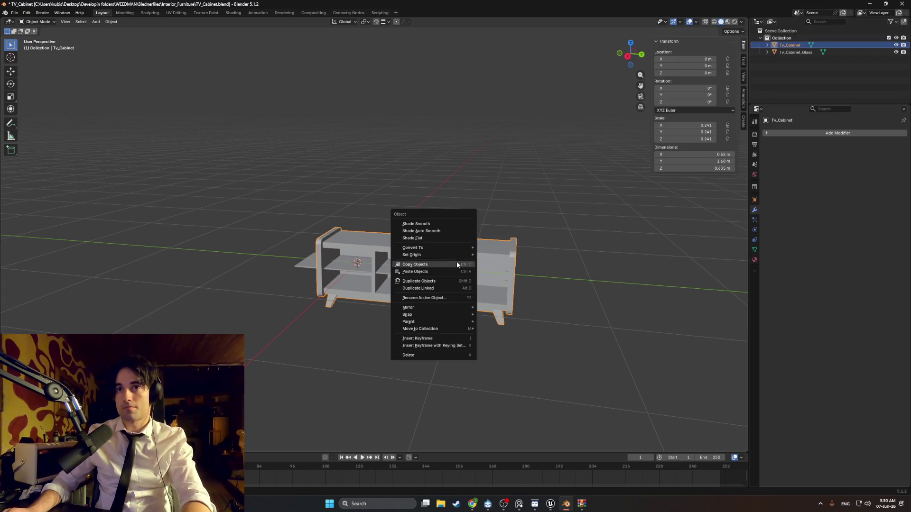
mouse_move(453, 255)
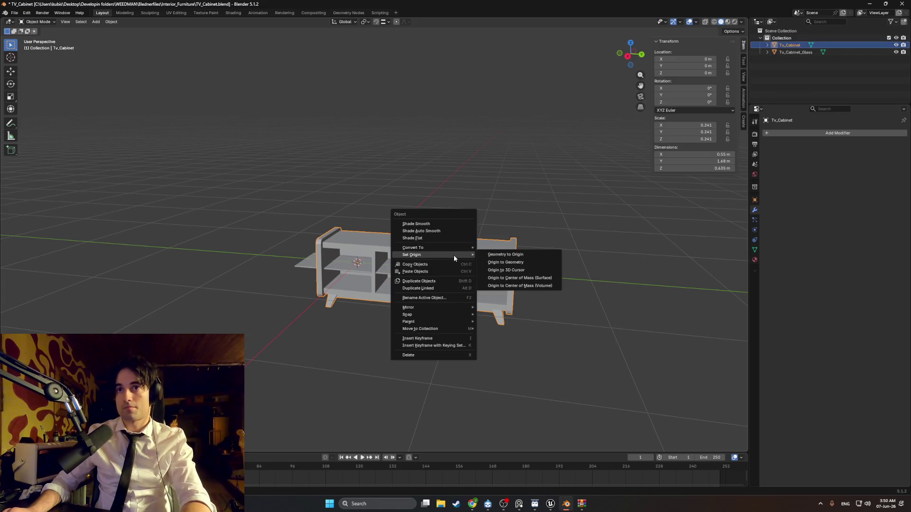
click(486, 262)
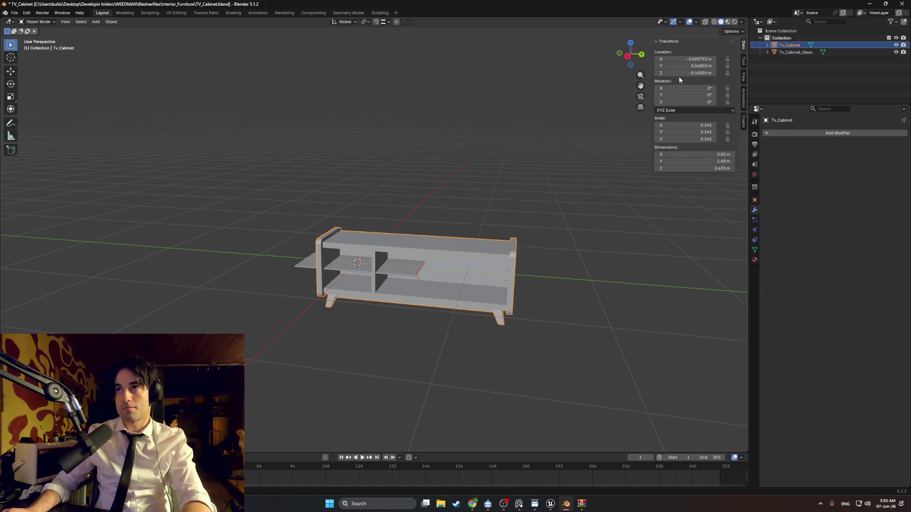
click(686, 60)
text(0)
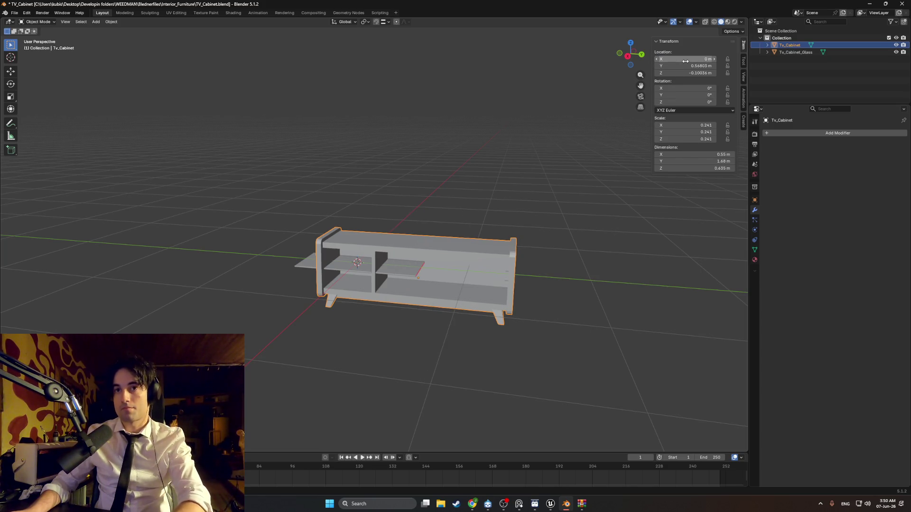
click(686, 66)
text(0)
key(Return)
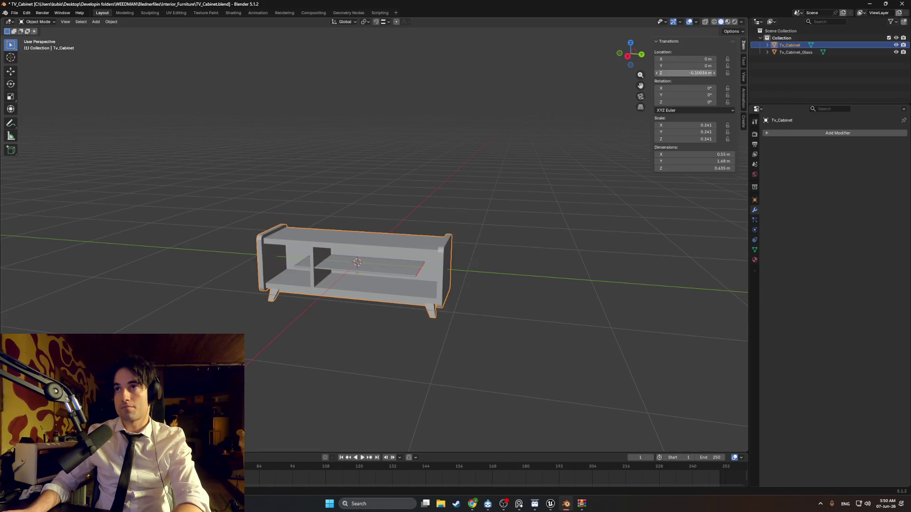
click(686, 72)
text(0)
key(Return)
Orbit to a near-front view of the cabinet and switch to the UV Editing workspace.
click(551, 175)
mouse_move(427, 249)
middle_down()
mouse_move(465, 244)
mouse_move(437, 246)
mouse_move(450, 247)
mouse_move(443, 217)
mouse_move(553, 166)
middle_up()
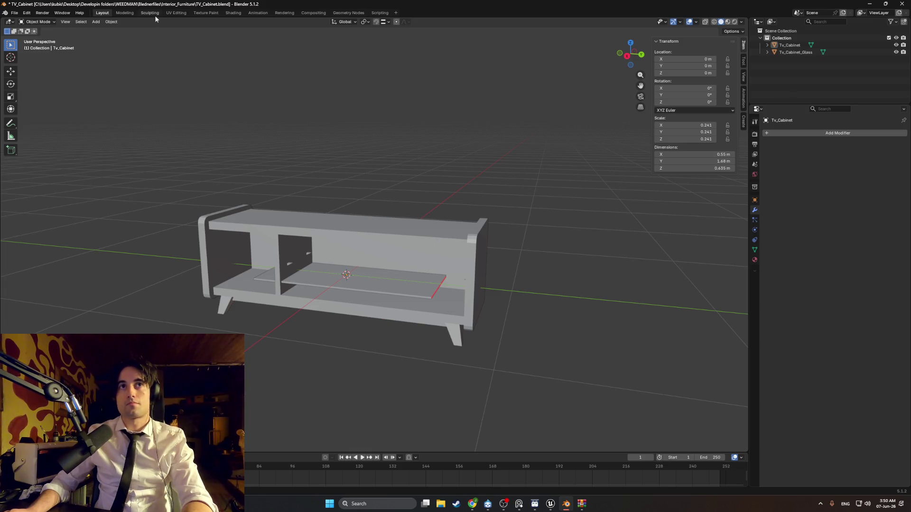
click(176, 12)
Start loading an image in the UV editor, then launch Adobe Photoshop 2020 via Windows search.
scroll(301, 138, right, 5)
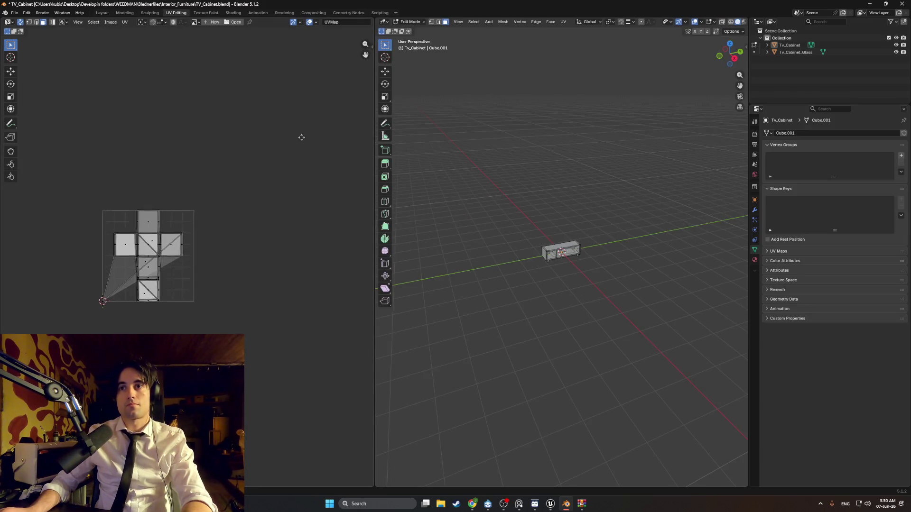
click(233, 22)
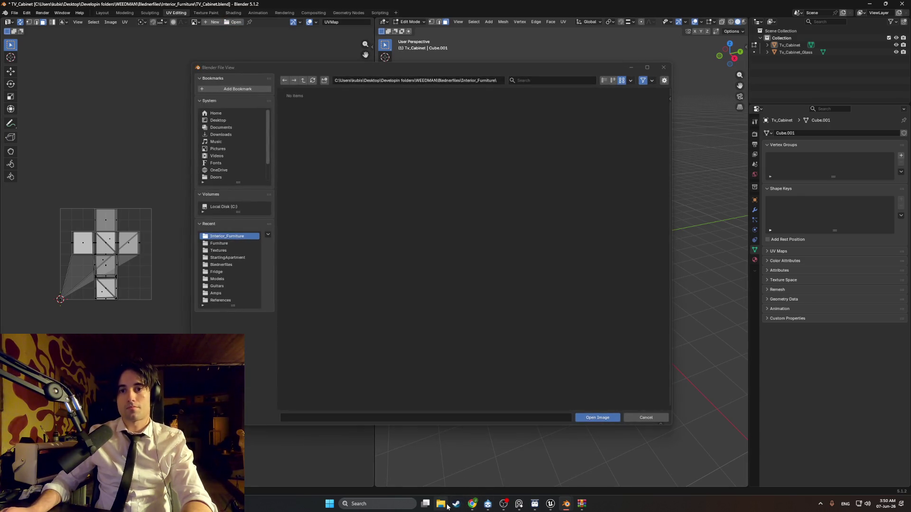
click(391, 503)
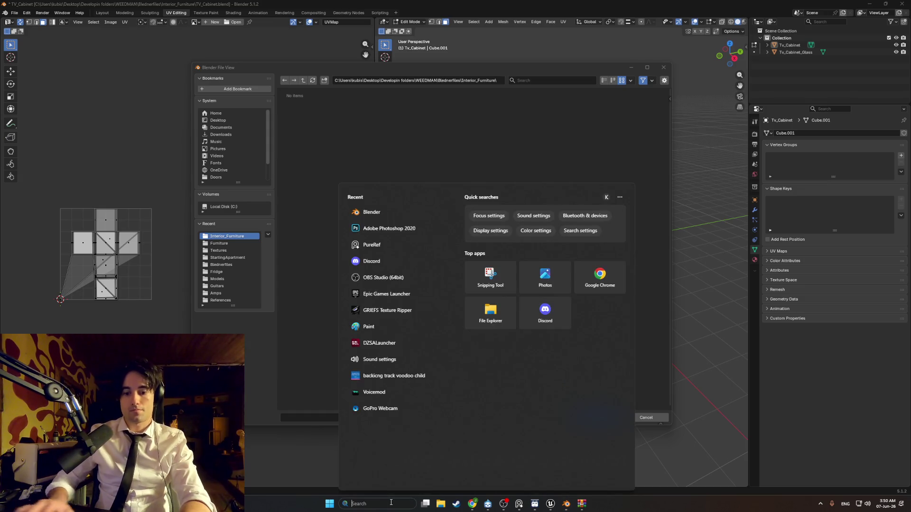
text(photo)
key(Return)
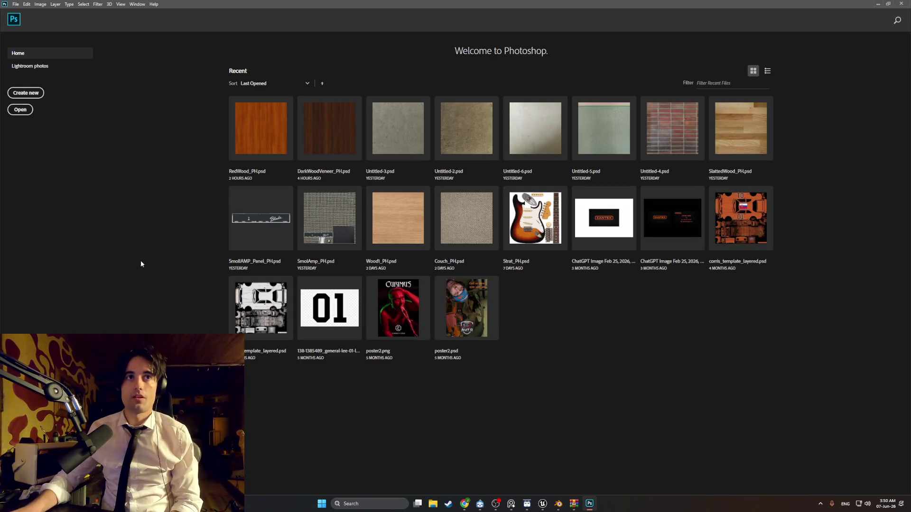
Create a new blank Photoshop document and download the ChatGPT wood texture image.
click(32, 96)
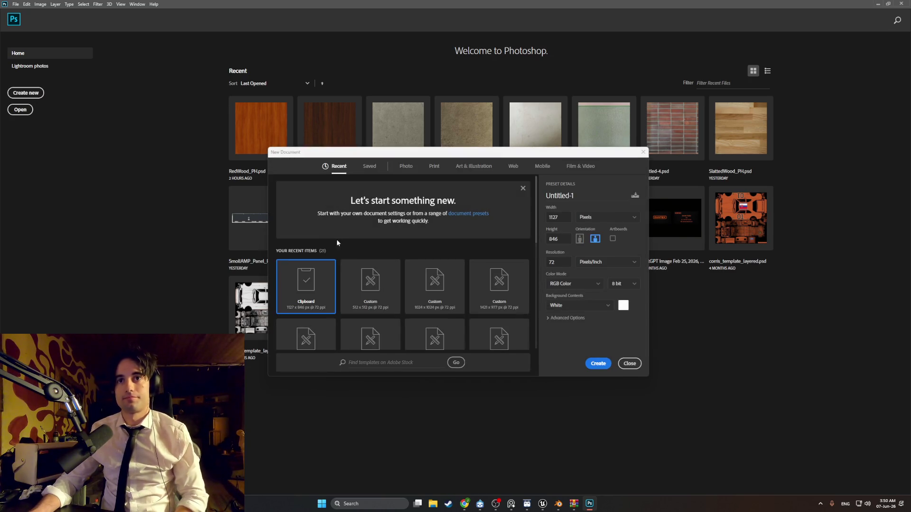
click(593, 362)
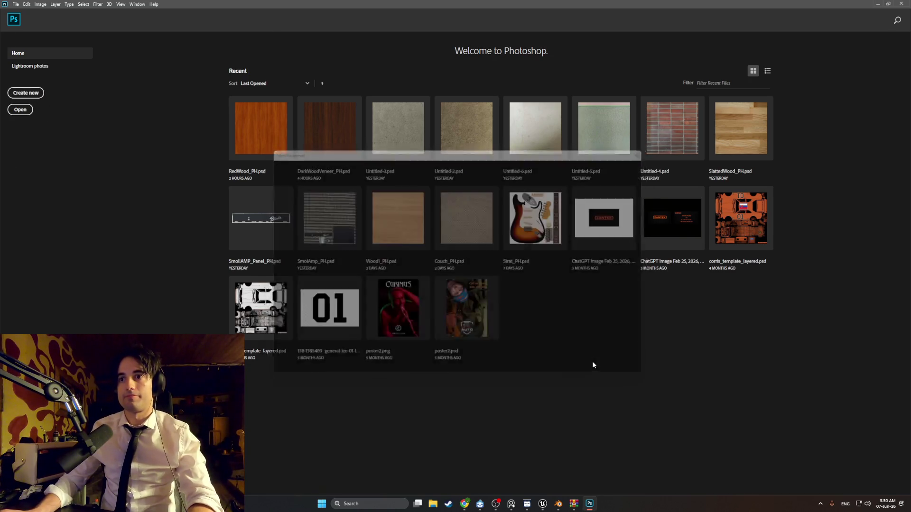
mouse_move(465, 503)
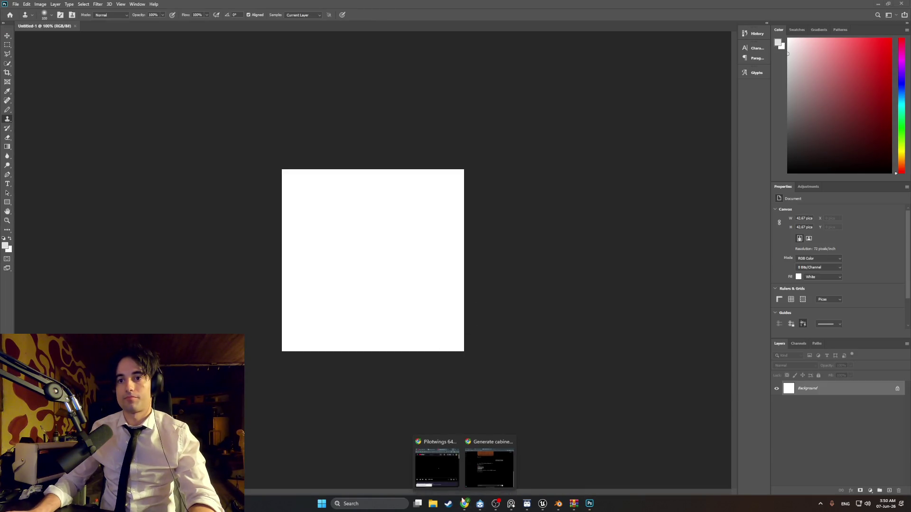
click(494, 469)
scroll(374, 256, up, 3)
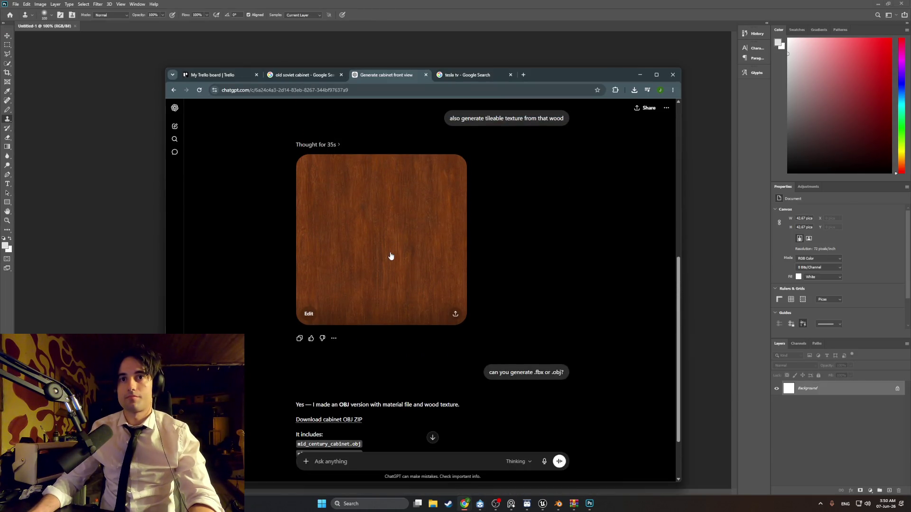
click(390, 256)
click(653, 109)
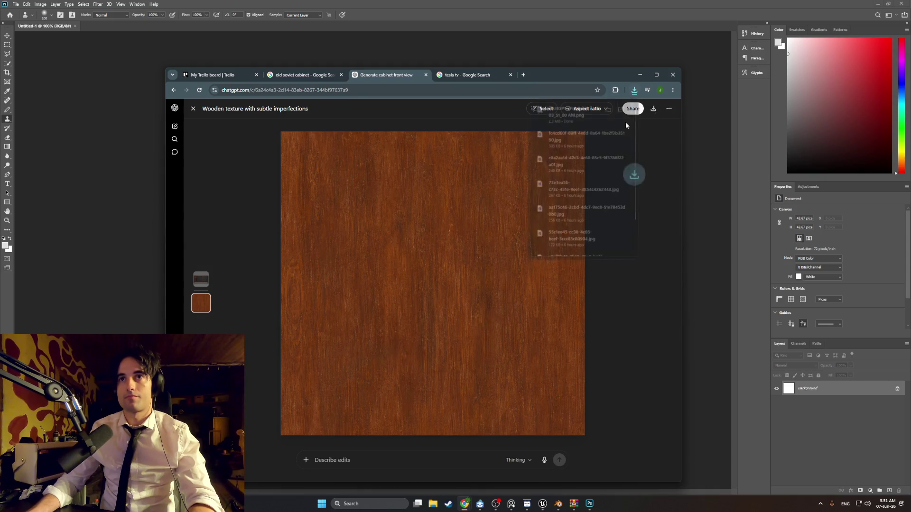
click(489, 28)
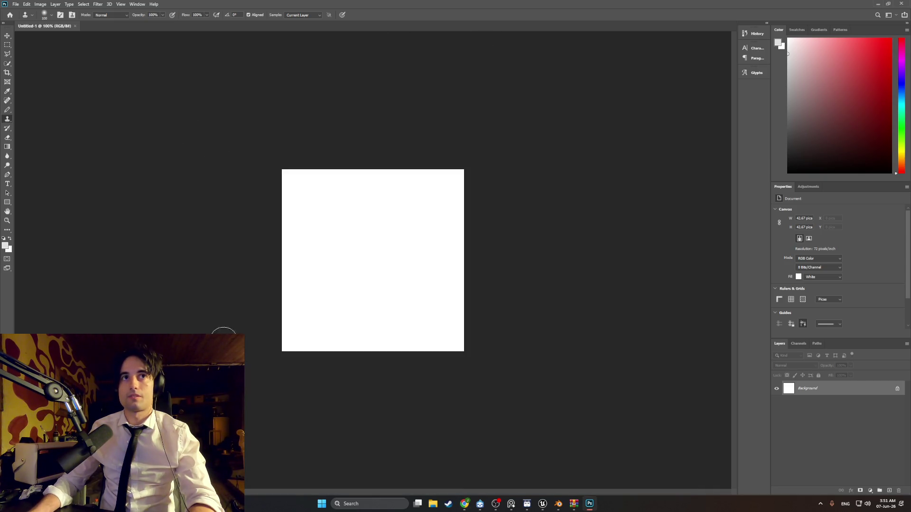
Drag the downloaded wood PNG from Downloads onto the canvas and fit it to the window.
click(432, 504)
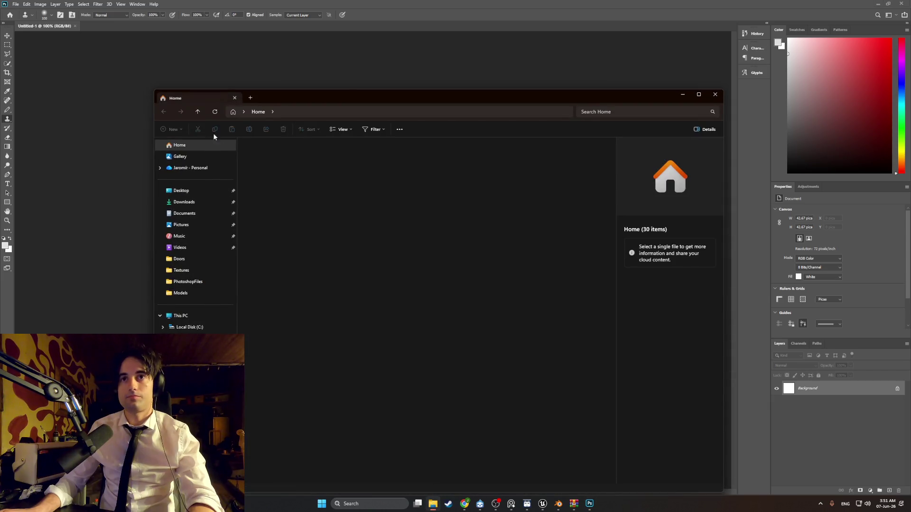
click(184, 201)
mouse_move(311, 110)
mouse_down()
mouse_move(443, 122)
mouse_move(571, 154)
mouse_up()
mouse_move(543, 209)
mouse_down()
mouse_move(329, 244)
mouse_move(326, 253)
mouse_up()
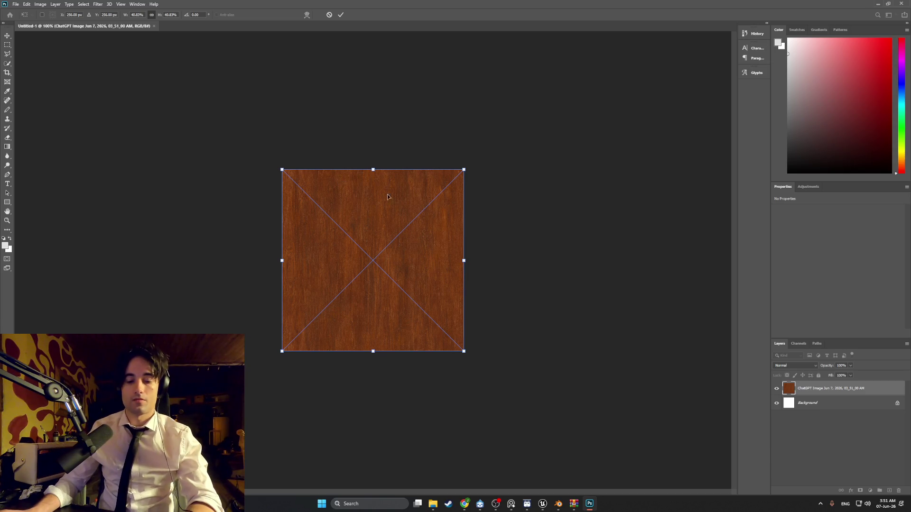
key(ctrl+0)
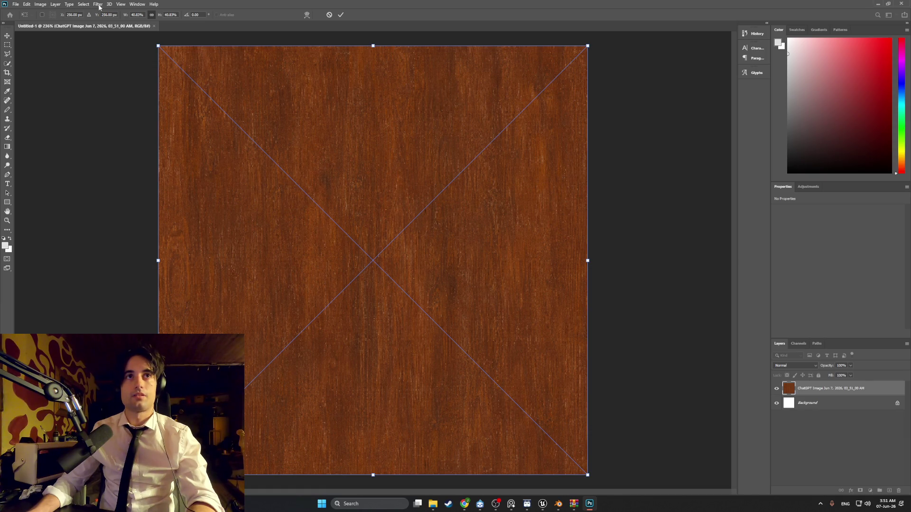
Commit the placed wood image on the canvas.
click(38, 4)
click(35, 6)
key(Return)
key(s)
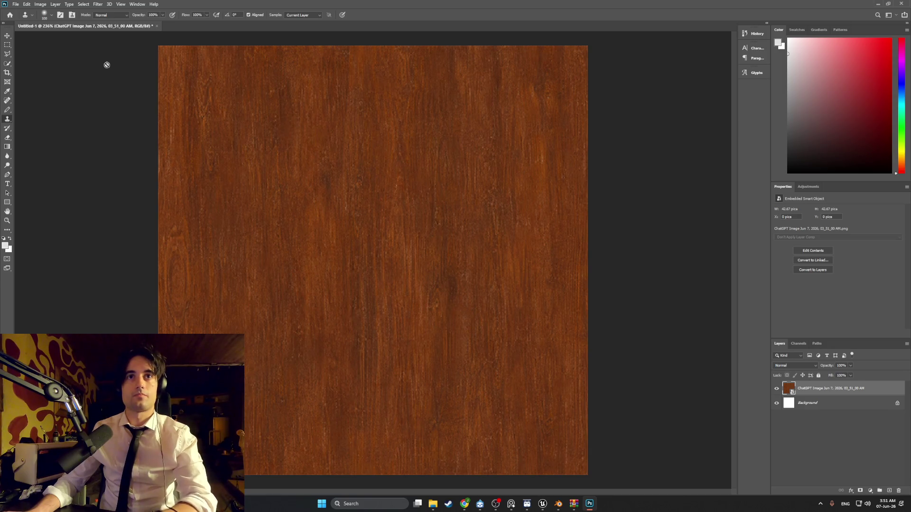
Apply Filter > Other > Offset with Wrap Around to the wood layer.
click(40, 5)
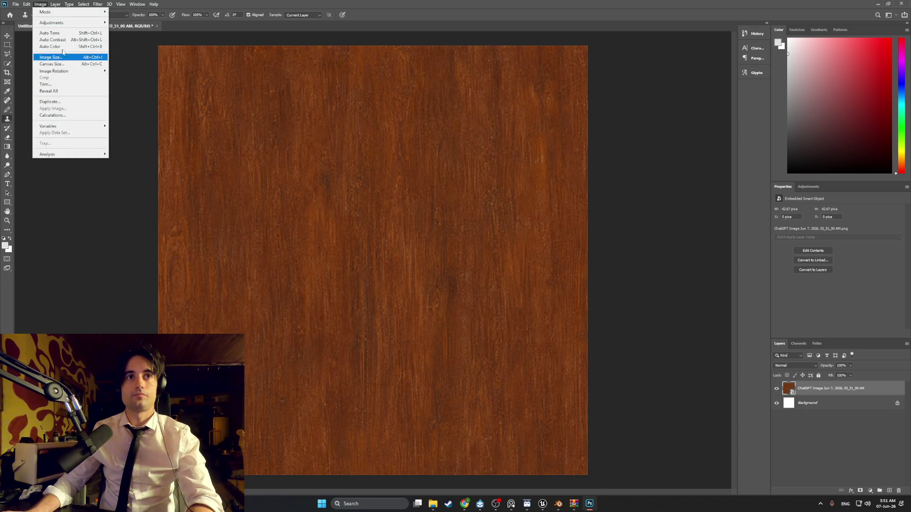
mouse_move(98, 3)
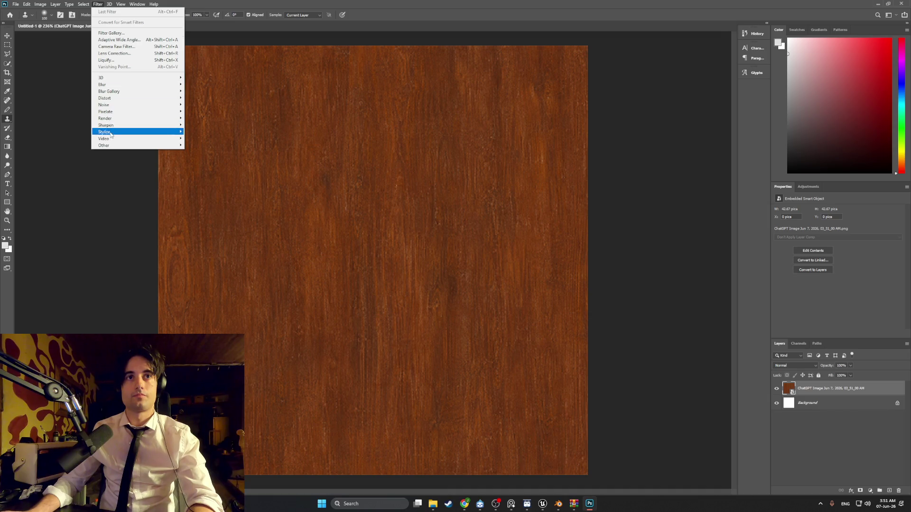
mouse_move(113, 150)
click(202, 179)
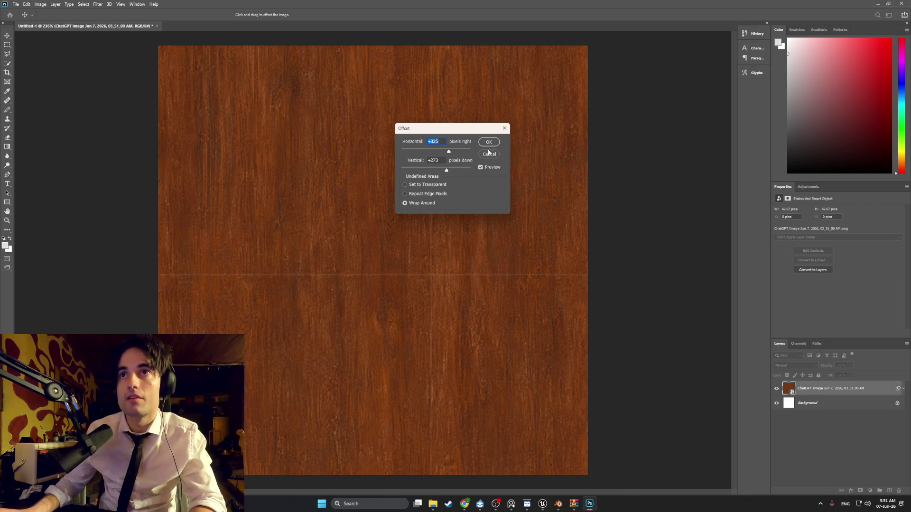
key(Return)
key(s)
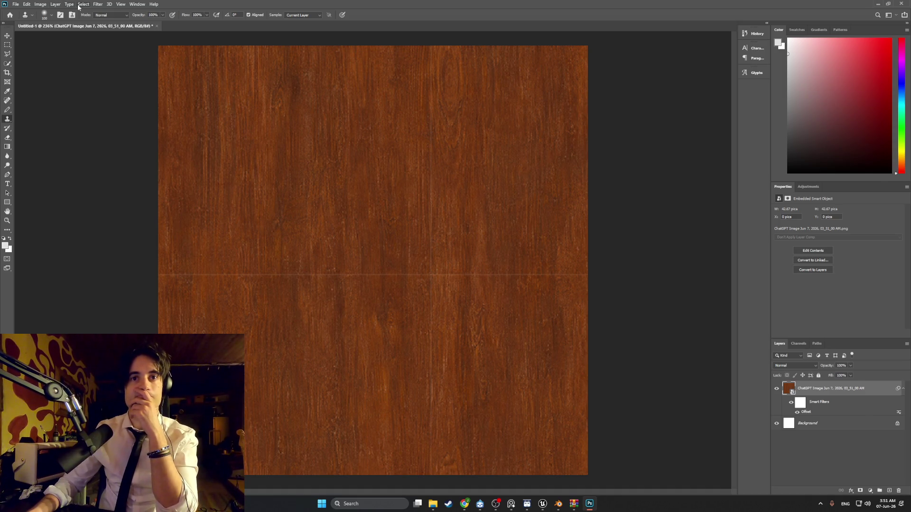
click(96, 5)
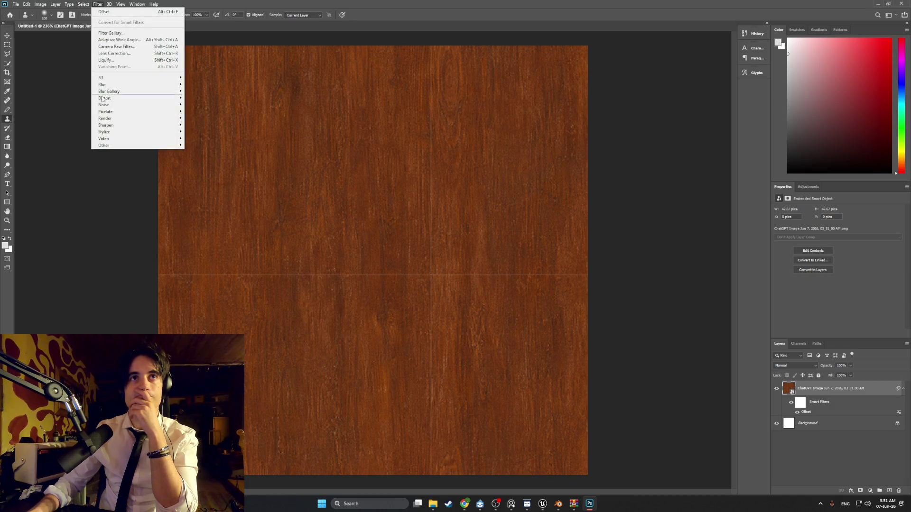
mouse_move(119, 112)
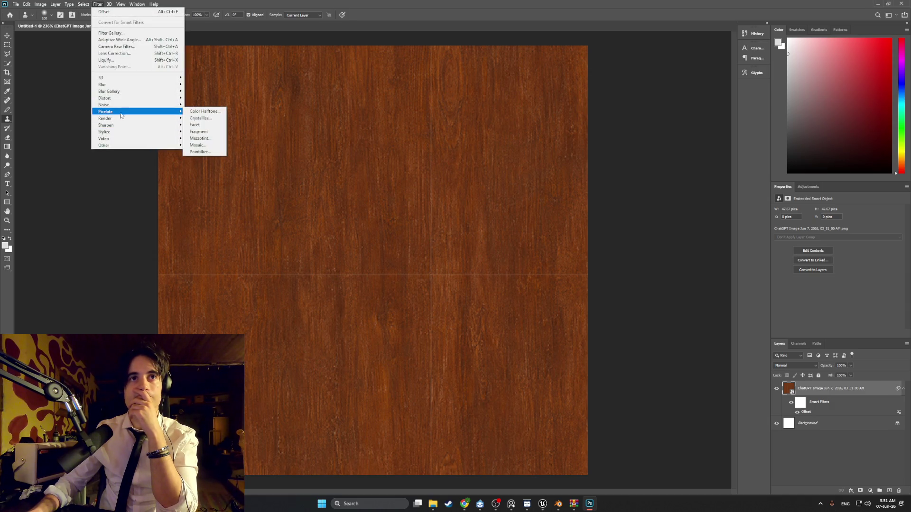
click(208, 145)
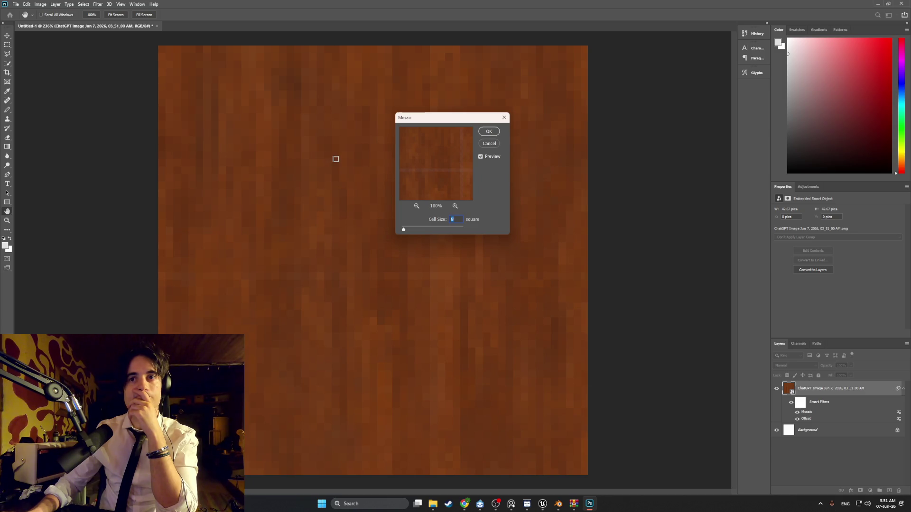
key(Escape)
key(s)
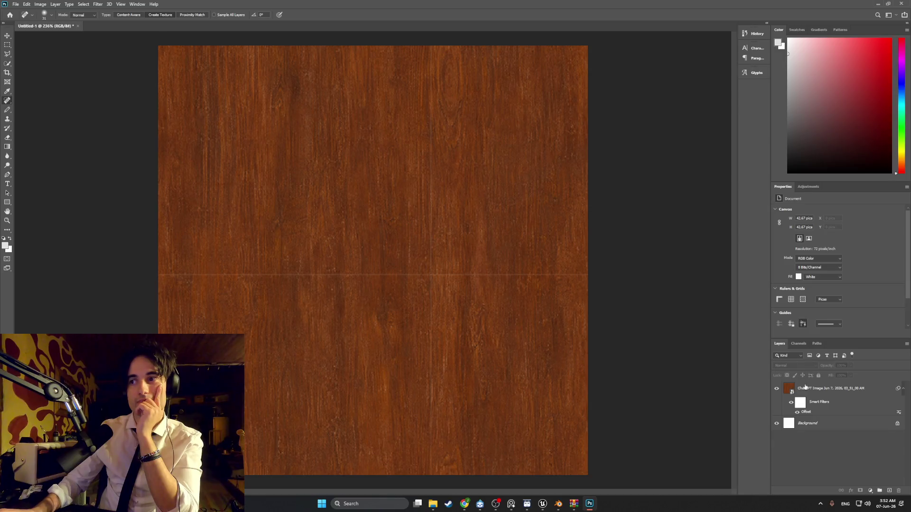
Rasterize the wood smart object for the Spot Healing Brush and set its size to 12 px.
click(9, 100)
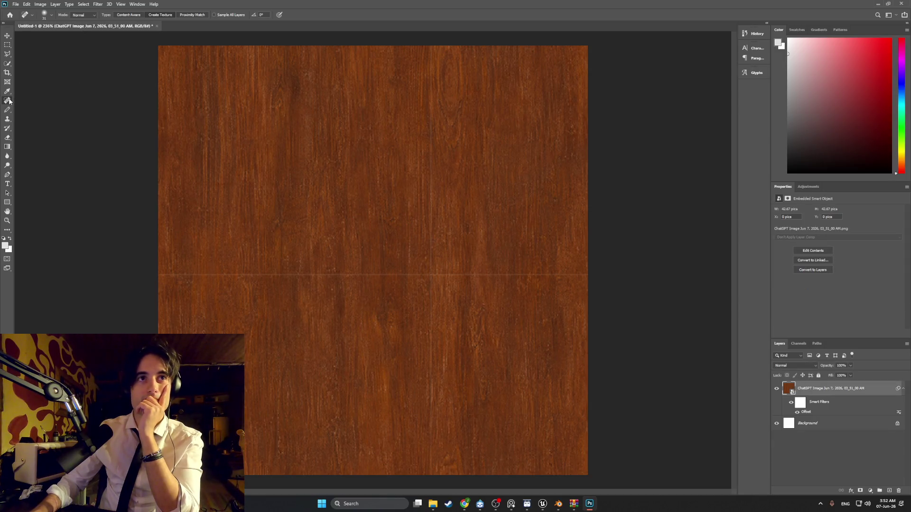
click(189, 261)
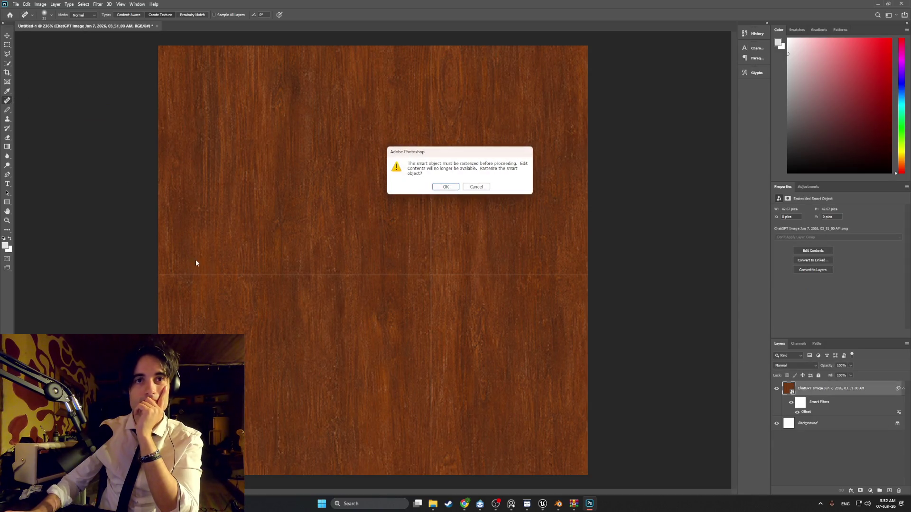
click(445, 187)
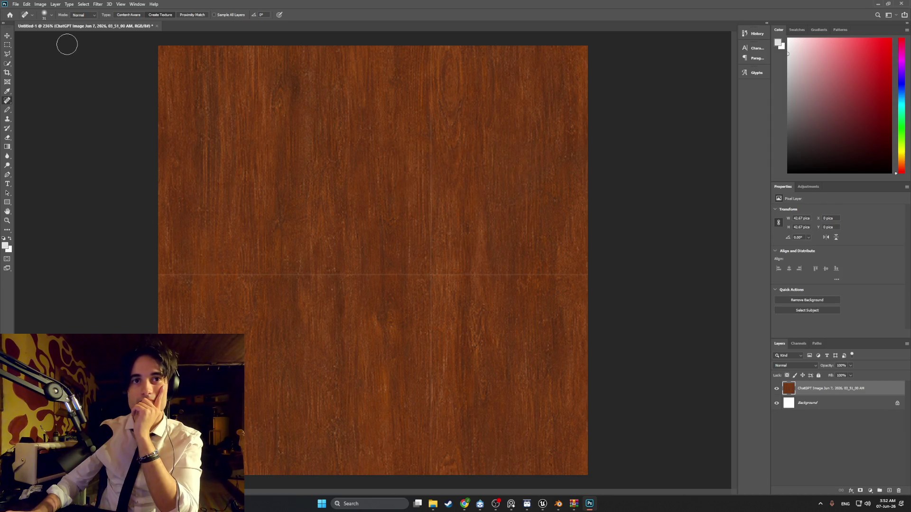
click(45, 14)
drag(22, 36, 16, 37)
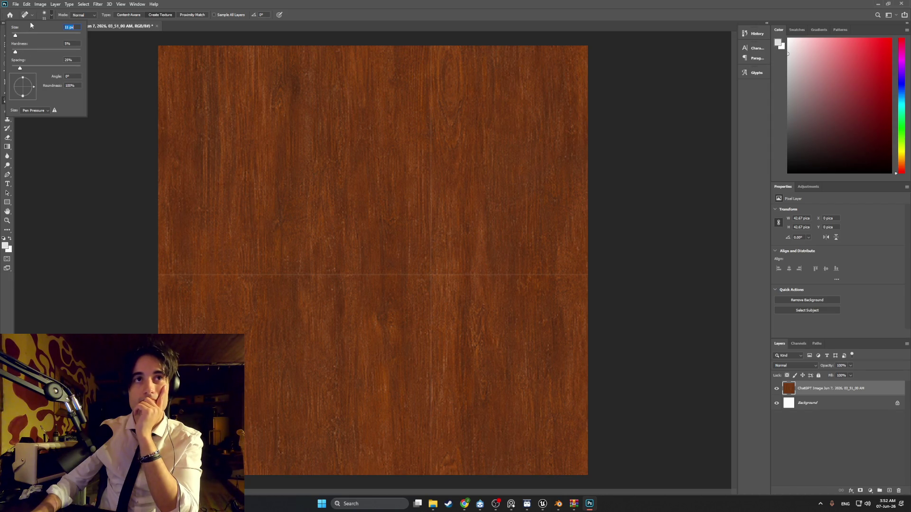
Heal along the horizontal seam from left to right, plus two small dark blemishes.
click(164, 275)
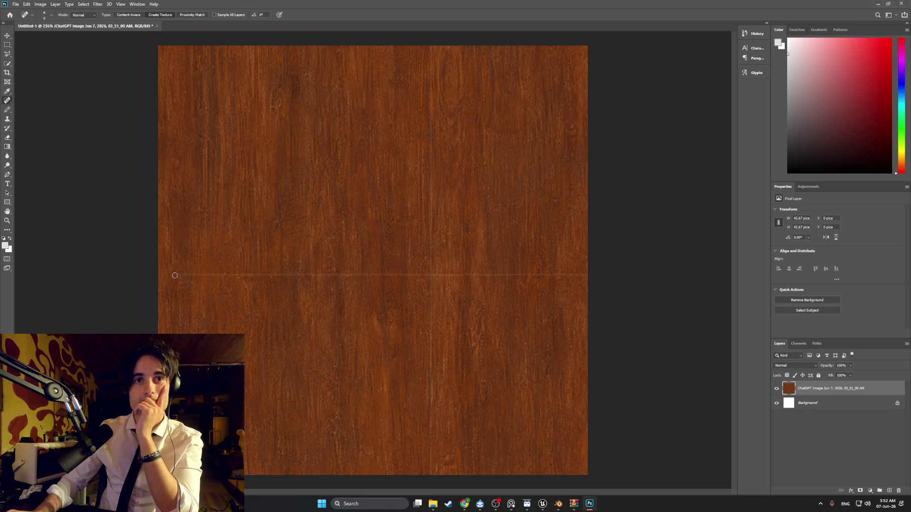
click(185, 276)
drag(203, 277, 402, 277)
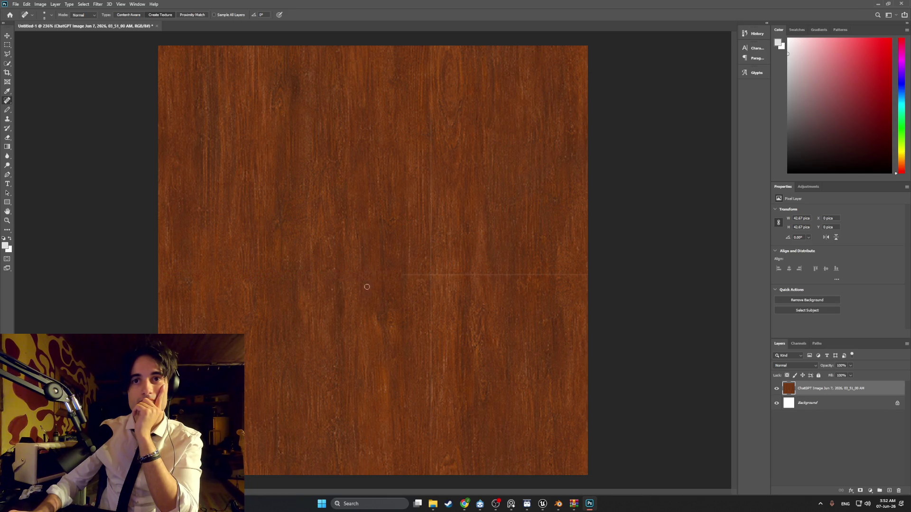
drag(409, 275, 522, 277)
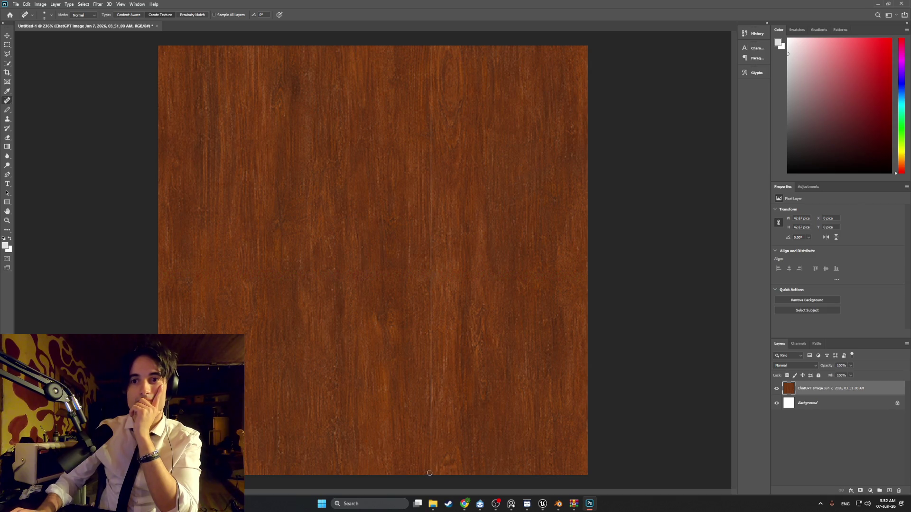
drag(431, 439, 429, 415)
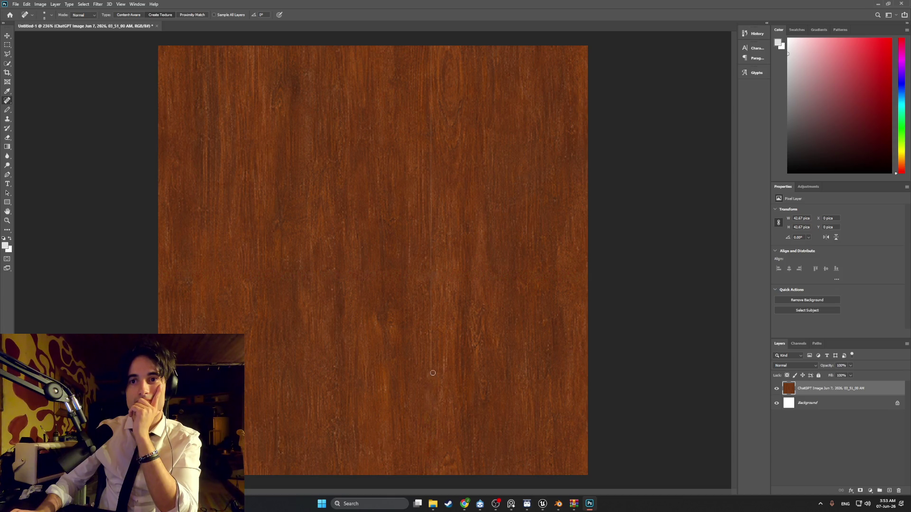
drag(435, 343, 434, 324)
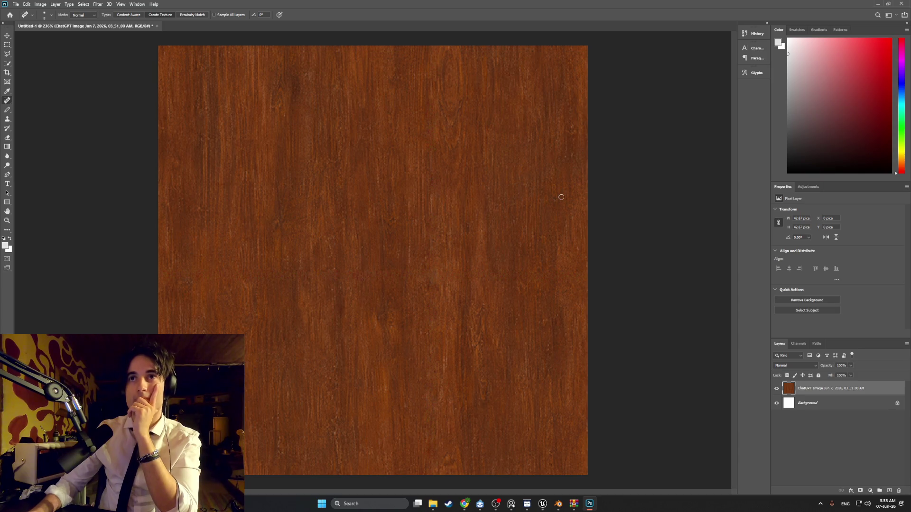
click(97, 3)
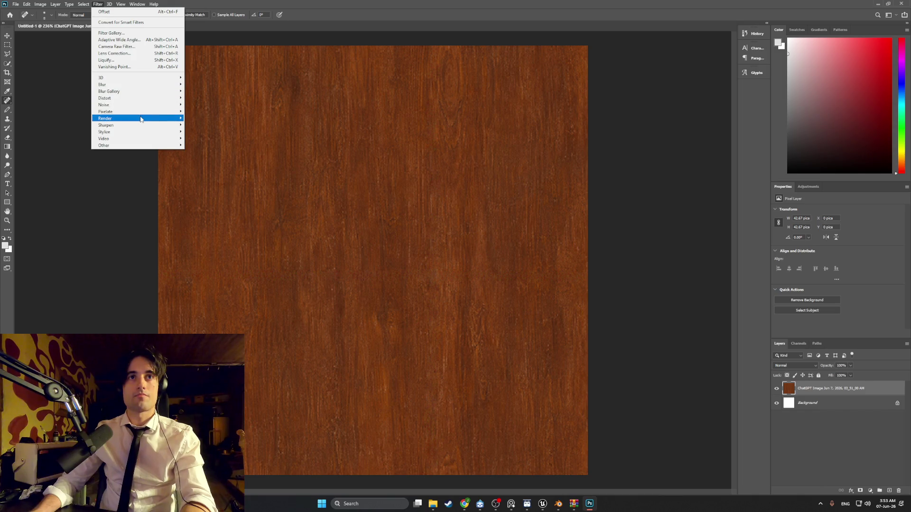
Open Filter > Pixelate > Mosaic, move its dialog aside, and set Cell Size to 7.
mouse_move(145, 112)
click(205, 144)
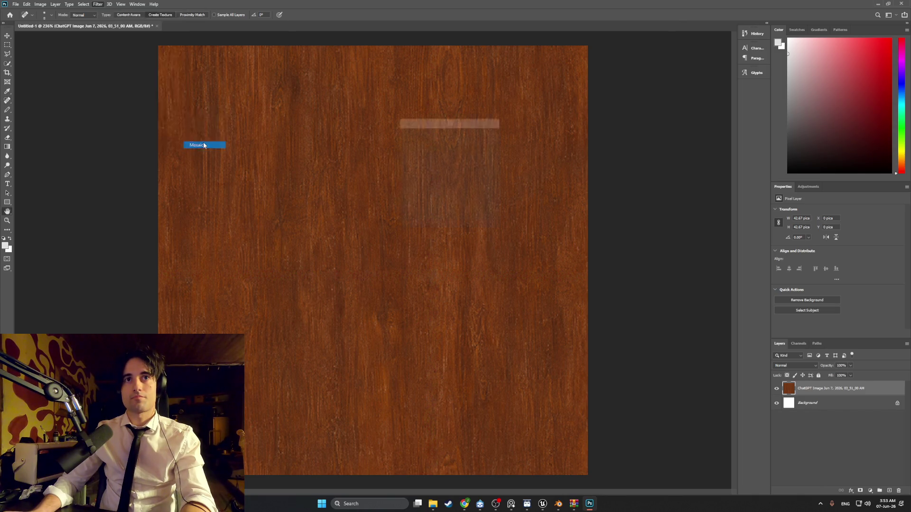
mouse_move(448, 120)
mouse_down()
mouse_move(643, 222)
mouse_move(615, 211)
mouse_up()
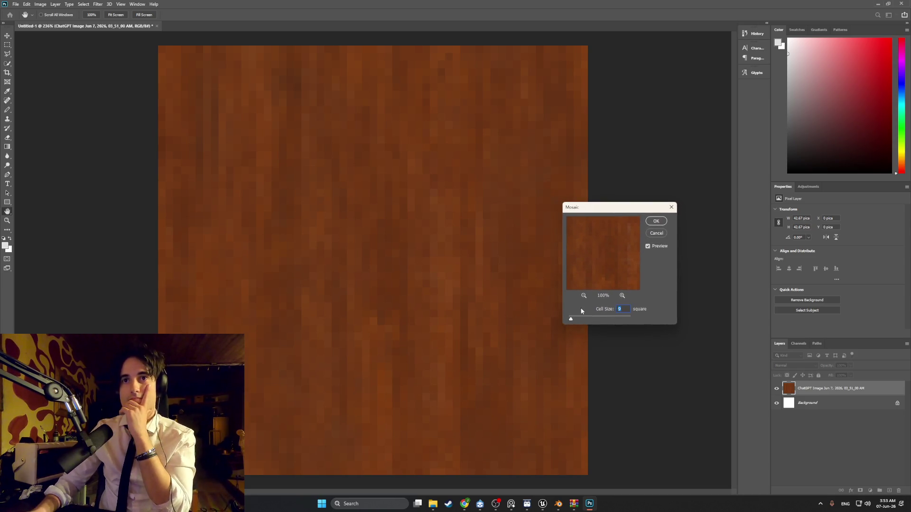
text(8)
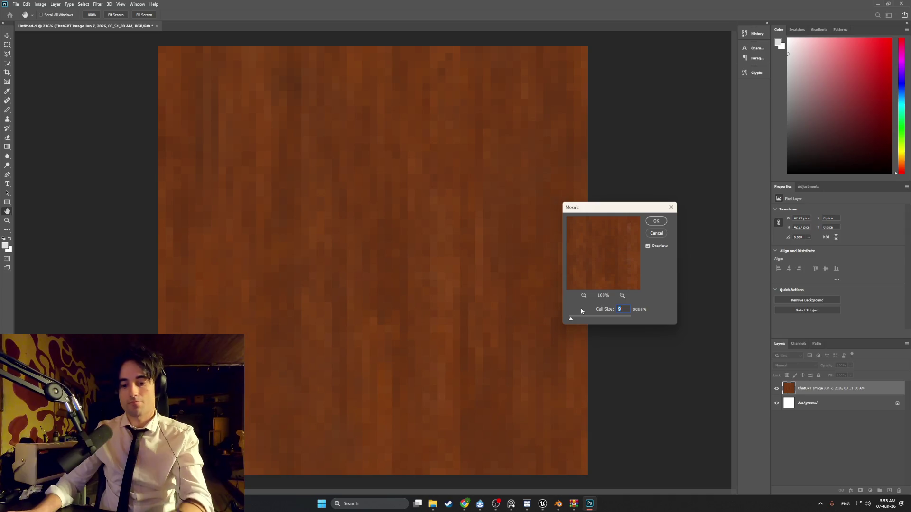
key(BackSpace)
text(7)
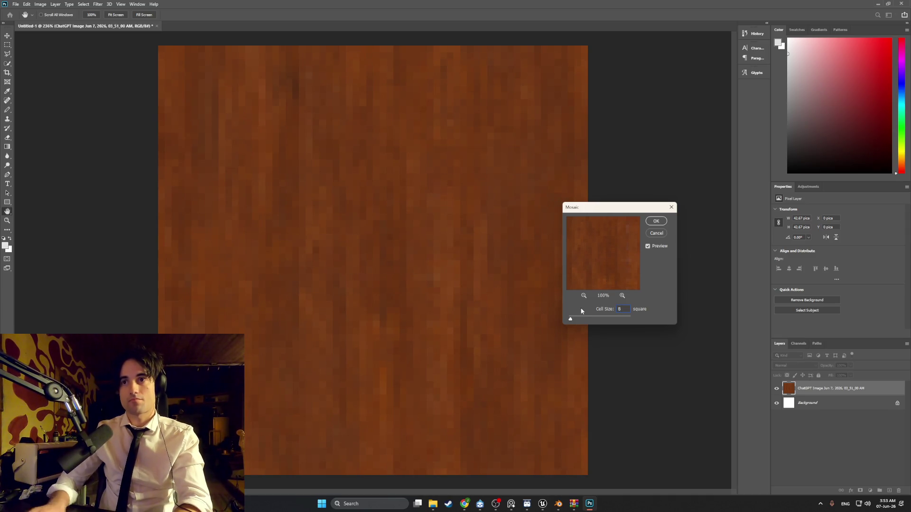
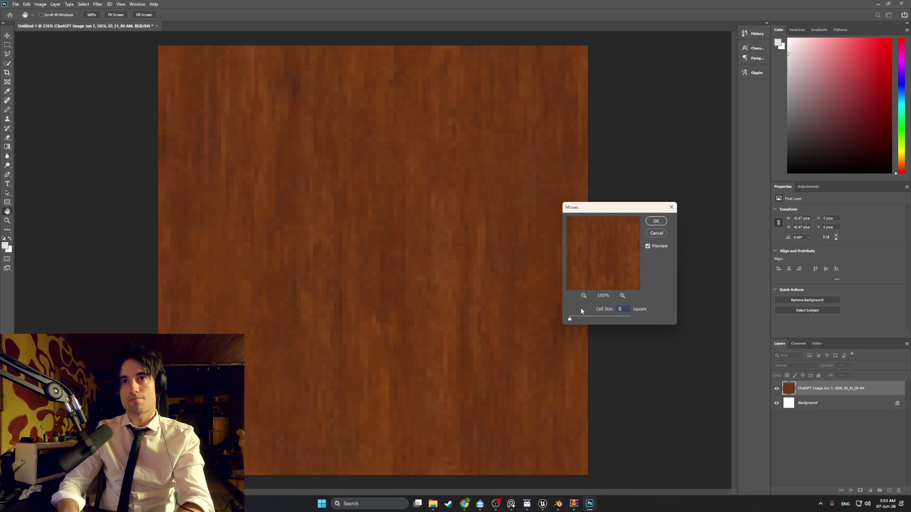
Apply the Mosaic filter to the wood texture with a cell size of 4.
text(4)
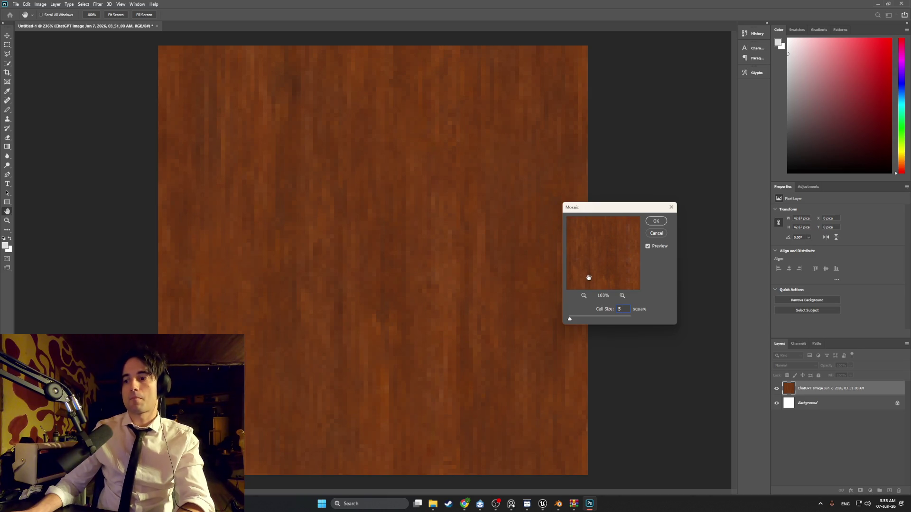
click(653, 222)
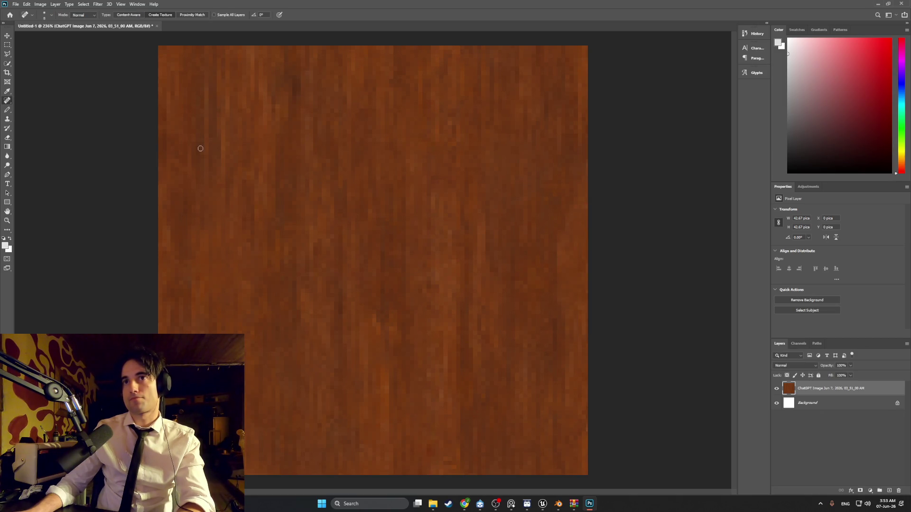
click(16, 5)
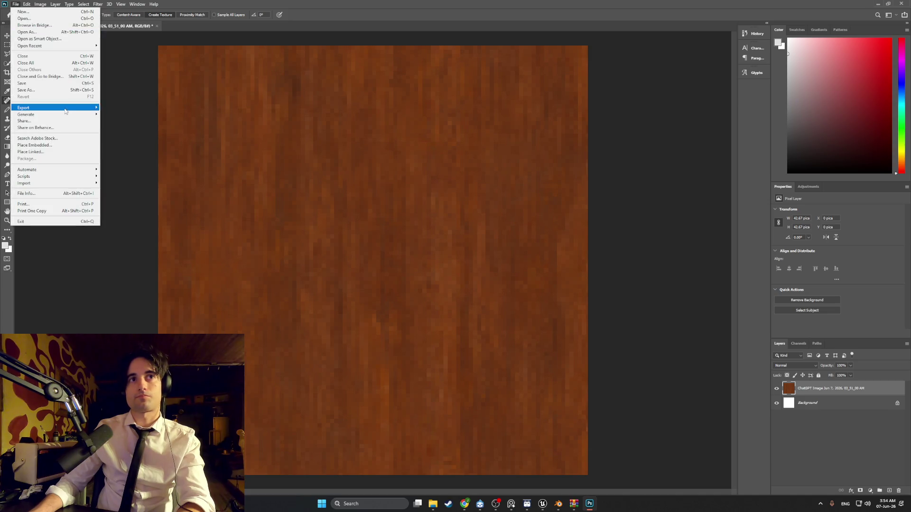
Export the texture as CabinetWoodTexture into Desktop/Developin folders/WEEDMAN/PhotoshopFiles/Textures.
mouse_move(65, 109)
click(114, 109)
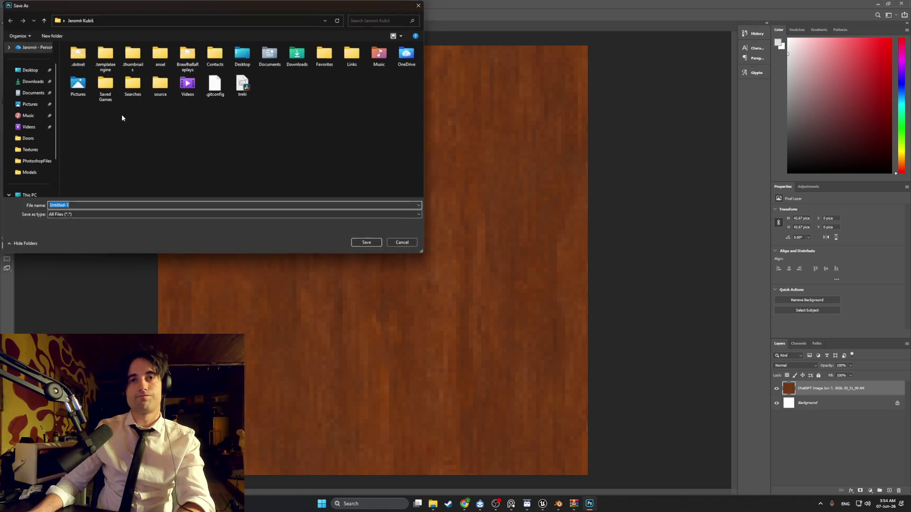
click(30, 70)
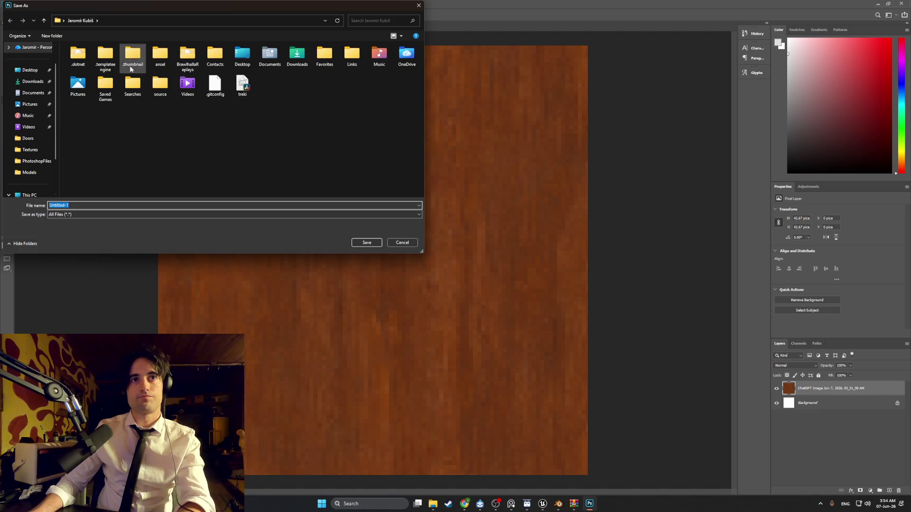
double_click(207, 59)
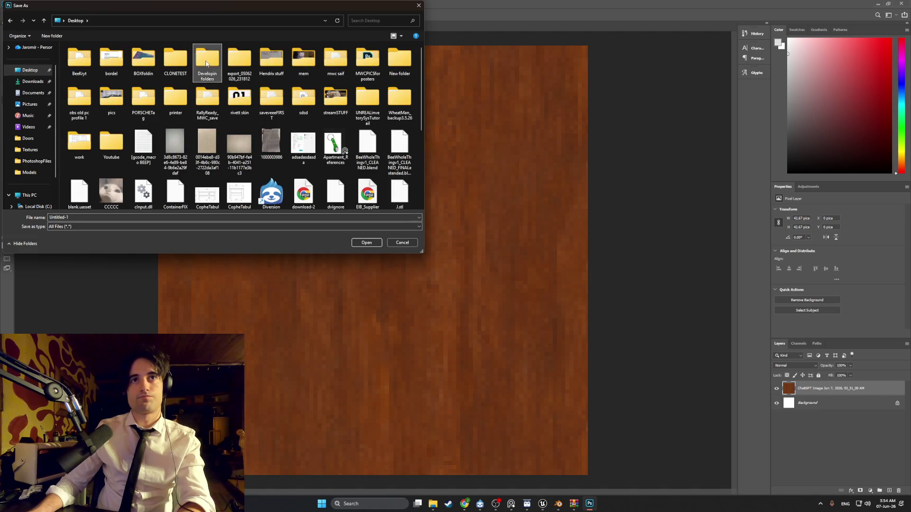
double_click(101, 167)
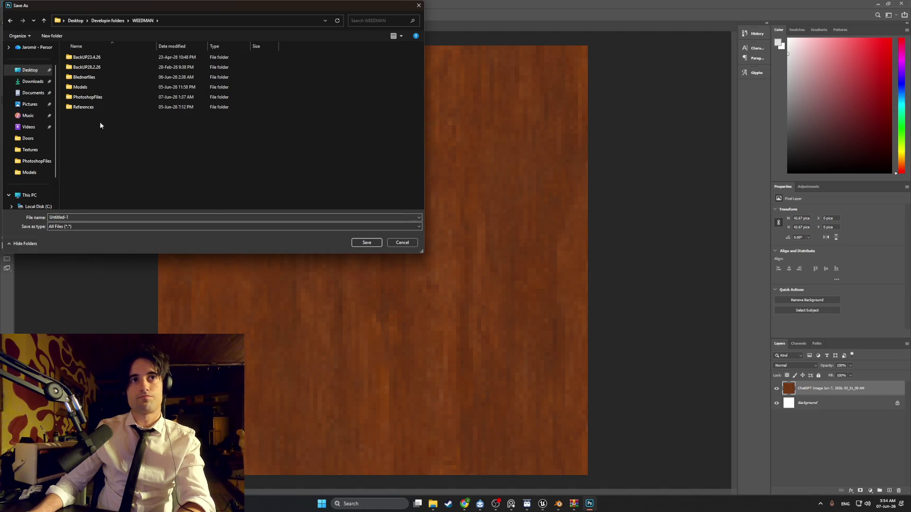
double_click(100, 97)
double_click(117, 74)
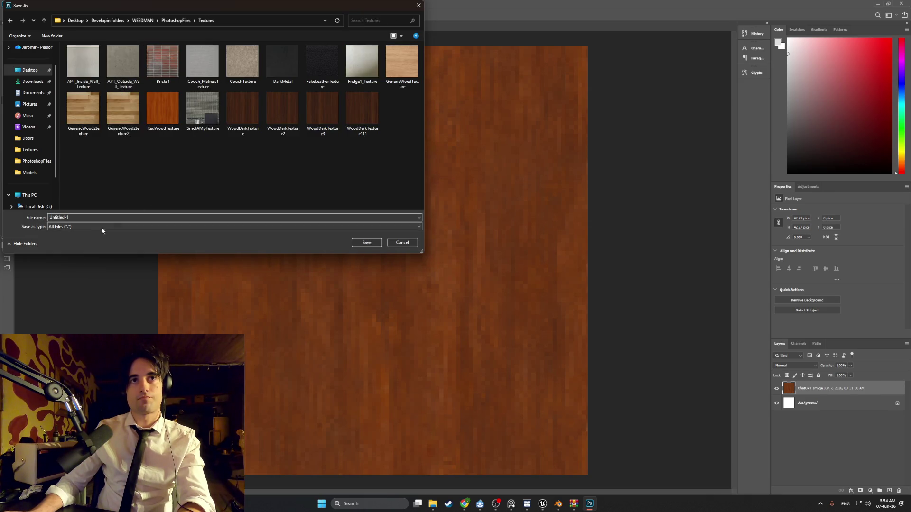
double_click(87, 217)
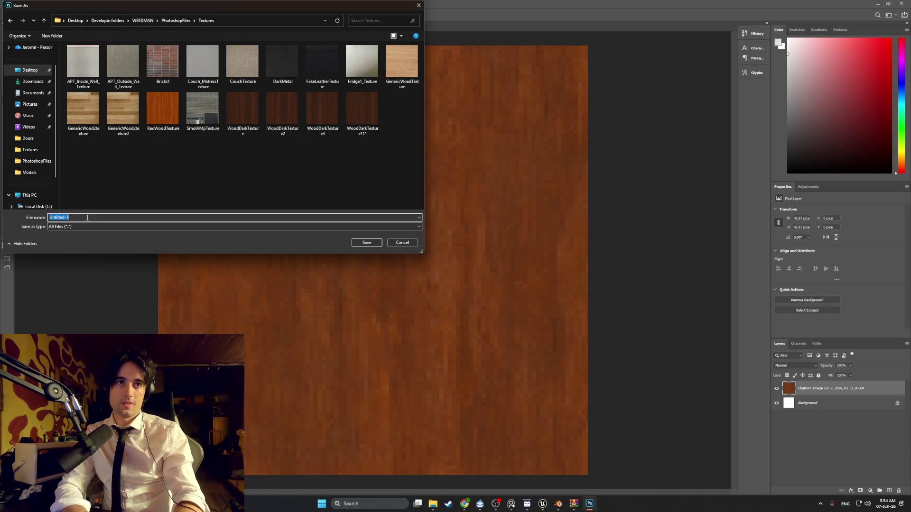
text(CabinetWoodTexture)
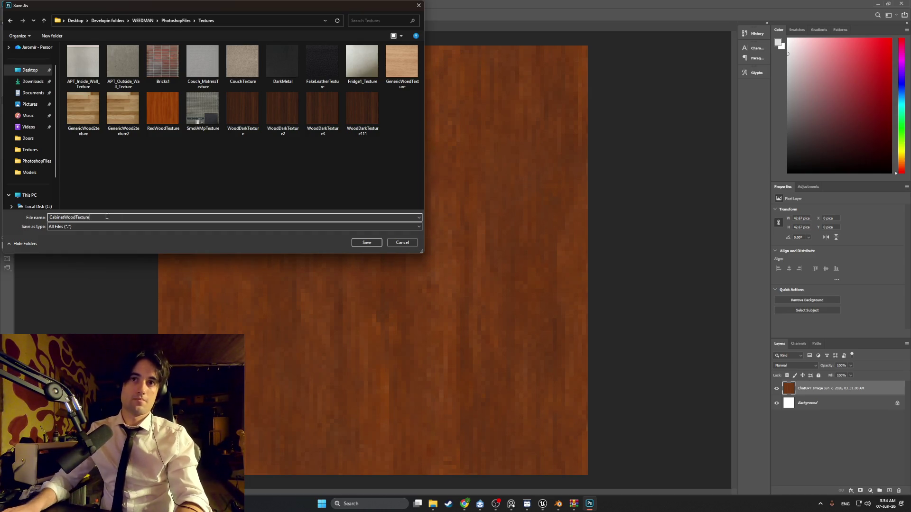
click(359, 243)
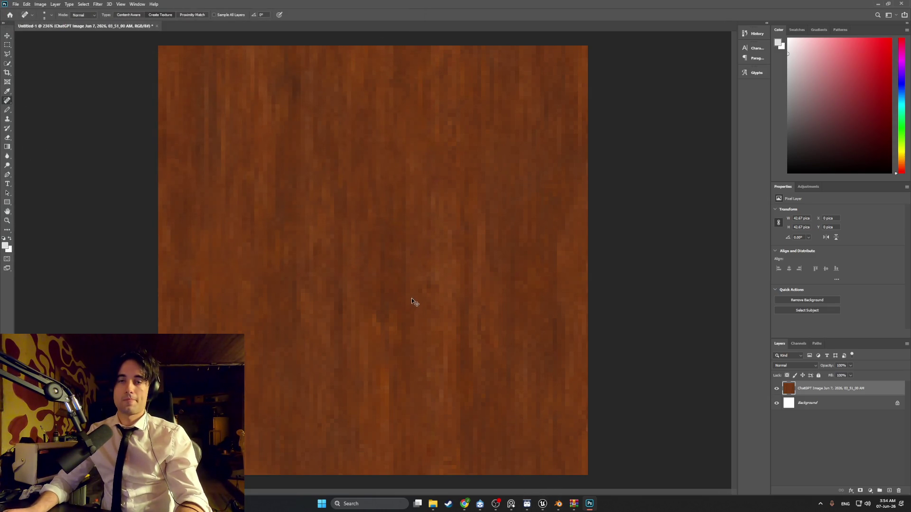
Save the Photoshop document as CabinetWoodTexture.psd.
key(ctrl+s)
text(CabinetWoodTexture)
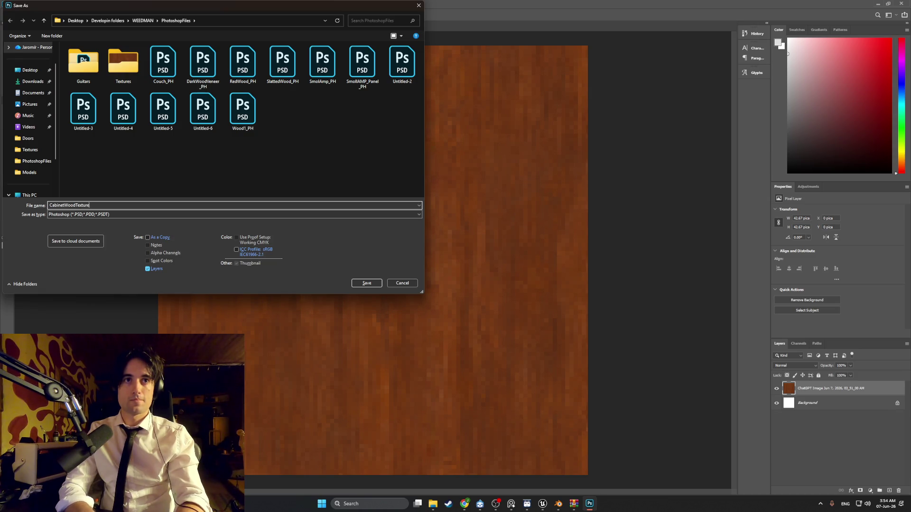
key(Return)
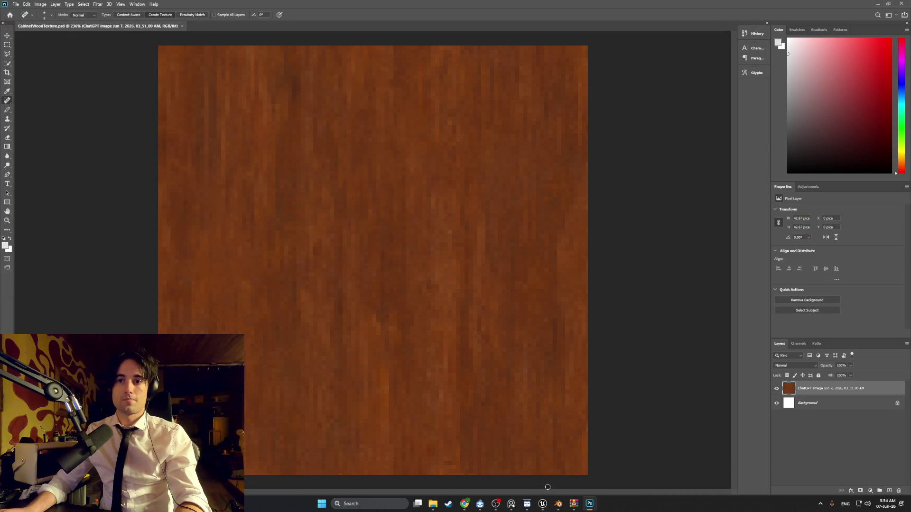
mouse_move(557, 505)
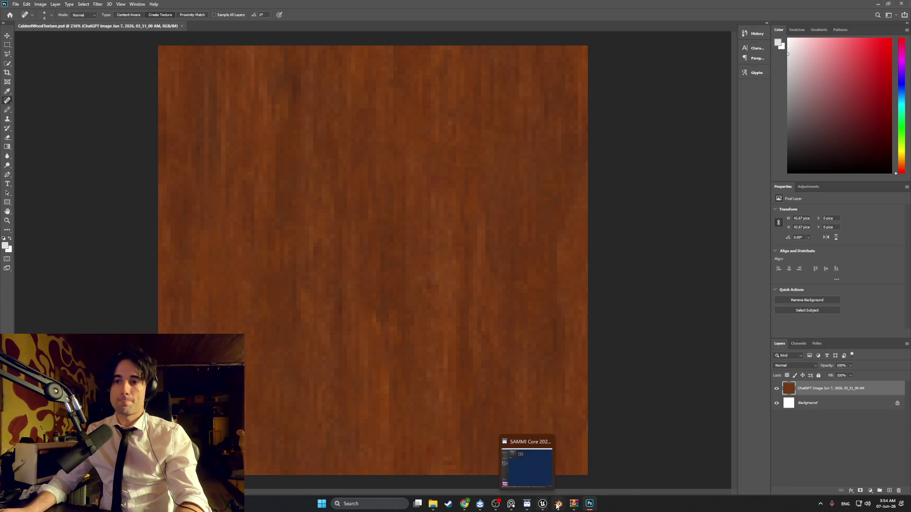
In Blender, load CabinetWoodTexture.png from the recent Textures folder into the UV editor.
click(507, 459)
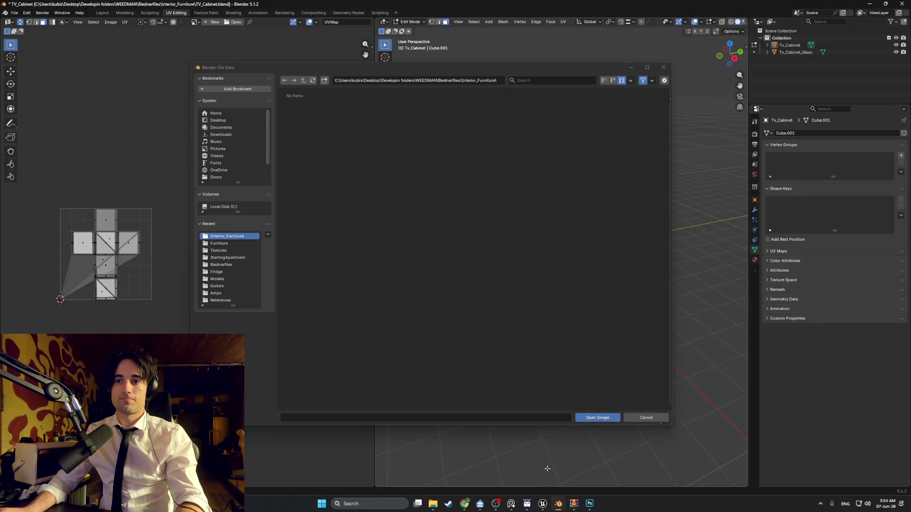
click(527, 463)
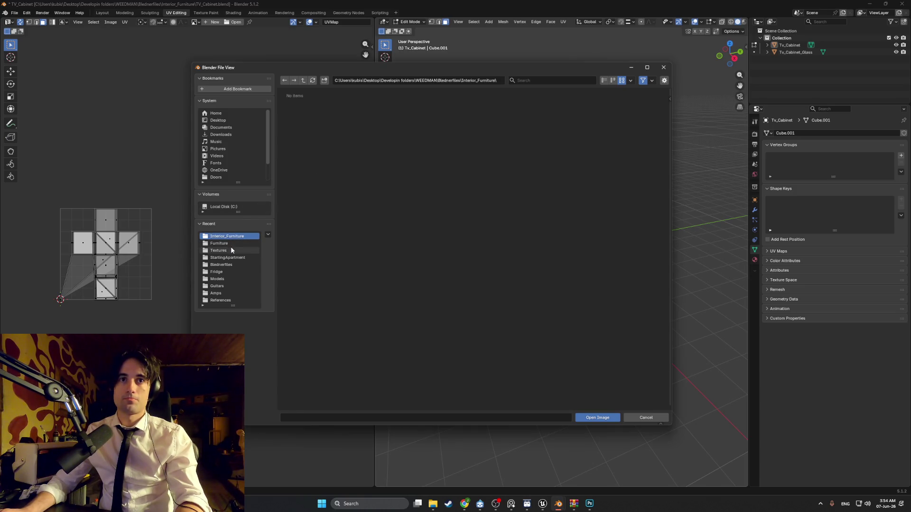
click(223, 250)
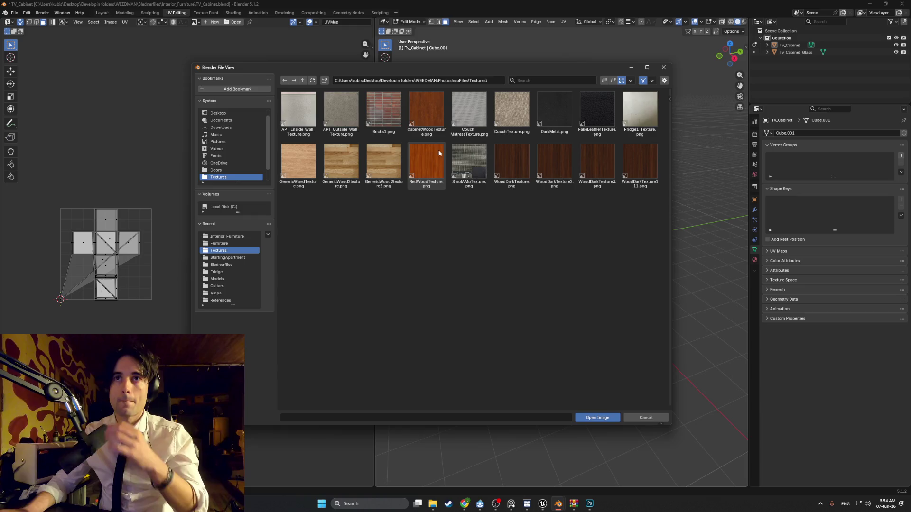
double_click(433, 125)
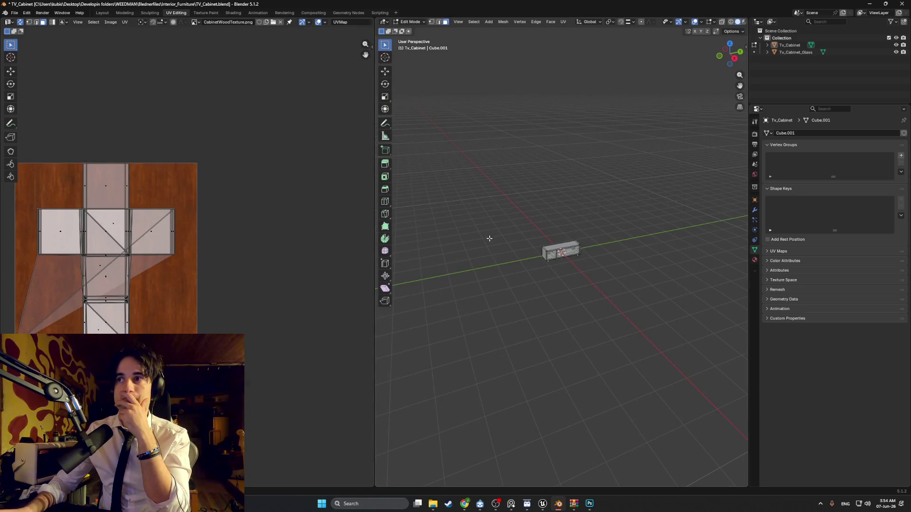
scroll(570, 252, up, 5)
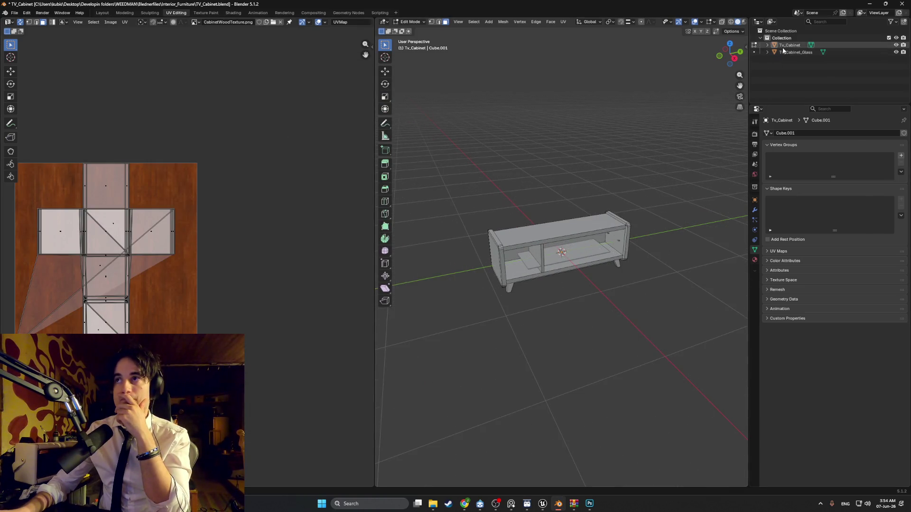
Create a new material on the cabinet and name it Cabinet_mat.
click(754, 260)
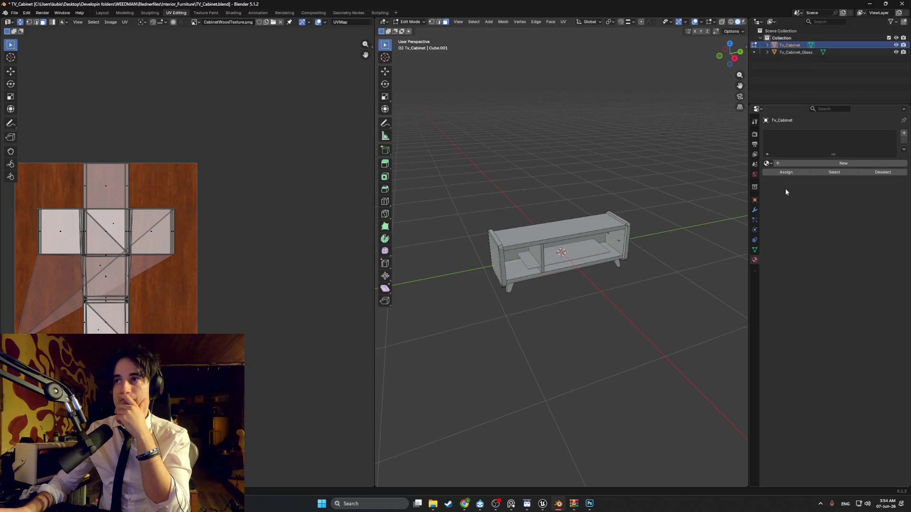
click(778, 164)
double_click(790, 164)
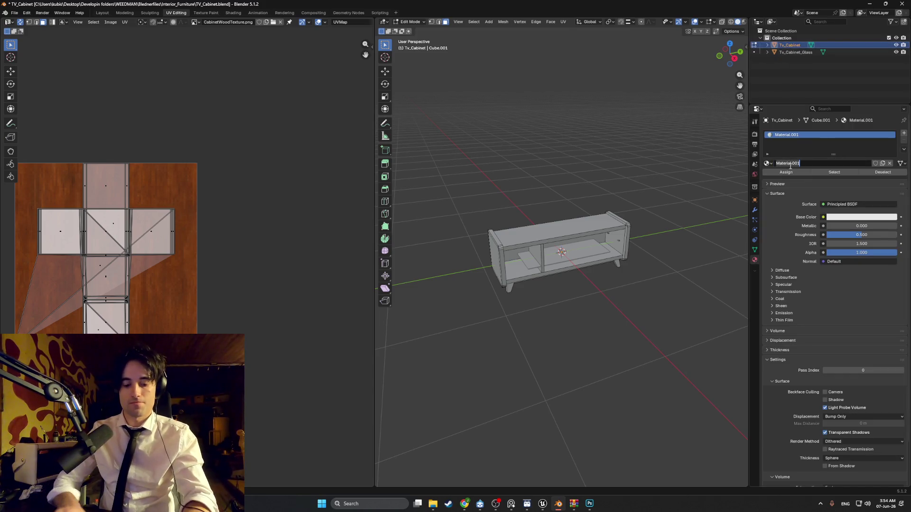
text(c)
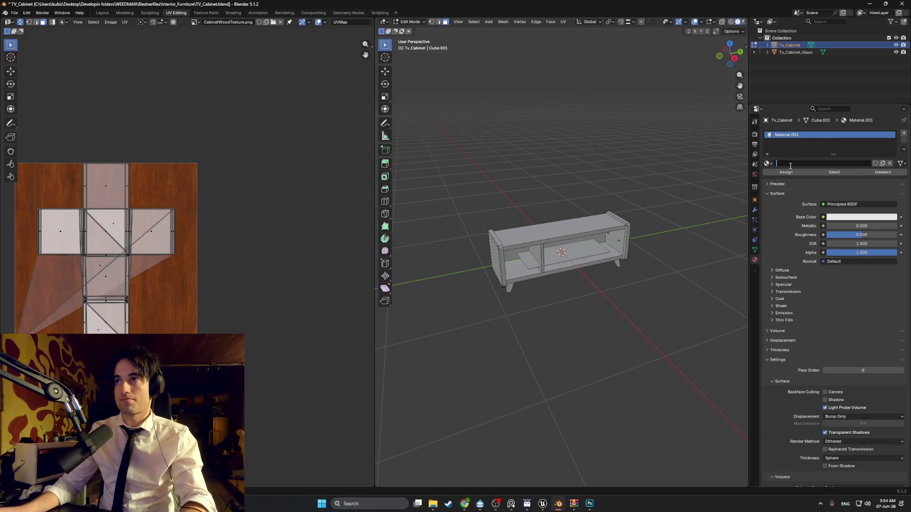
text(abi)
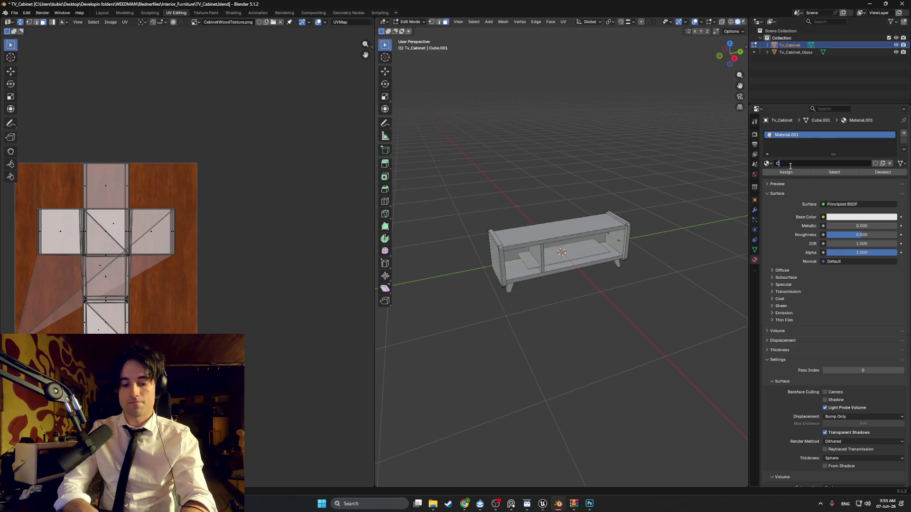
text(_mat)
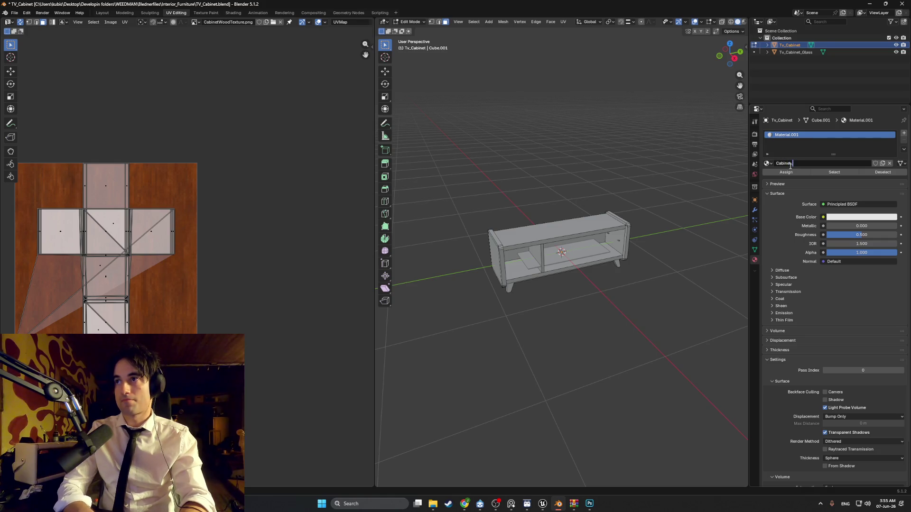
Drive Cabinet_mat's base colour with an Image Texture using Textures/CabinetWoodTexture.png.
click(823, 217)
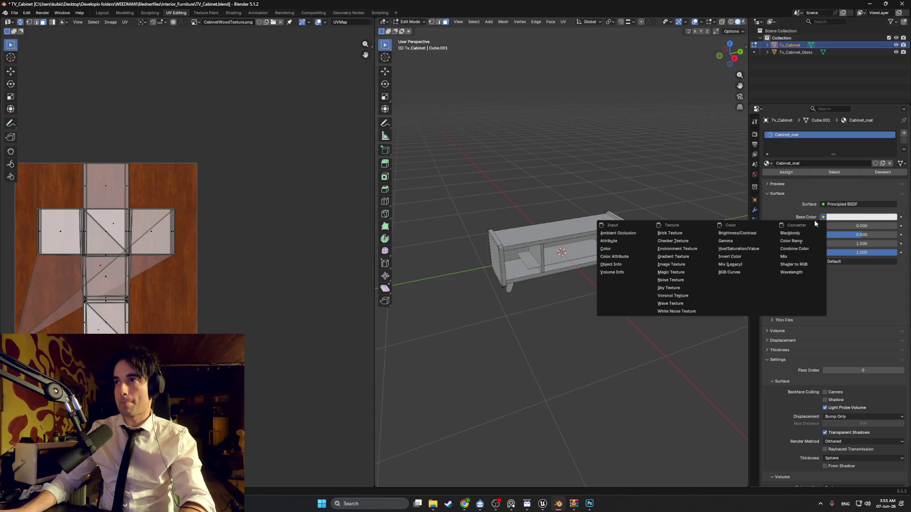
click(693, 263)
click(871, 227)
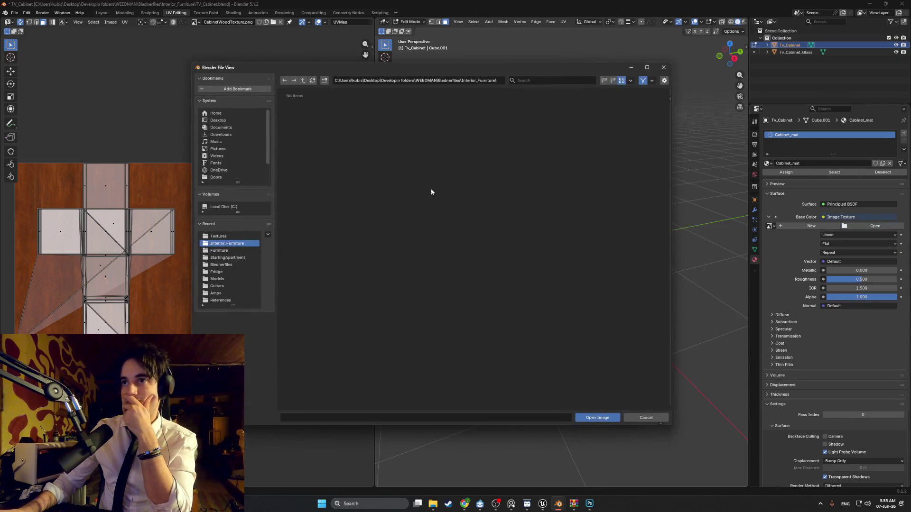
click(240, 236)
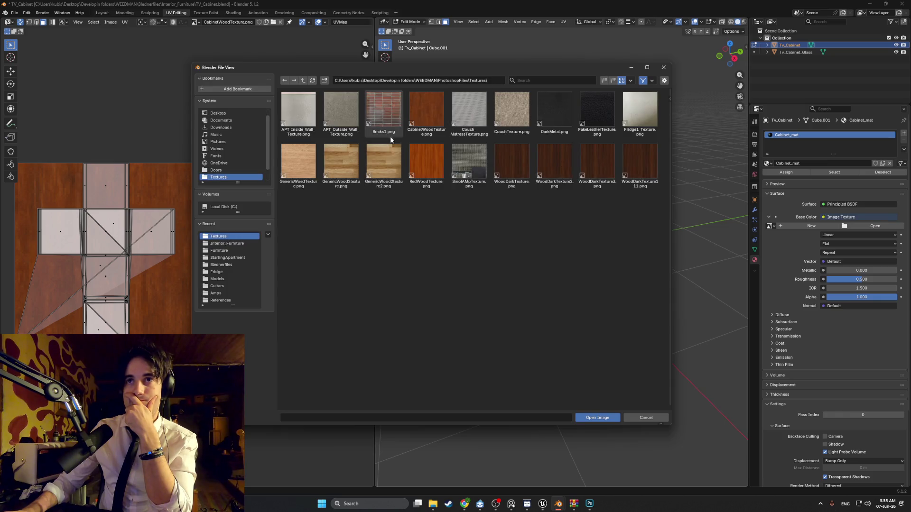
click(420, 122)
double_click(420, 122)
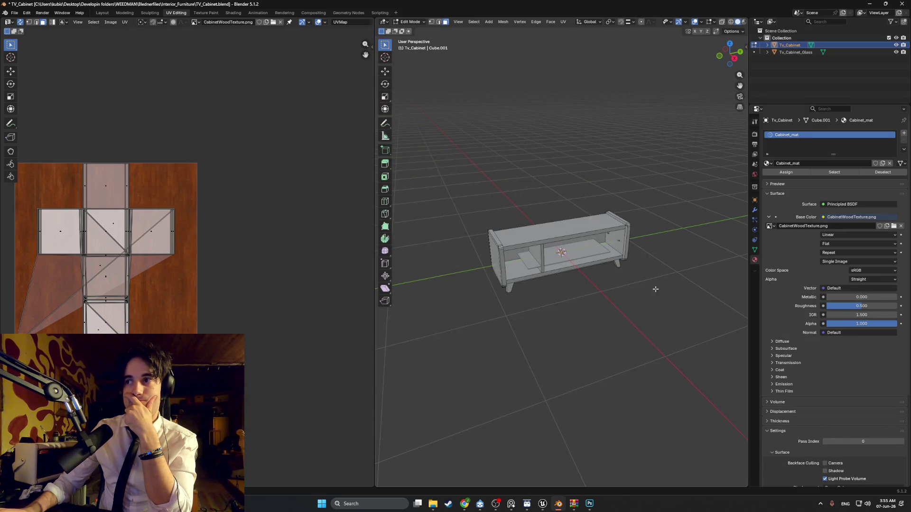
mouse_move(582, 247)
middle_down()
mouse_move(556, 290)
mouse_move(546, 285)
middle_up()
Preview the cabinet with its wood material shading.
key(z)
click(562, 292)
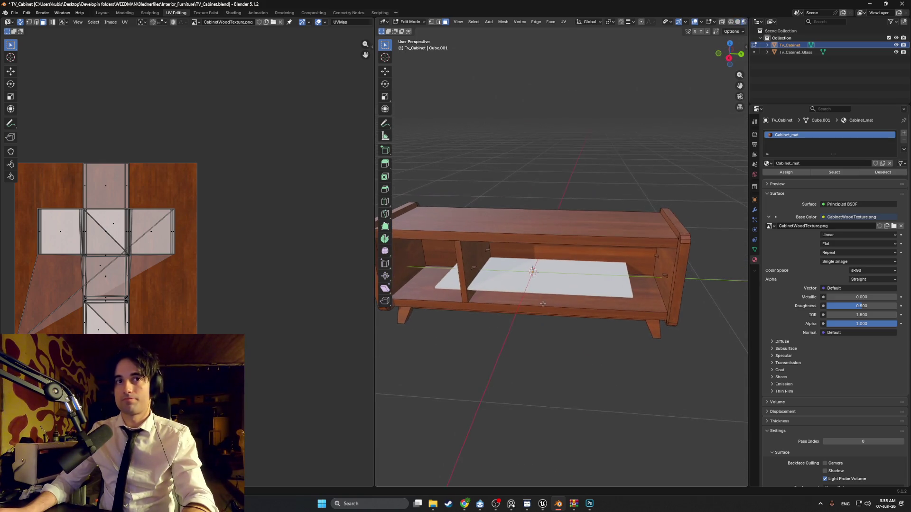
key(Tab)
key(Tab)
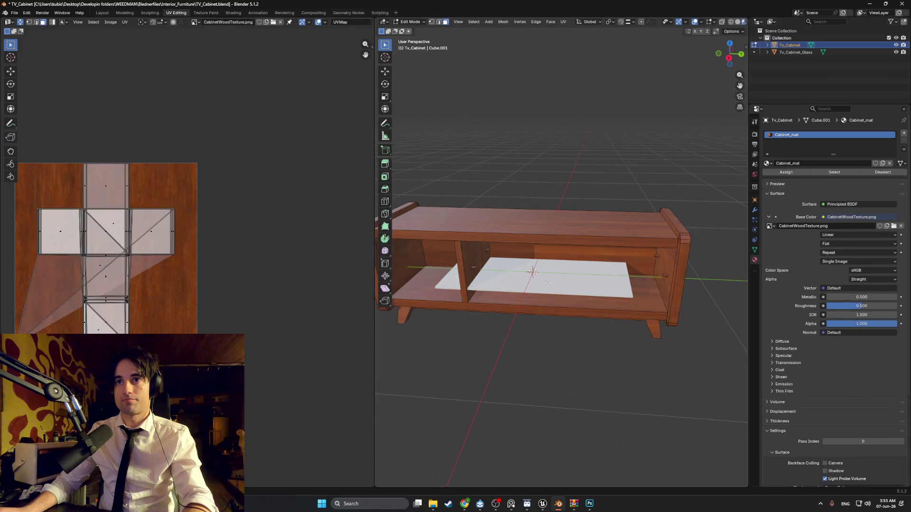
key(Tab)
key(Tab)
Select all cabinet geometry and re-unwrap it with Smart UV Project at default settings.
key(a)
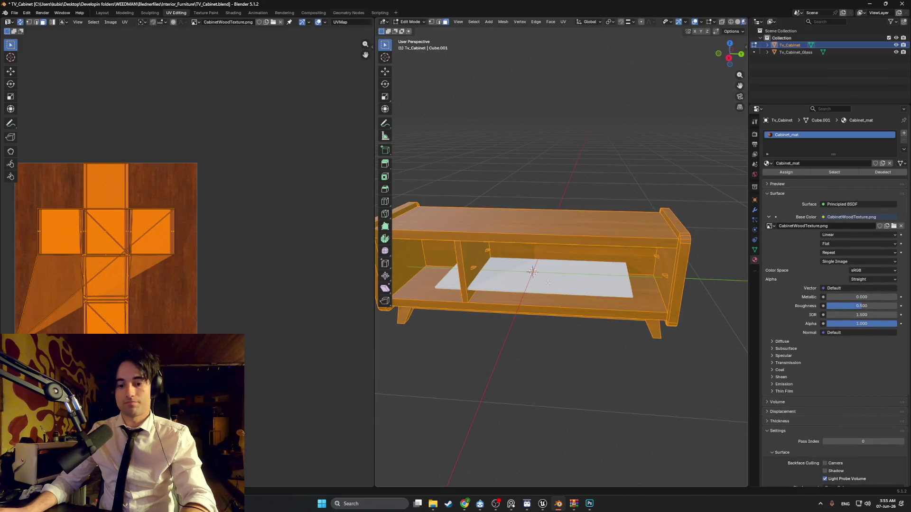
key(u)
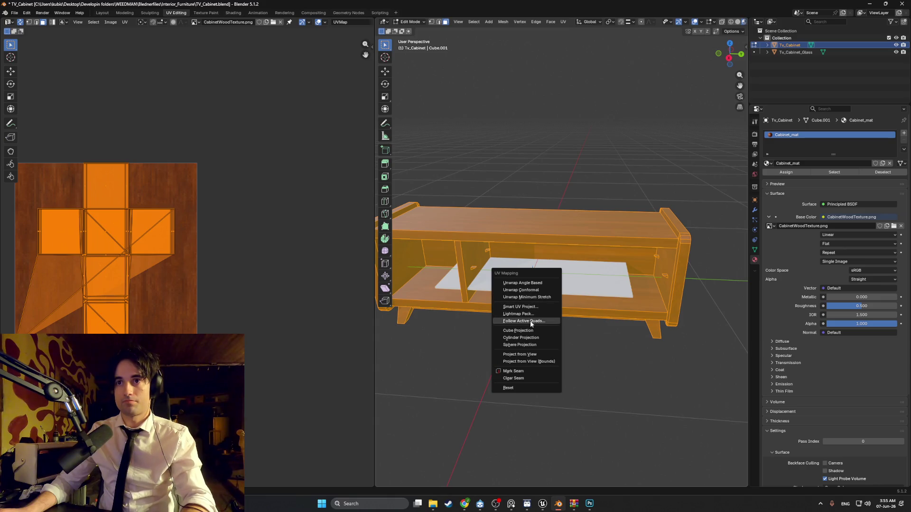
click(520, 307)
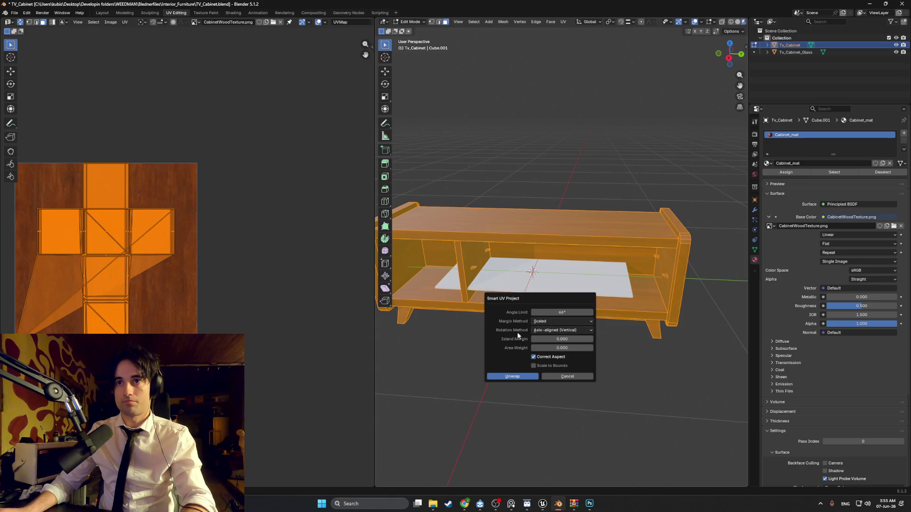
click(504, 376)
middle_drag(299, 292, 372, 303)
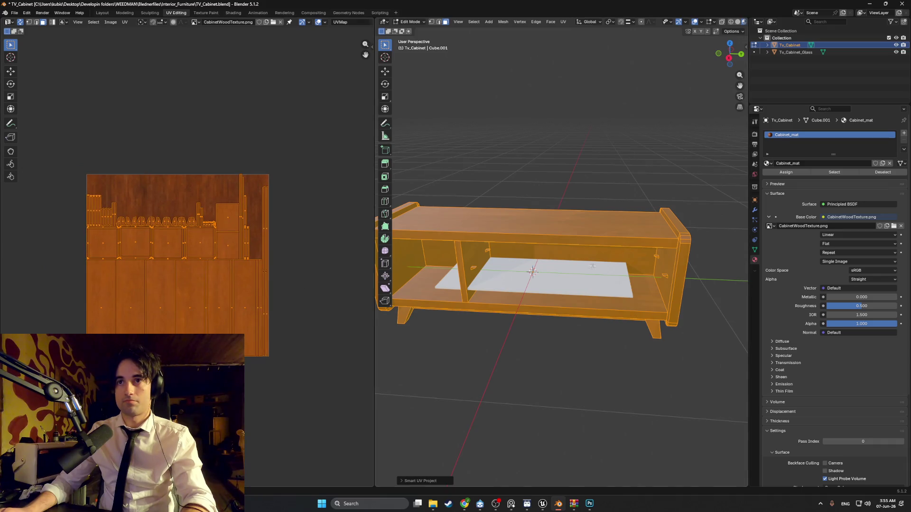
middle_drag(503, 284, 534, 289)
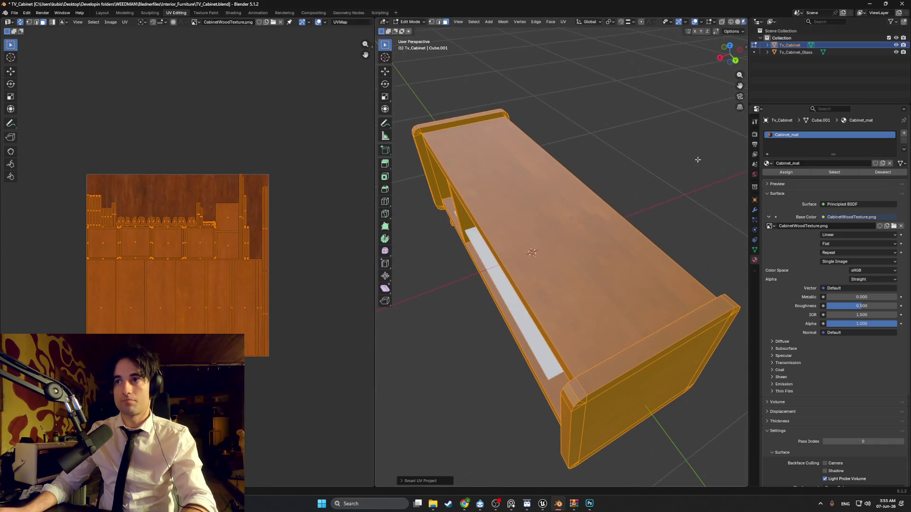
click(232, 13)
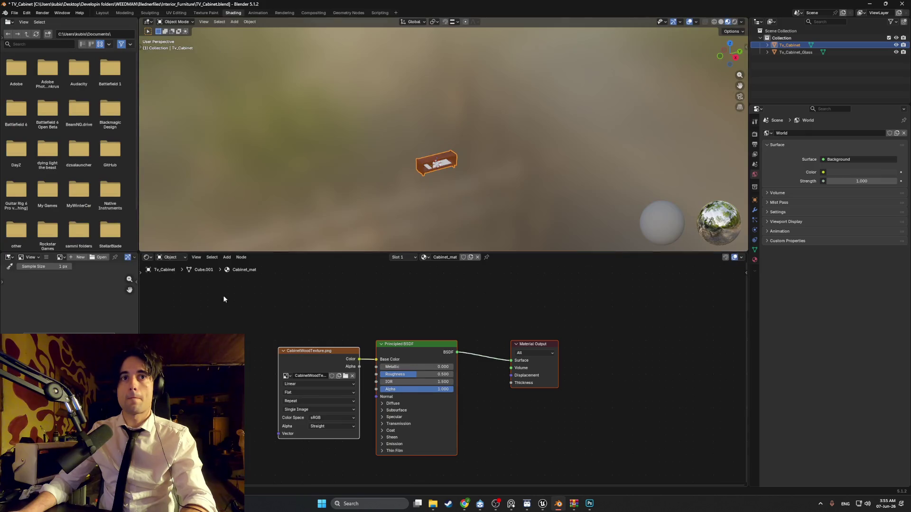
Set the Image Texture node's interpolation to Closest for crisp pixels.
click(317, 386)
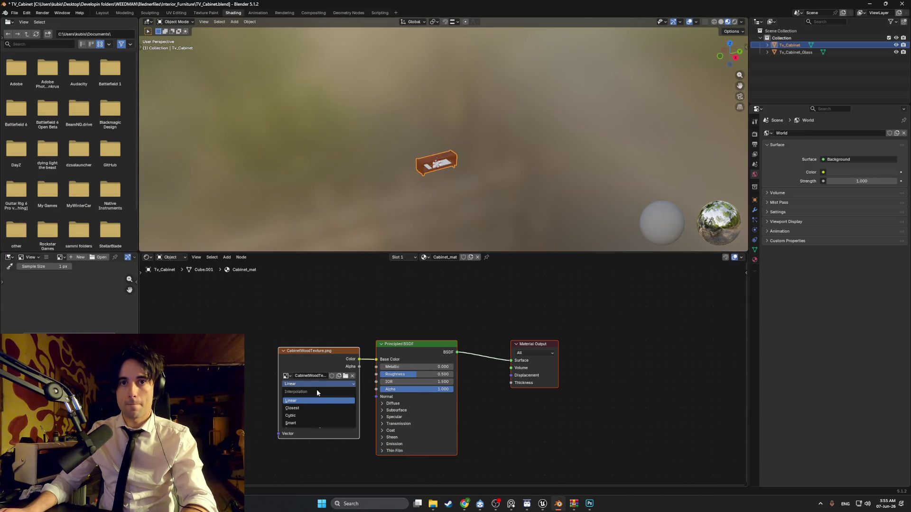
click(314, 405)
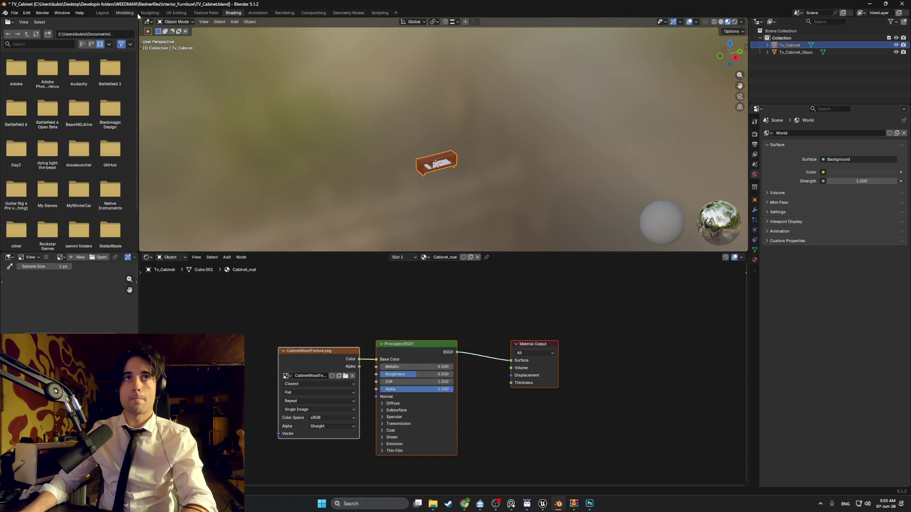
click(124, 13)
scroll(383, 272, up, 8)
mouse_move(383, 272)
middle_down()
mouse_move(429, 342)
mouse_move(346, 311)
mouse_move(414, 284)
middle_up()
scroll(380, 294, up, 4)
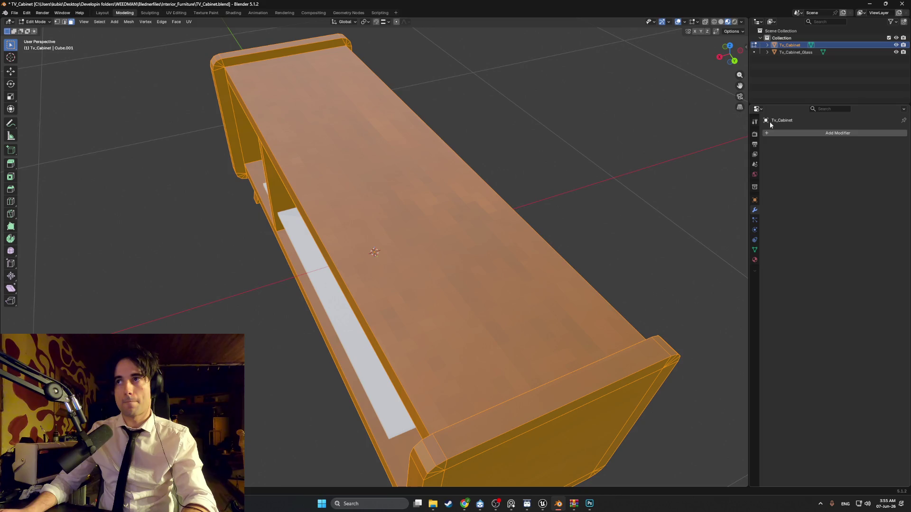
Raise Cabinet_mat's roughness to about 0.817 and start scaling the cabinet's UVs.
click(754, 259)
drag(854, 306, 877, 306)
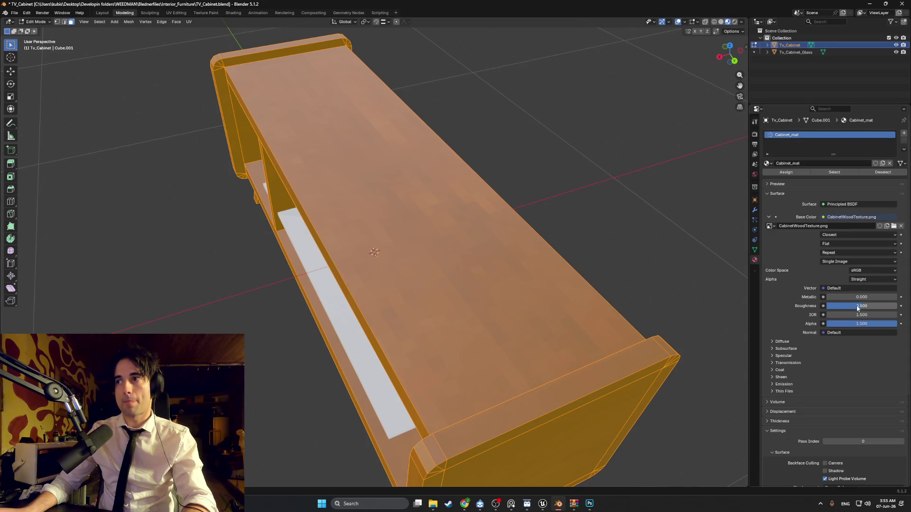
scroll(463, 226, down, 5)
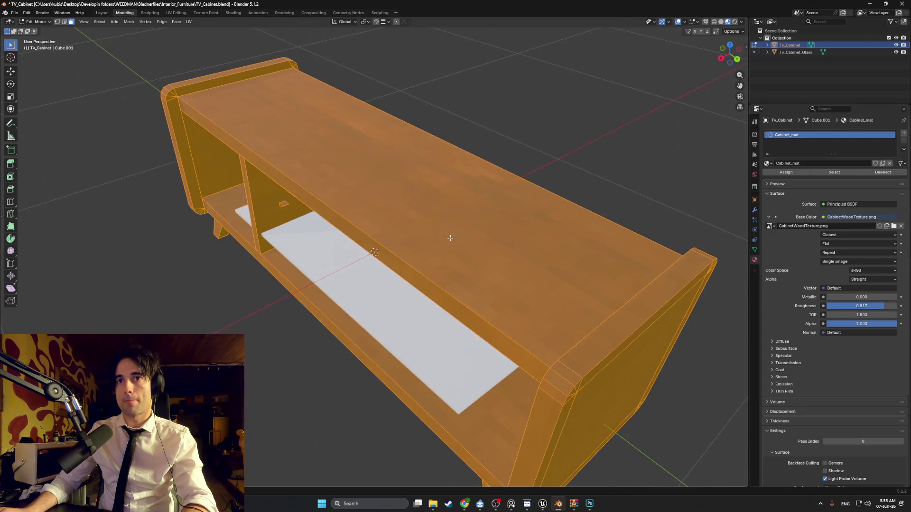
scroll(456, 227, up, 5)
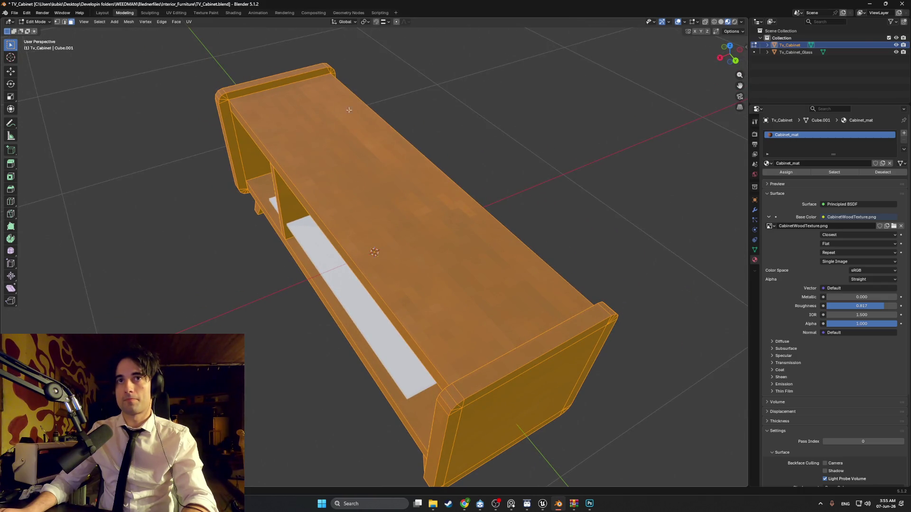
click(175, 13)
key(s)
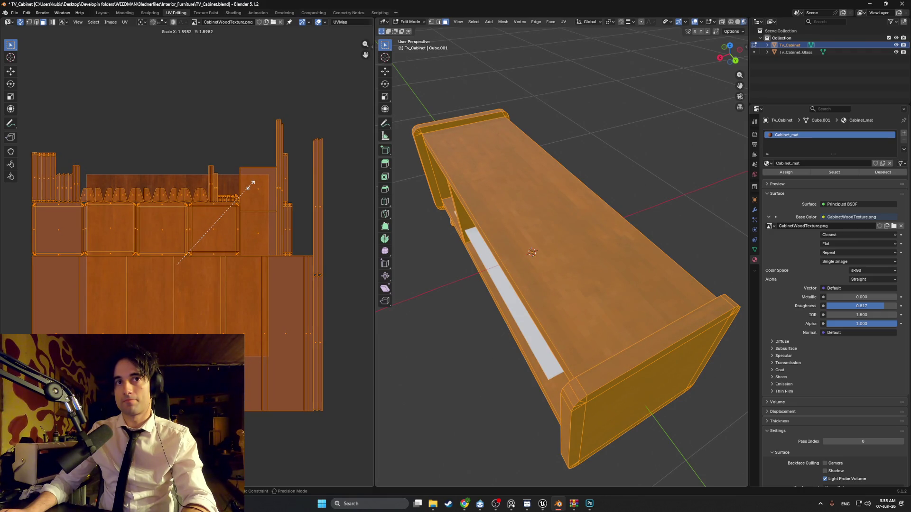
Confirm the UV scale-up to about 1.70 and clear the mesh selection.
click(250, 184)
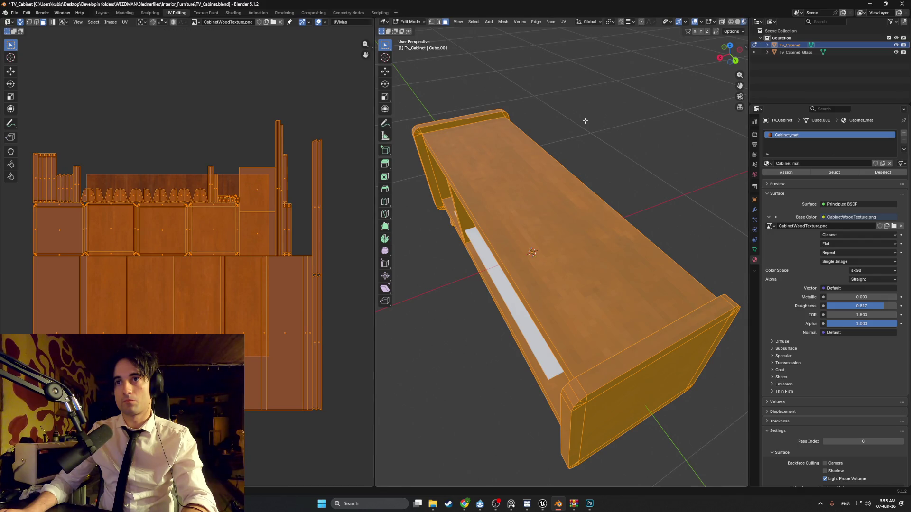
key(alt+a)
mouse_move(586, 121)
middle_down()
mouse_move(618, 114)
mouse_move(589, 138)
middle_up()
scroll(513, 223, up, 5)
scroll(514, 223, down, 4)
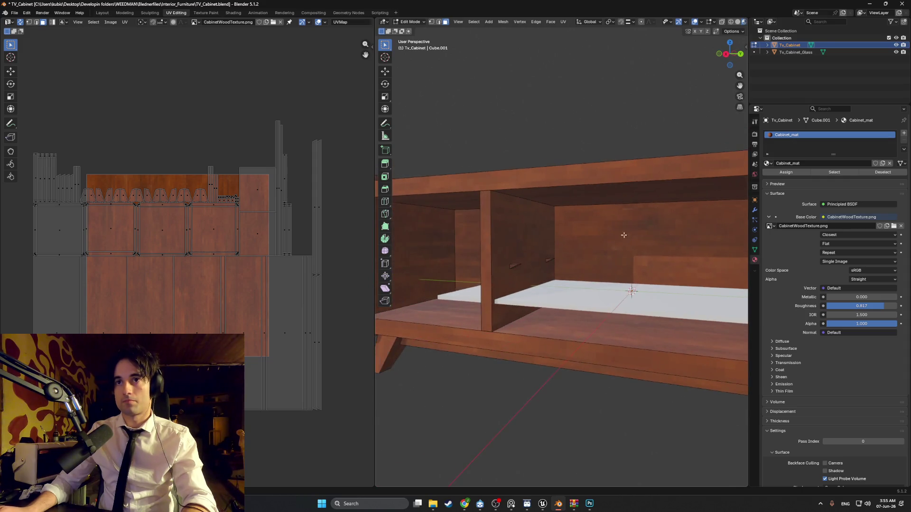
scroll(527, 268, up, 4)
Select the back-wall shelf-pin faces, using X-ray to reach hidden ones.
key(Tab)
middle_drag(526, 267, 520, 264)
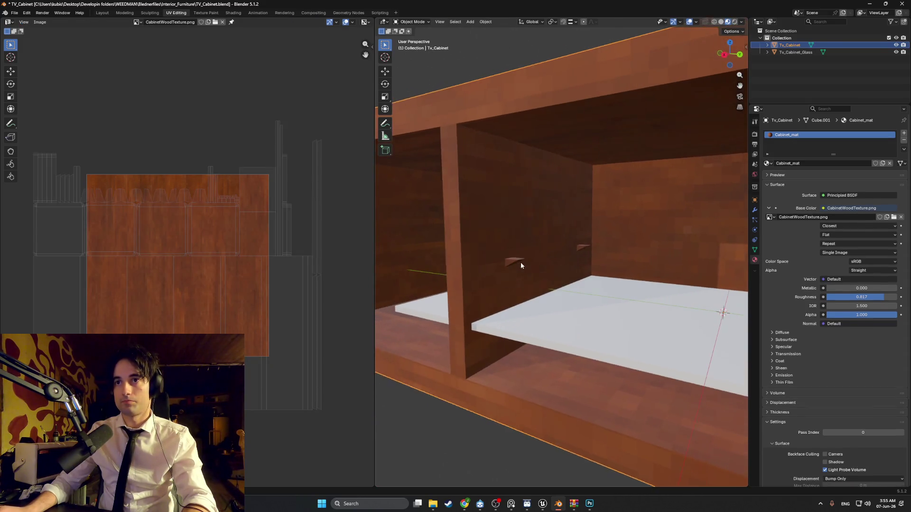
key(Tab)
scroll(523, 253, up, 4)
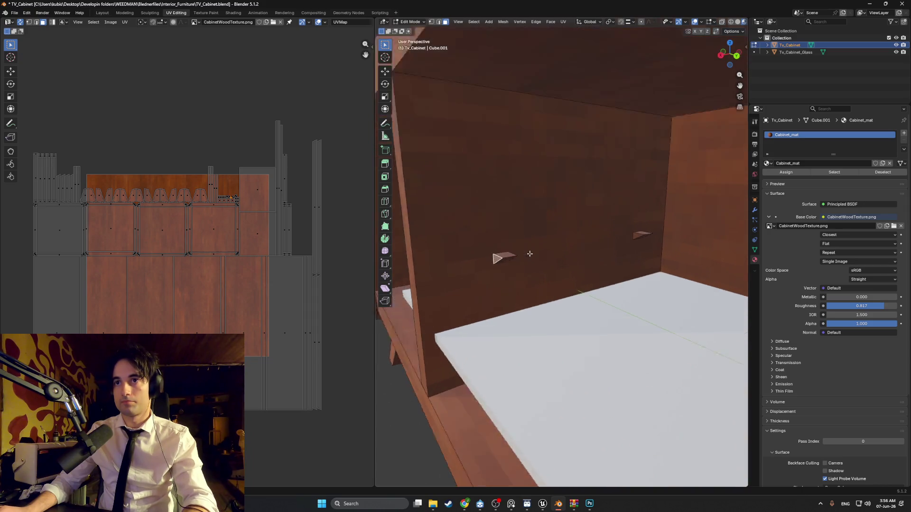
click(488, 258)
mouse_move(489, 258)
middle_down()
mouse_move(469, 257)
mouse_move(647, 248)
mouse_move(616, 237)
mouse_move(569, 256)
middle_up()
scroll(469, 257, down, 3)
key(alt+z)
shift+click(668, 223)
Add the side-panel shelf-pin faces to the selection.
middle_drag(248, 245, 115, 236)
scroll(115, 236, down, 2)
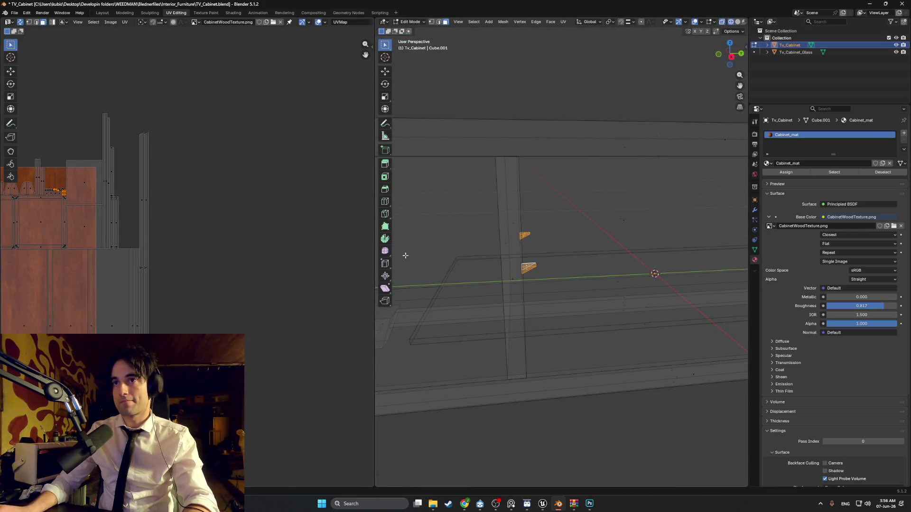
scroll(667, 279, down, 3)
middle_drag(730, 275, 503, 264)
scroll(664, 264, up, 3)
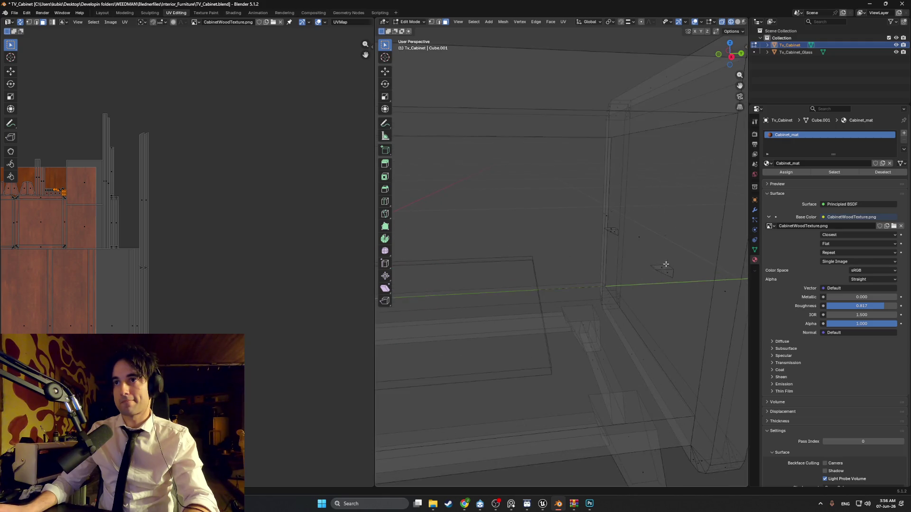
mouse_move(664, 264)
middle_down()
mouse_move(614, 270)
mouse_move(628, 264)
middle_up()
click(593, 249)
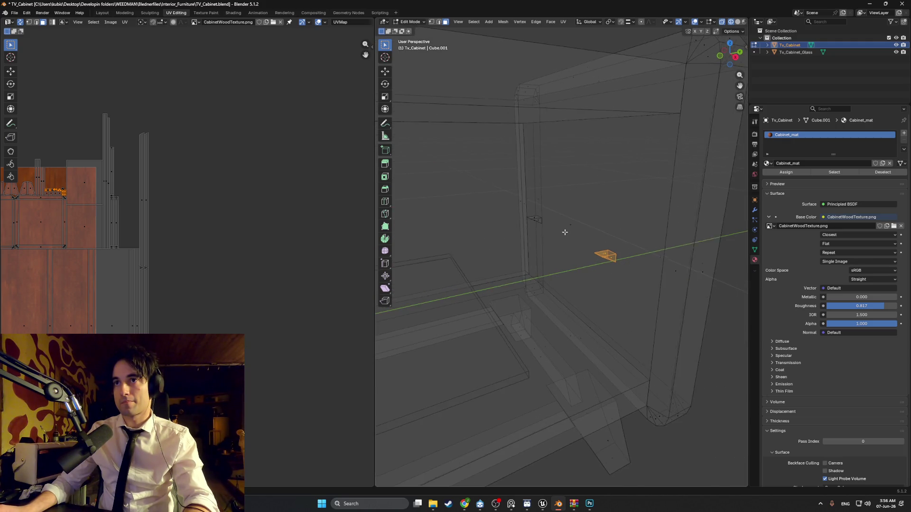
mouse_move(564, 229)
middle_down()
mouse_move(484, 240)
mouse_move(549, 232)
middle_up()
drag(542, 230, 513, 214)
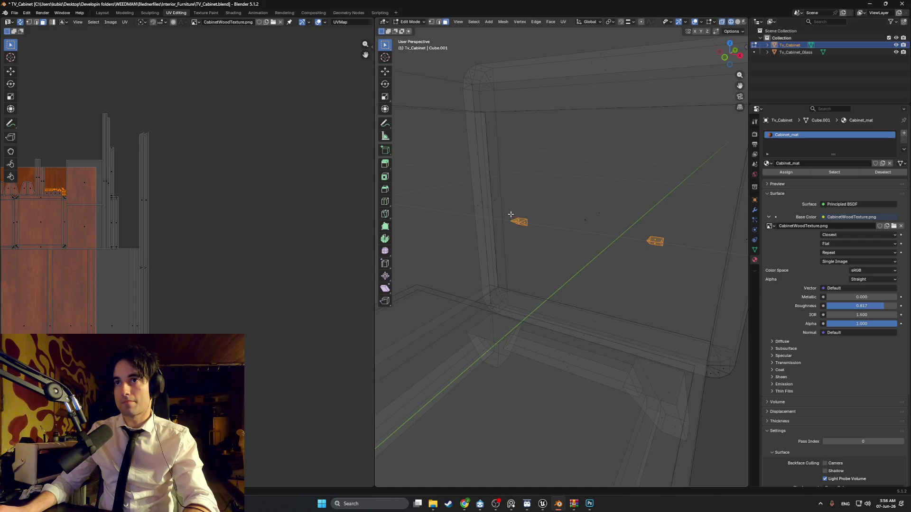
mouse_move(513, 214)
middle_down()
mouse_move(517, 237)
mouse_move(474, 233)
mouse_move(585, 232)
mouse_move(569, 232)
middle_up()
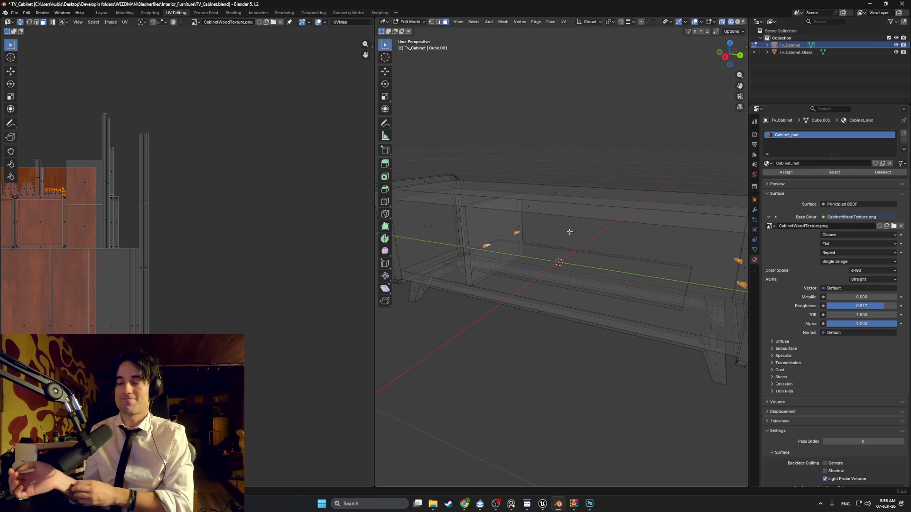
middle_drag(568, 232, 563, 266)
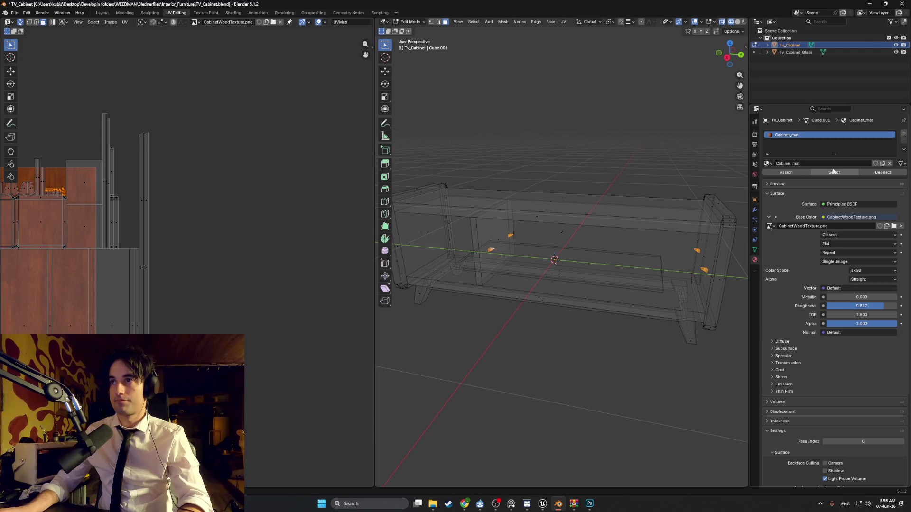
Add a second material slot with a new material named Cabinet_Pins_mat.
click(904, 134)
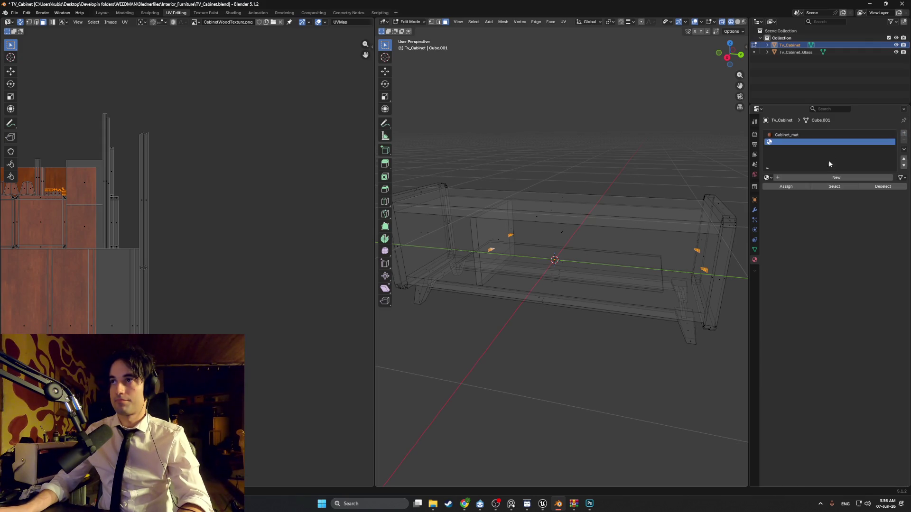
click(801, 178)
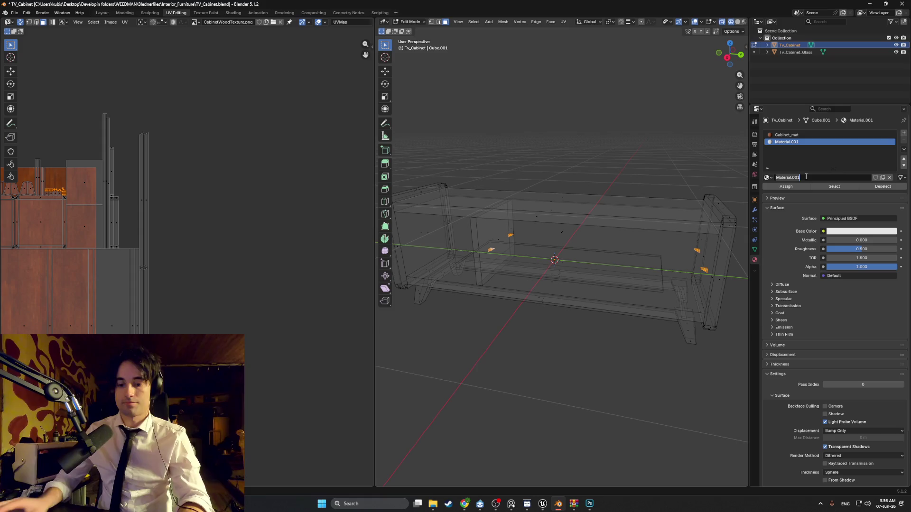
text(Cabinet_Pins_mat)
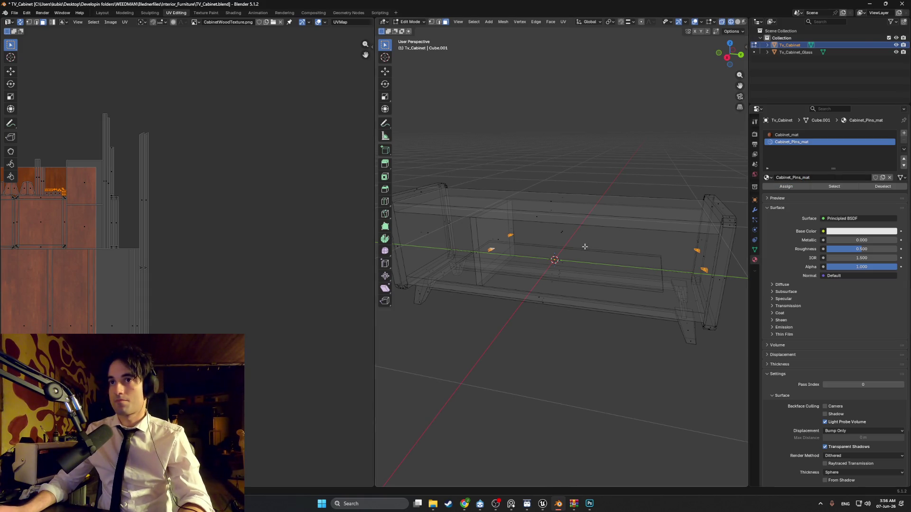
scroll(585, 247, up, 2)
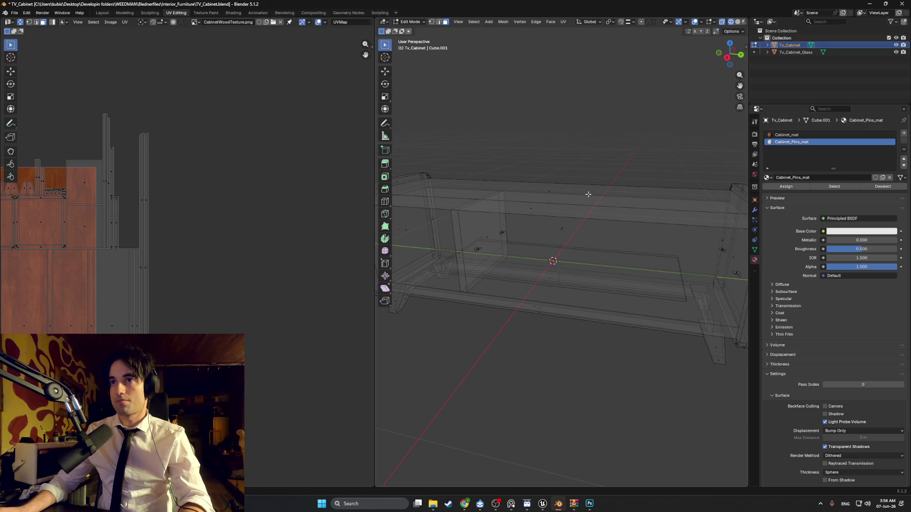
View the cabinet in Material Preview with white pins beside the wood.
key(z)
click(606, 201)
mouse_move(605, 203)
middle_down()
mouse_move(589, 202)
mouse_move(580, 251)
middle_up()
key(z)
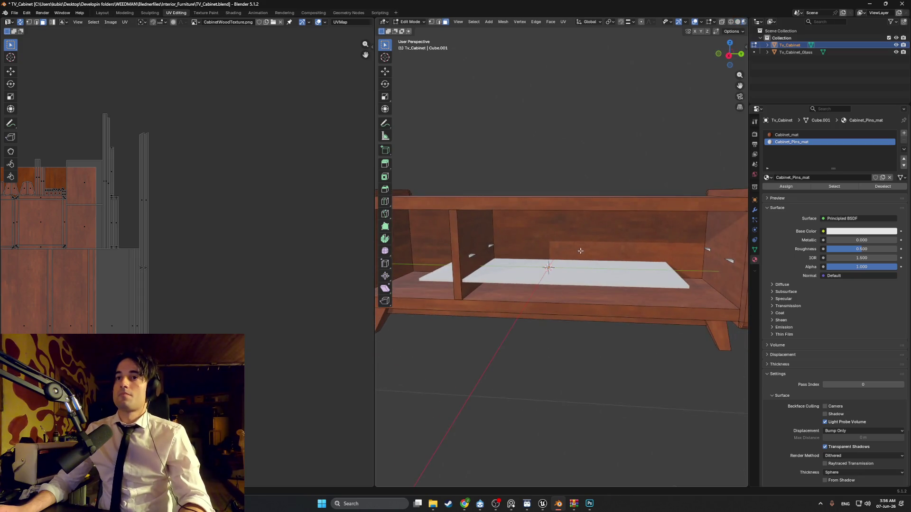
click(531, 276)
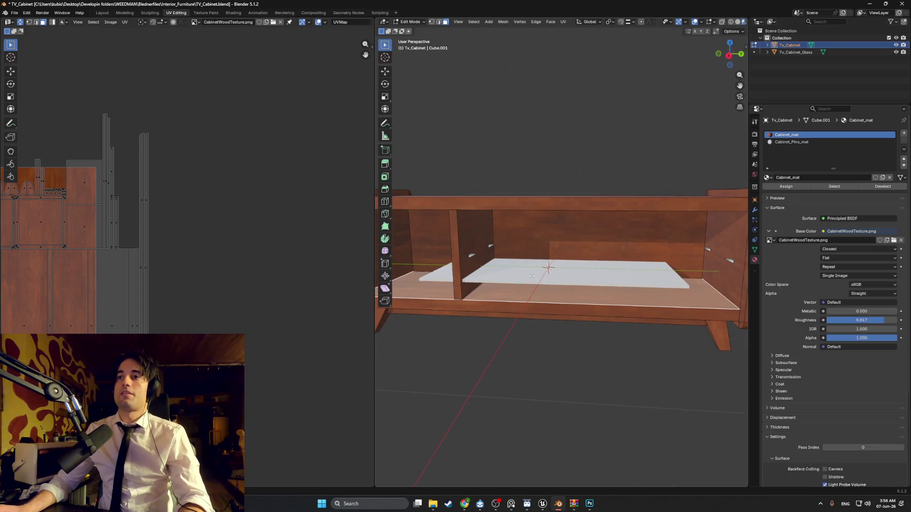
click(534, 269)
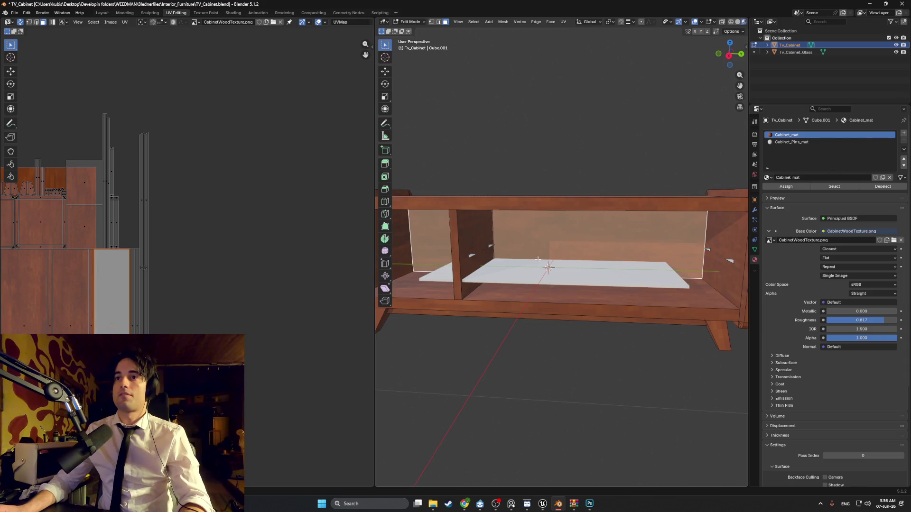
scroll(537, 258, down, 5)
middle_drag(544, 213, 525, 211)
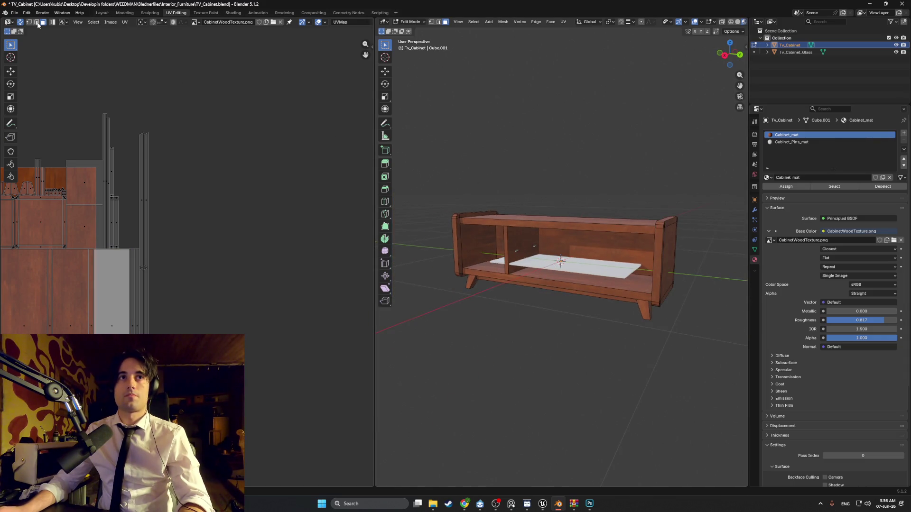
Save the file and start an FBX export into Models/StartingApartment/Furniture.
key(ctrl+s)
click(14, 12)
mouse_move(37, 121)
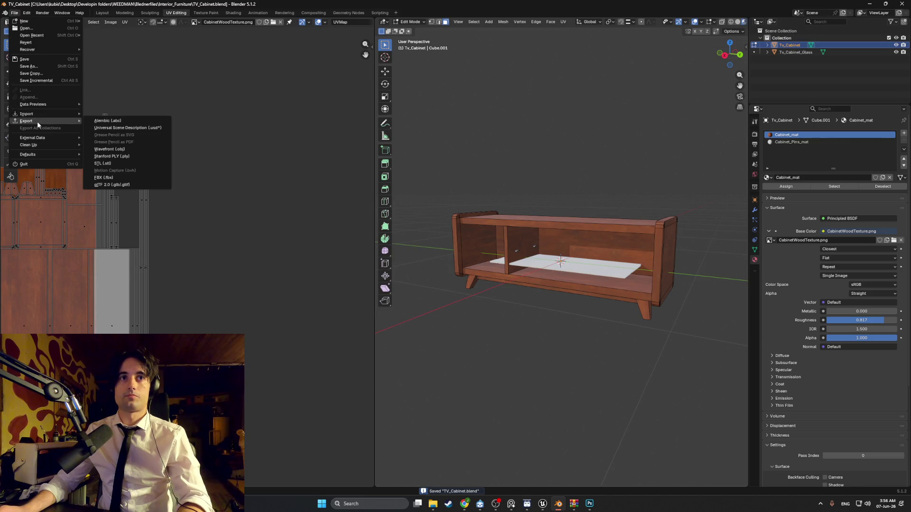
click(109, 174)
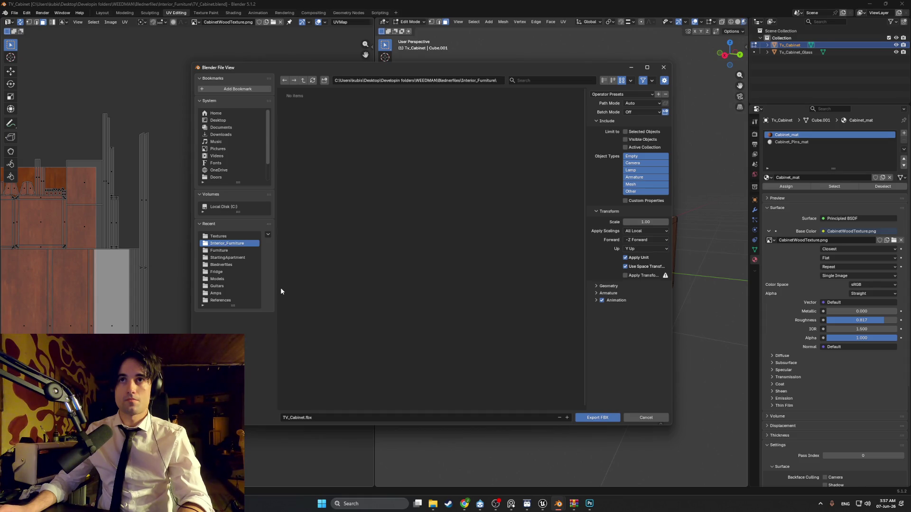
click(237, 278)
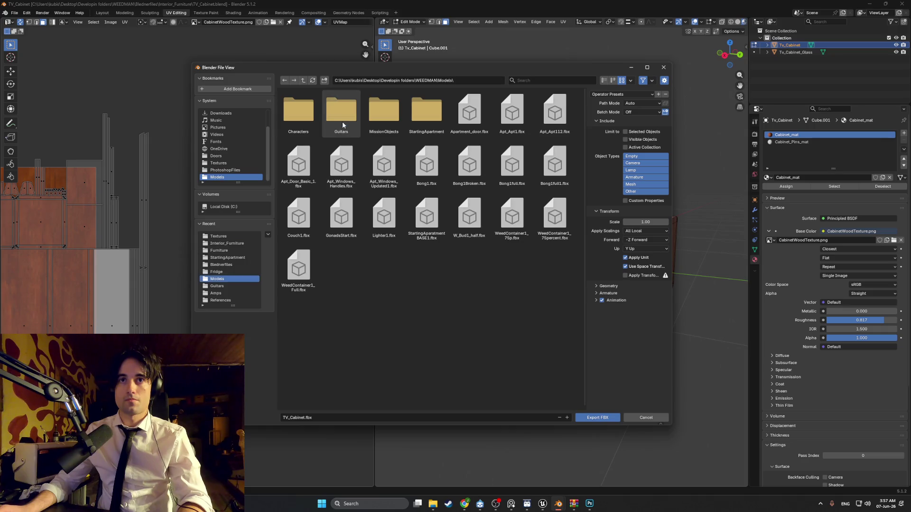
double_click(416, 115)
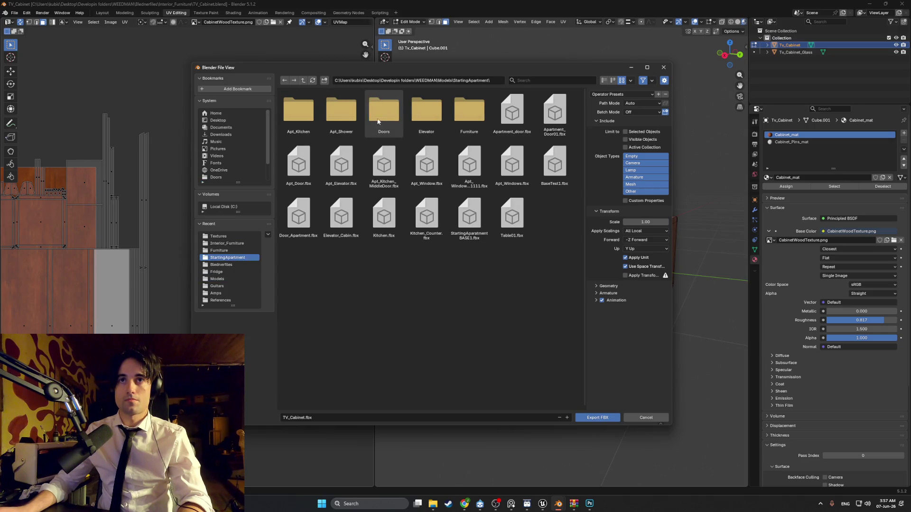
double_click(456, 116)
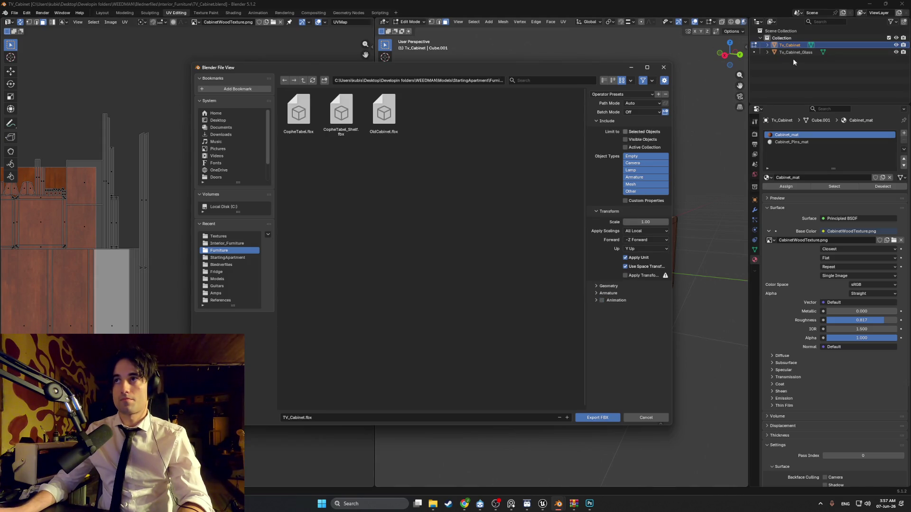
Export the selected cabinet and glass as TV_Cabinet.fbx with Face smoothing.
ctrl+click(795, 53)
click(625, 132)
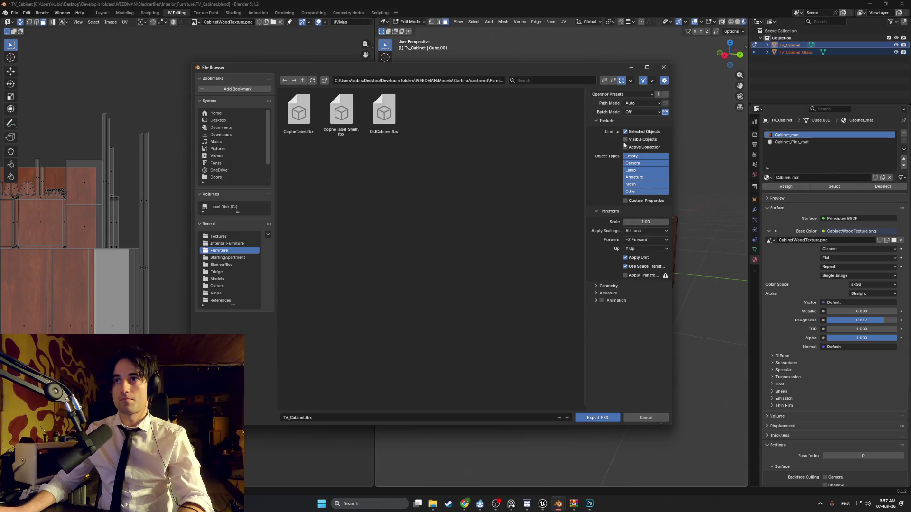
click(597, 286)
click(625, 296)
click(624, 312)
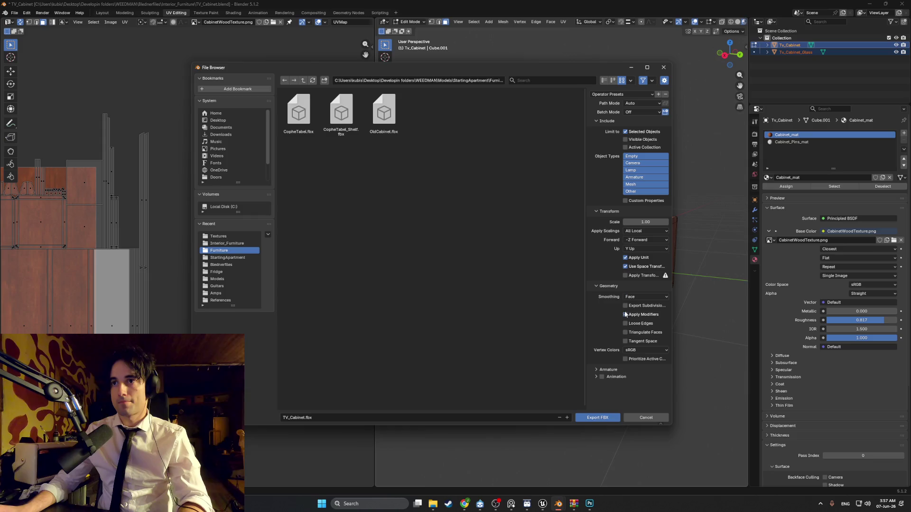
click(587, 420)
click(542, 504)
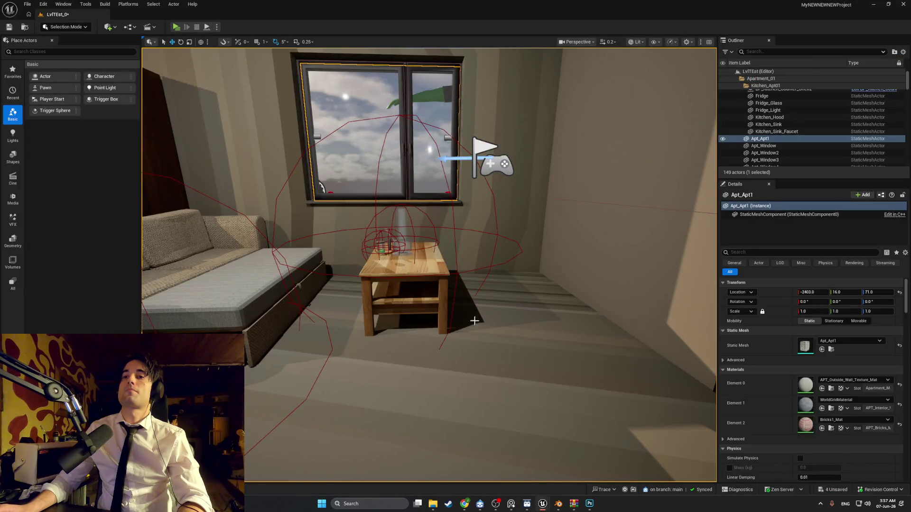
Delete the RedWood Texture and WoodDark Texture3 assets from Apt_Furniture.
right_drag(506, 316, 506, 315)
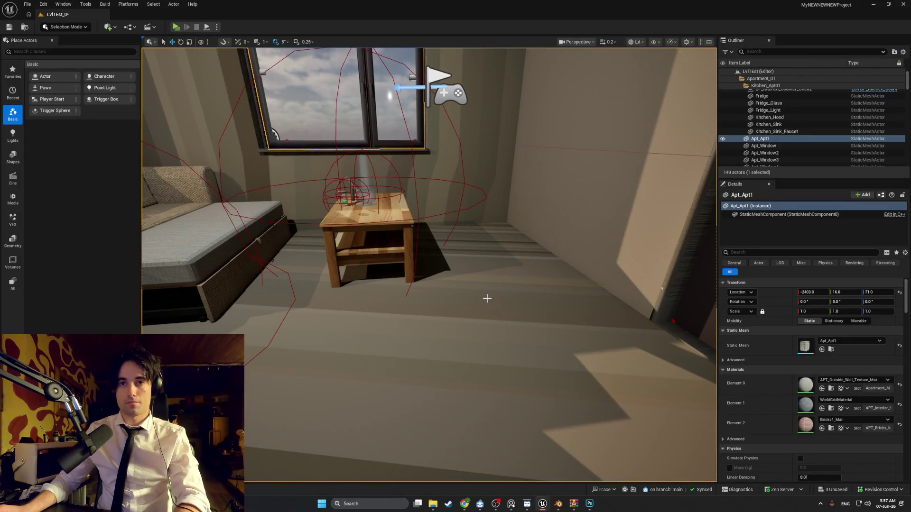
key(ctrl+space)
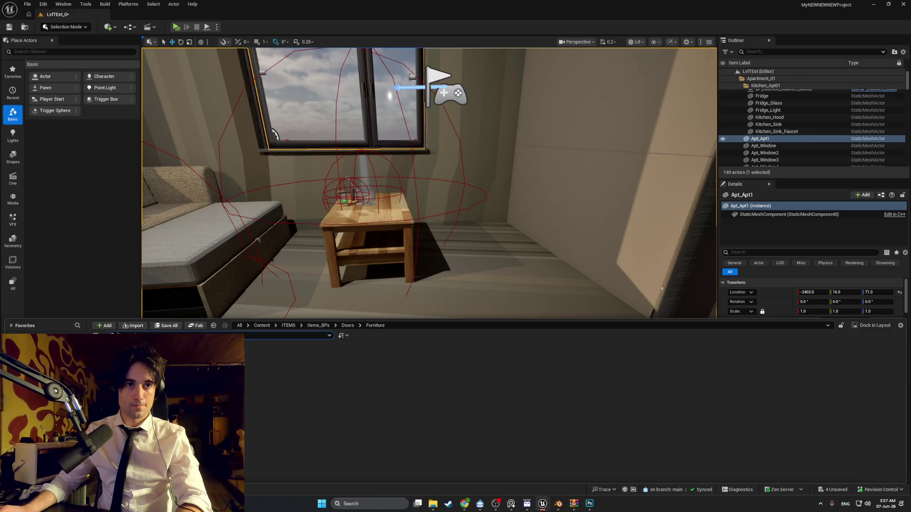
click(133, 325)
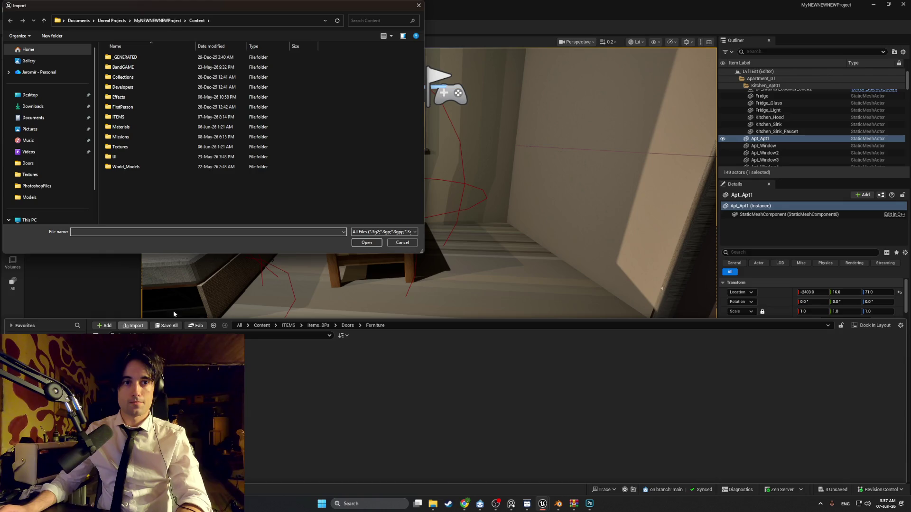
click(418, 5)
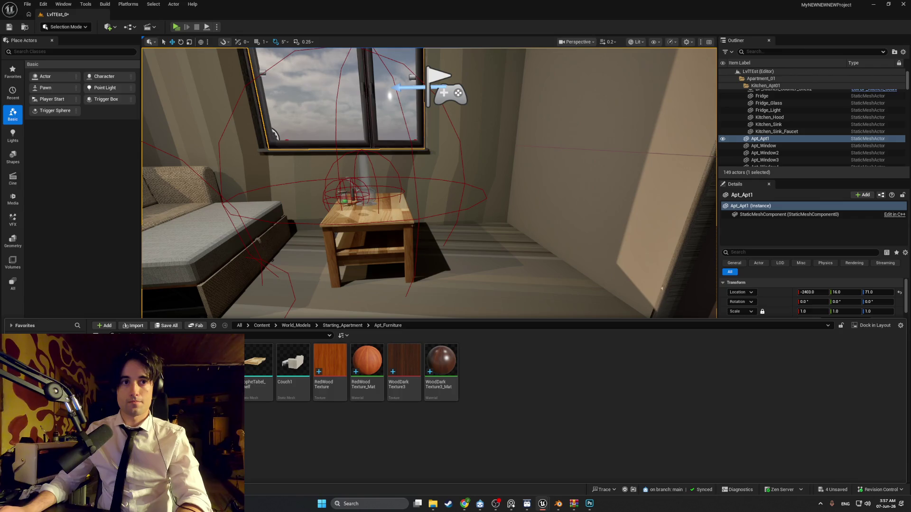
click(332, 380)
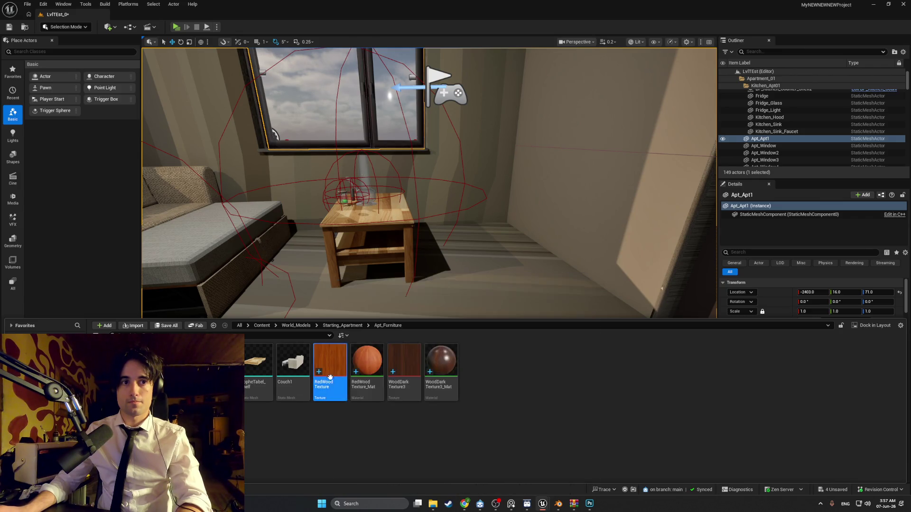
ctrl+click(403, 372)
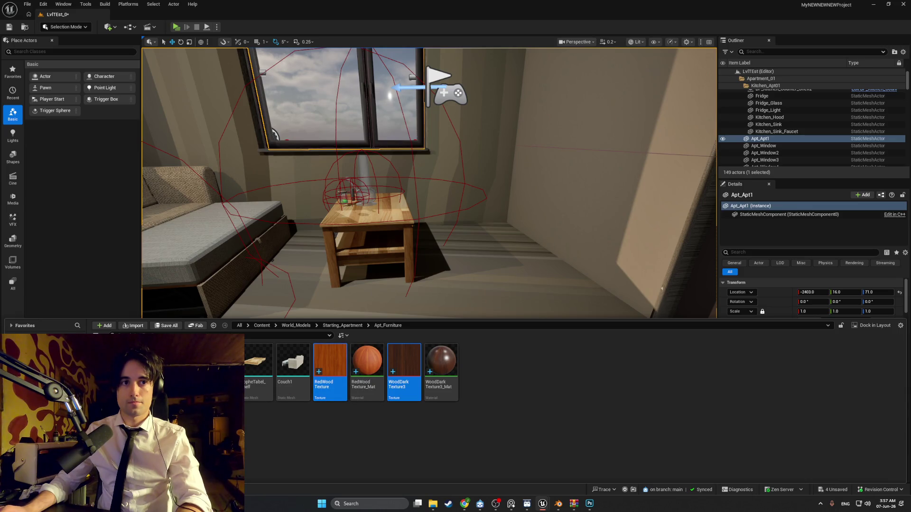
key(Delete)
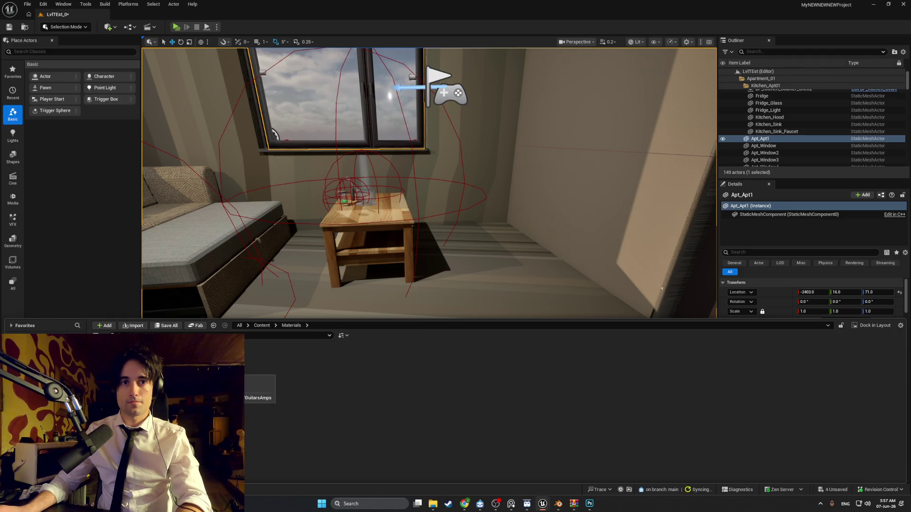
Delete the RedWood and WoodDark materials from Apt_Furniture as well.
double_click(259, 368)
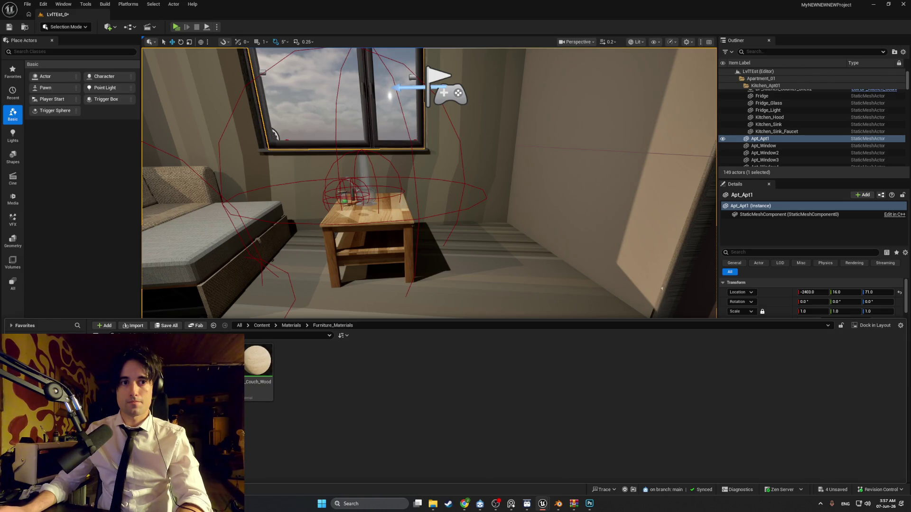
key(alt+Left)
key(alt+Left)
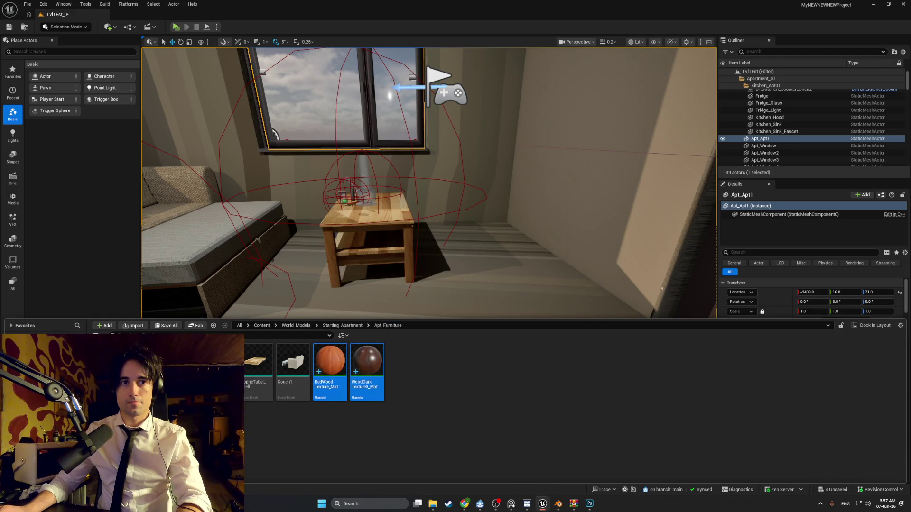
key(Delete)
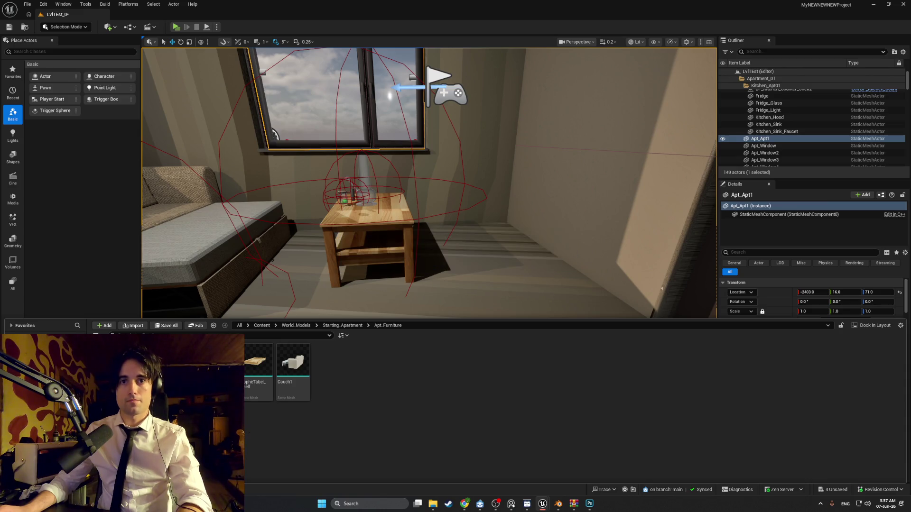
click(483, 272)
drag(483, 272, 430, 272)
key(ctrl+space)
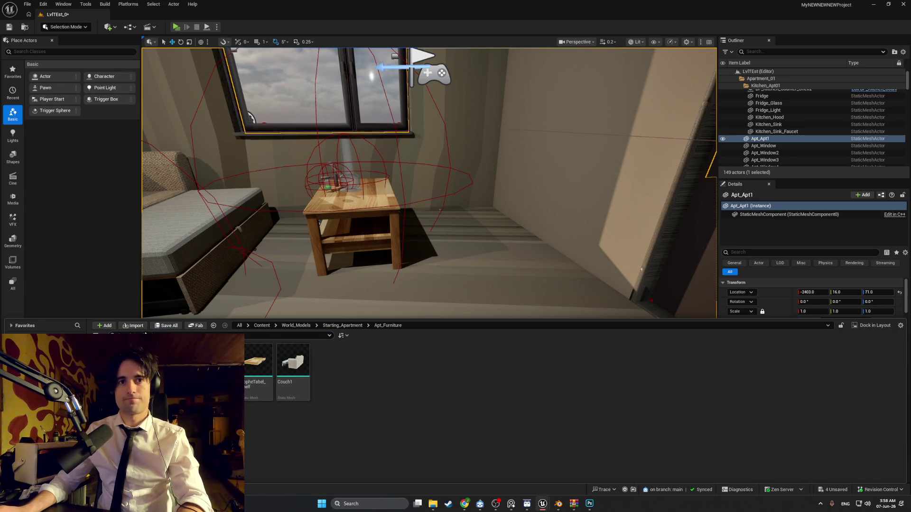
click(138, 327)
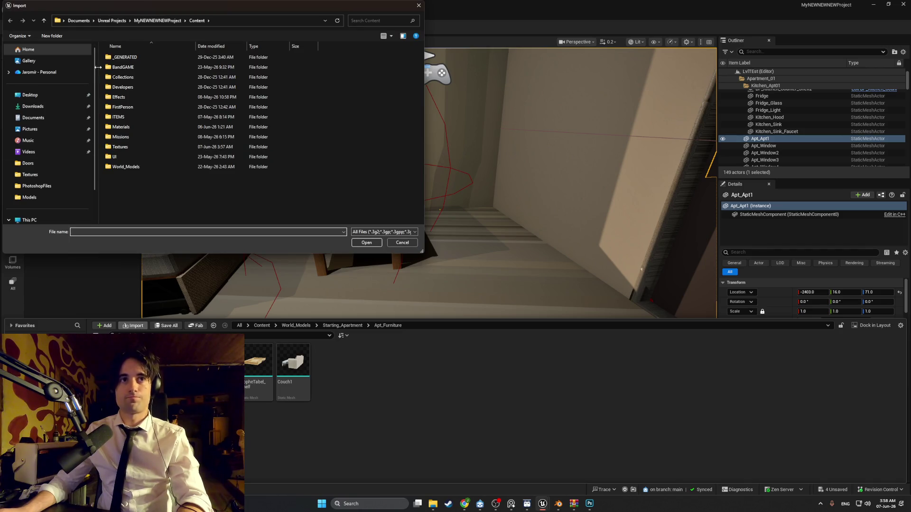
Browse to Desktop > Developin folders > WEEDMAN > Models > StartingApartment > Furniture.
click(30, 95)
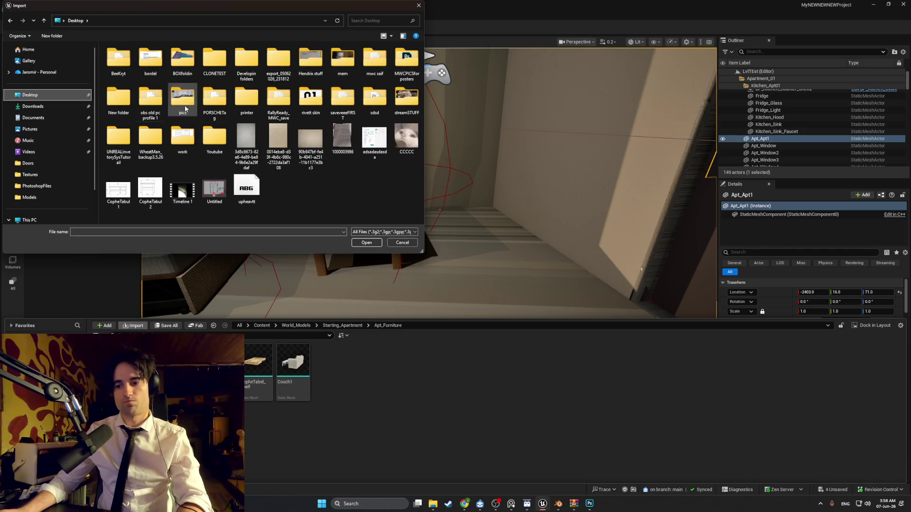
double_click(246, 60)
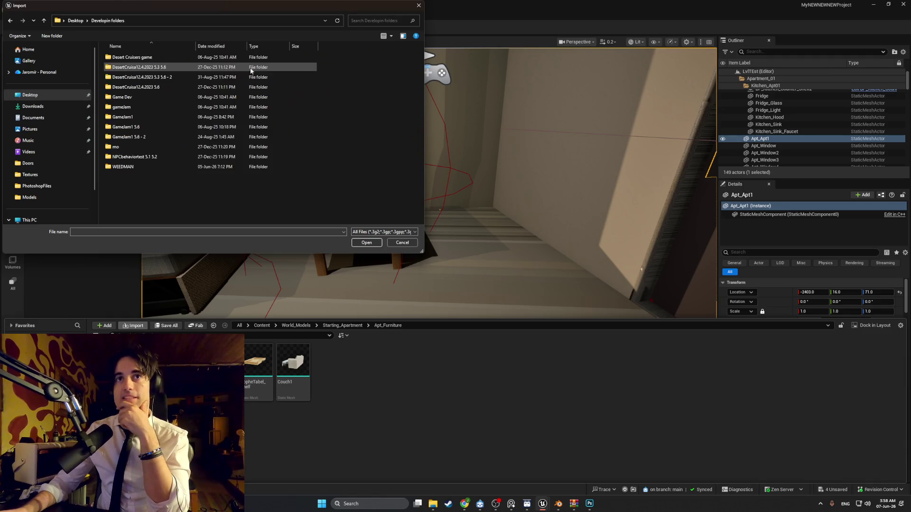
double_click(130, 168)
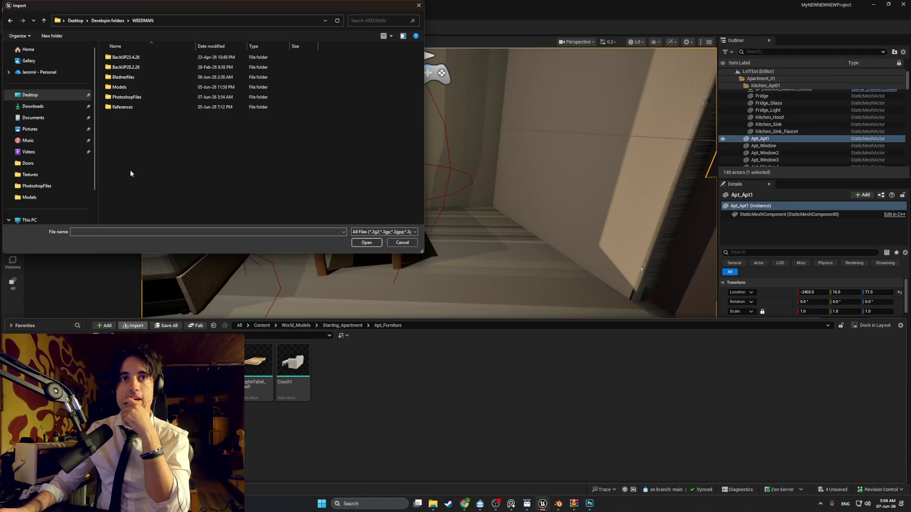
double_click(133, 98)
click(11, 21)
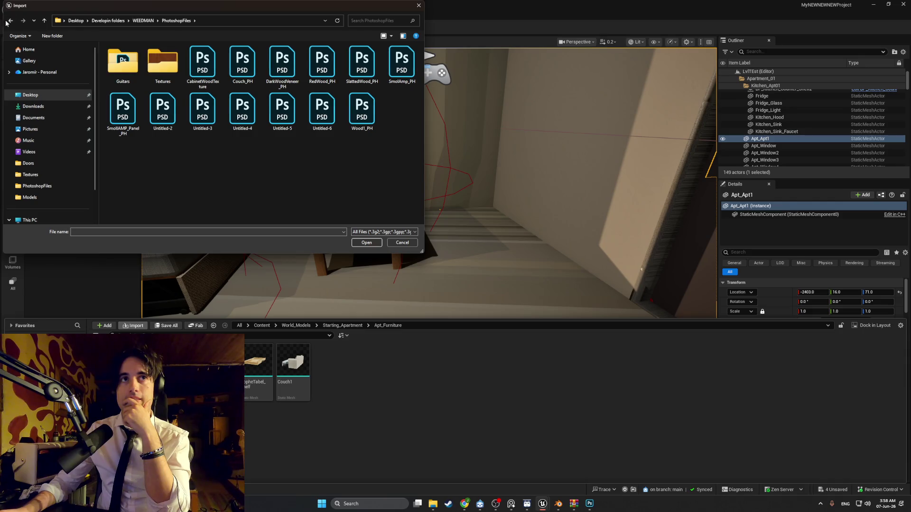
double_click(117, 88)
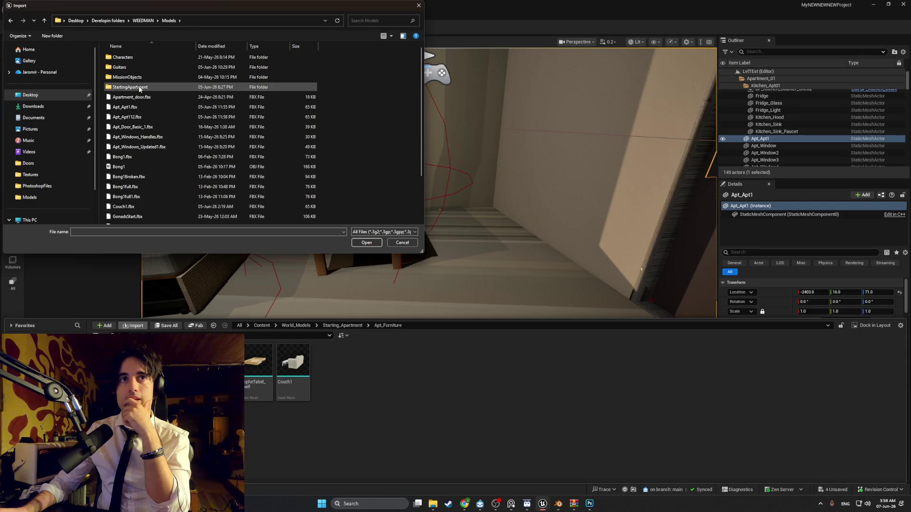
double_click(139, 87)
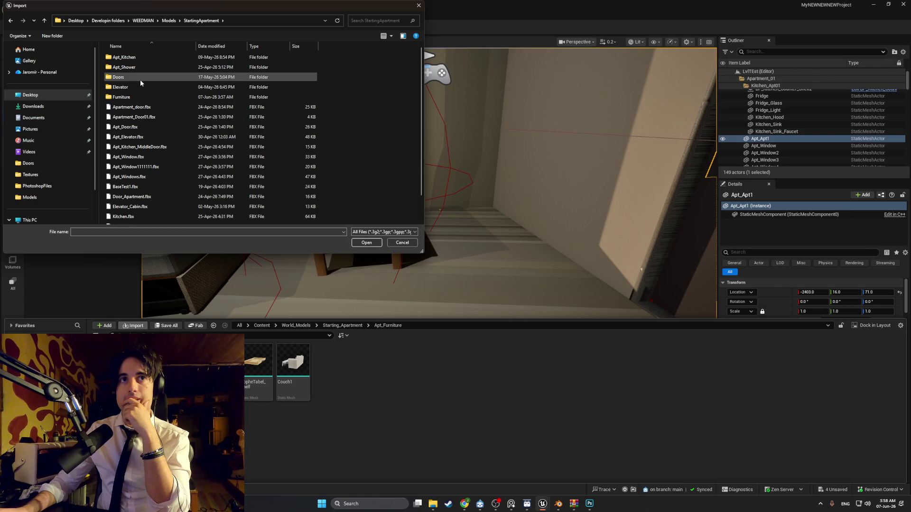
double_click(138, 95)
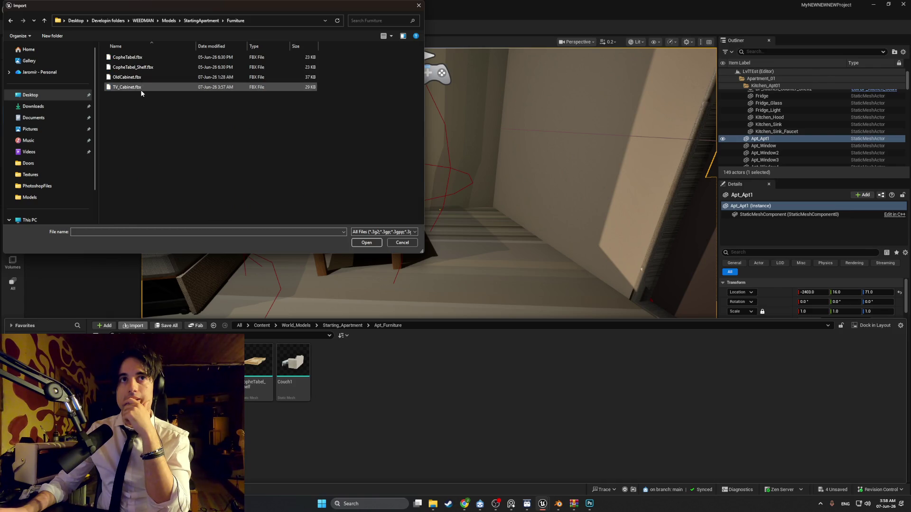
Import TV_Cabinet.fbx into Apt_Furniture using the default FBX import options.
double_click(141, 87)
click(554, 464)
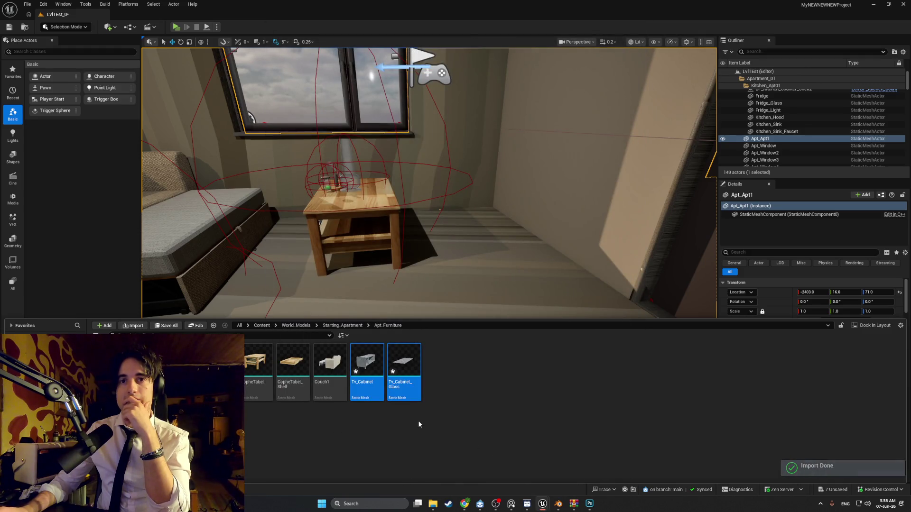
right_click(225, 372)
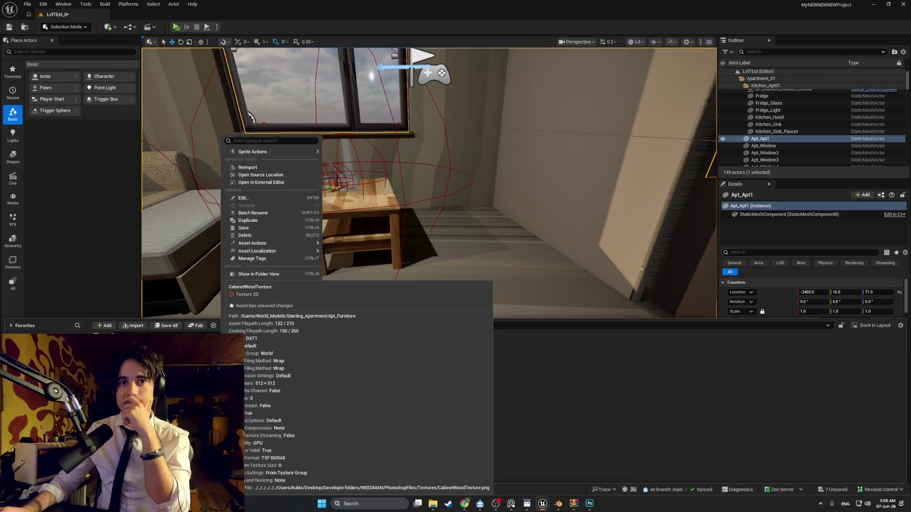
Create a material from CabinetWoodTexture, keeping the suggested name.
click(519, 416)
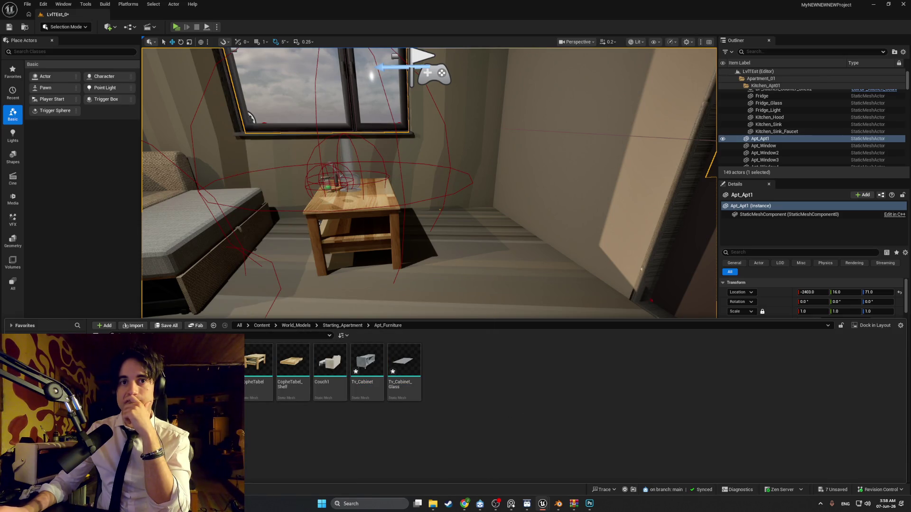
right_click(223, 375)
click(257, 72)
text(CabinetWood)
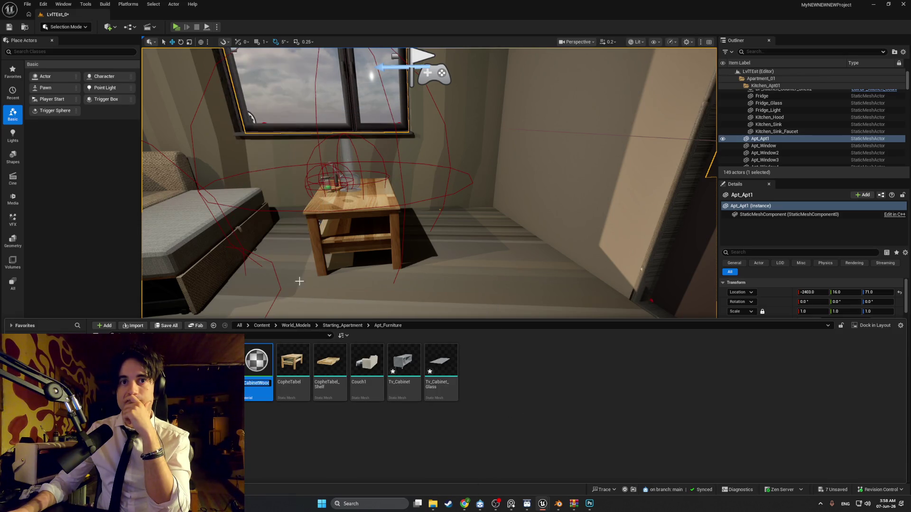
key(Return)
Set CabinetWoodTexture's Filter to Nearest, save it and close the texture editor.
double_click(257, 375)
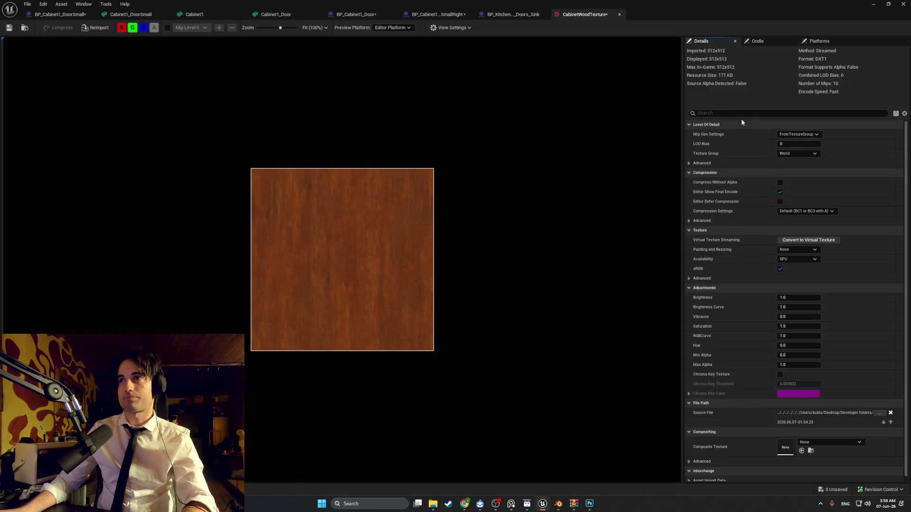
click(741, 114)
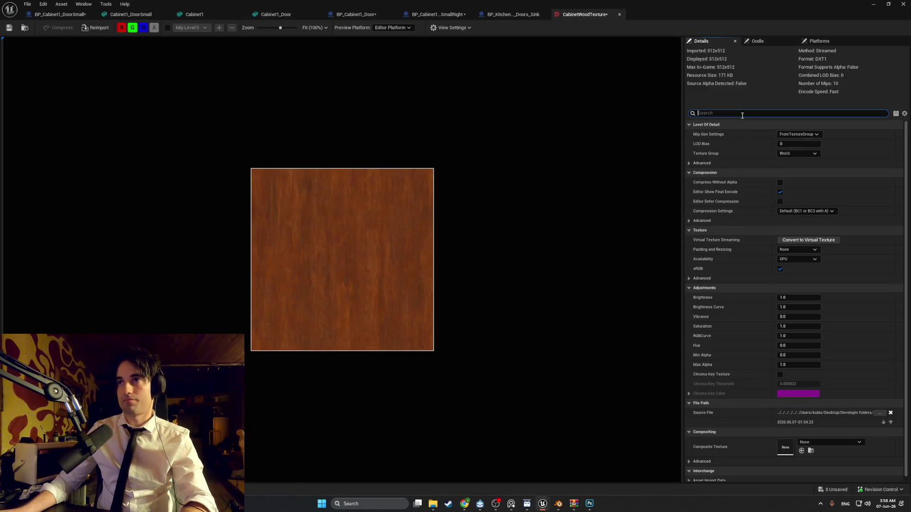
text(filter)
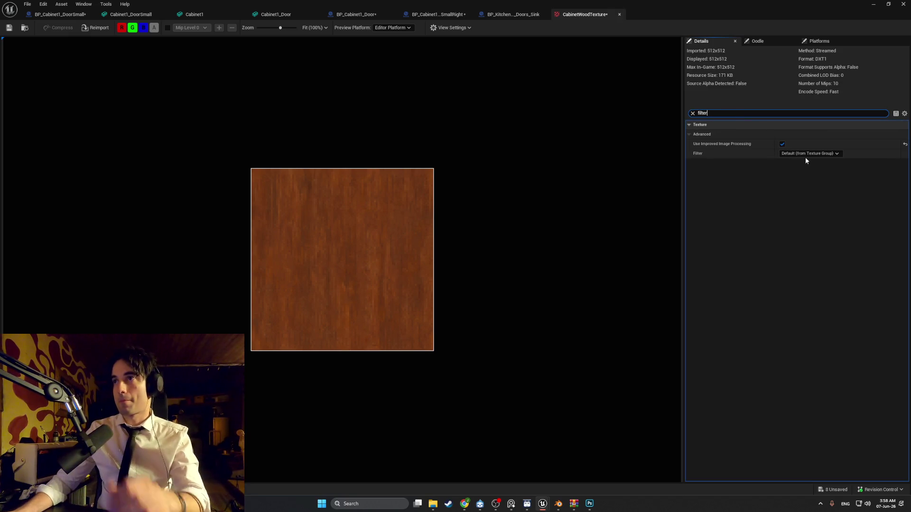
click(806, 153)
click(779, 164)
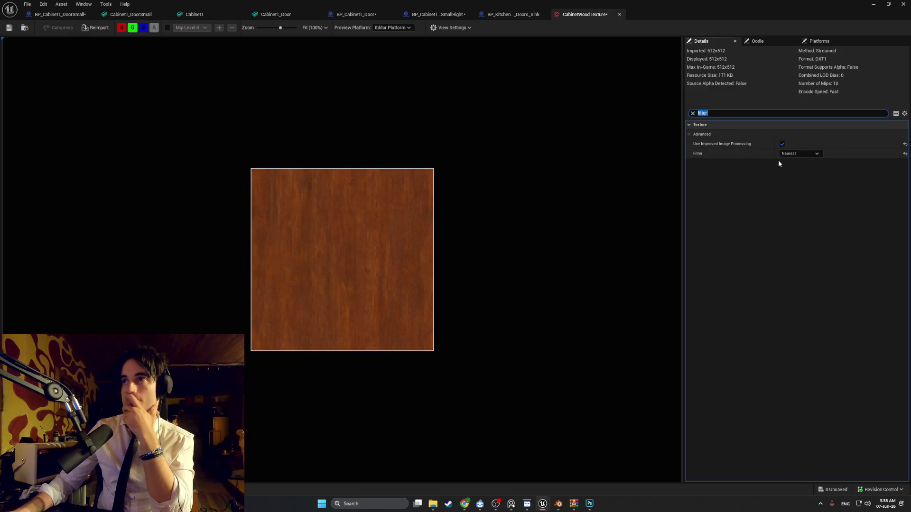
click(10, 28)
click(903, 3)
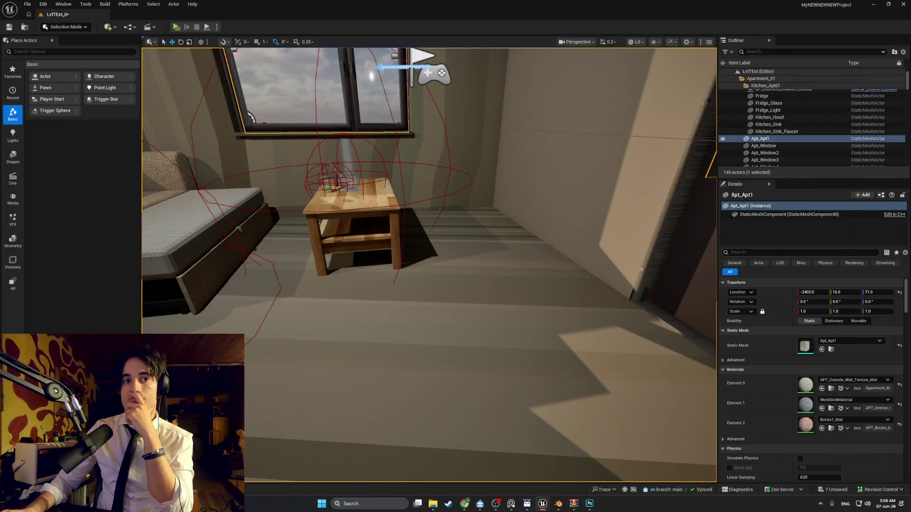
key(ctrl+space)
In CabinetWoodTexture_Mat, add a TexCoord node and wire it into the Texture Sample UVs.
double_click(259, 366)
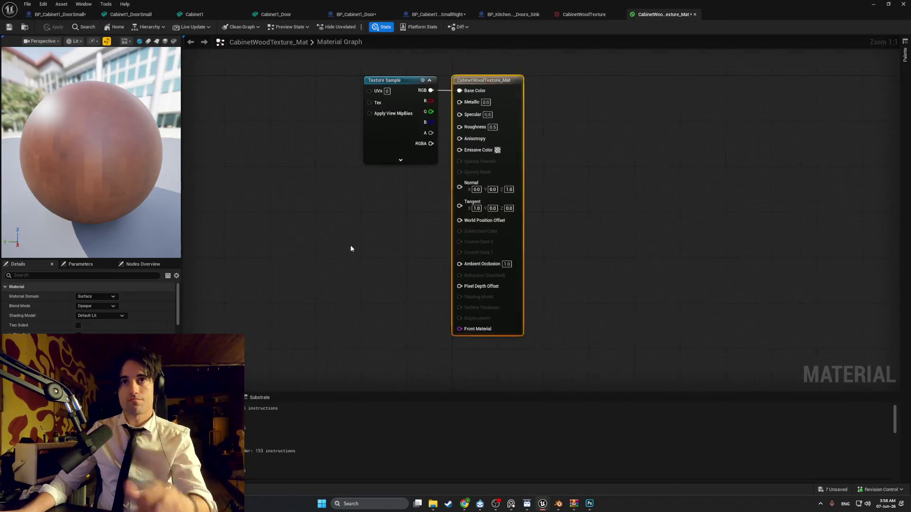
right_click(321, 112)
text(te)
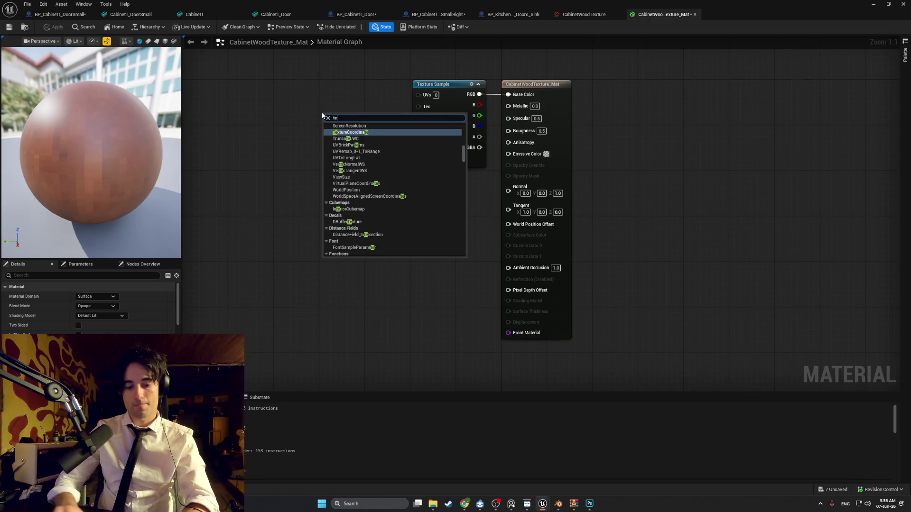
text(xco)
key(Return)
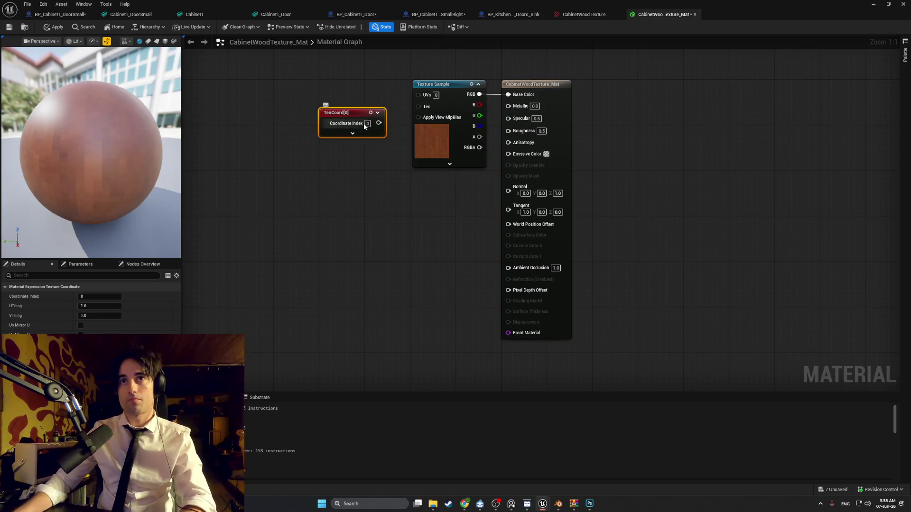
drag(417, 95, 417, 95)
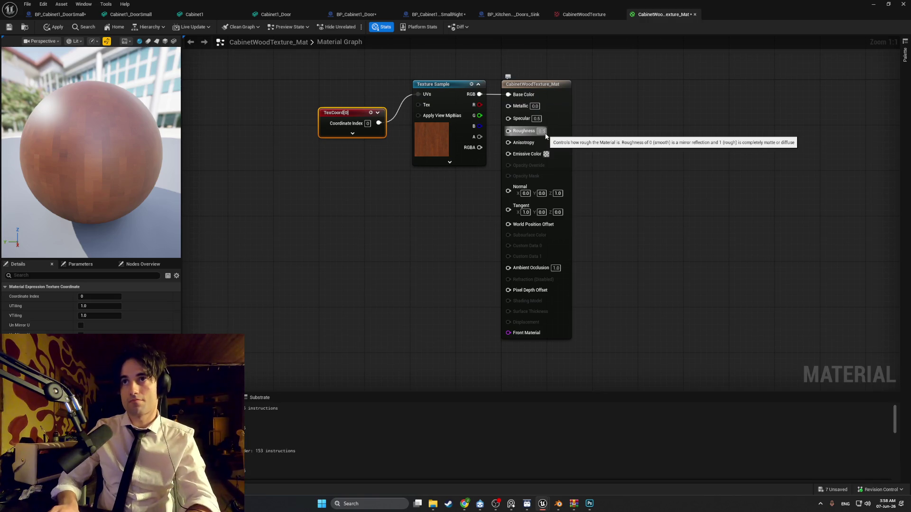
Set the material's Roughness to 0.8 and save the material.
click(545, 134)
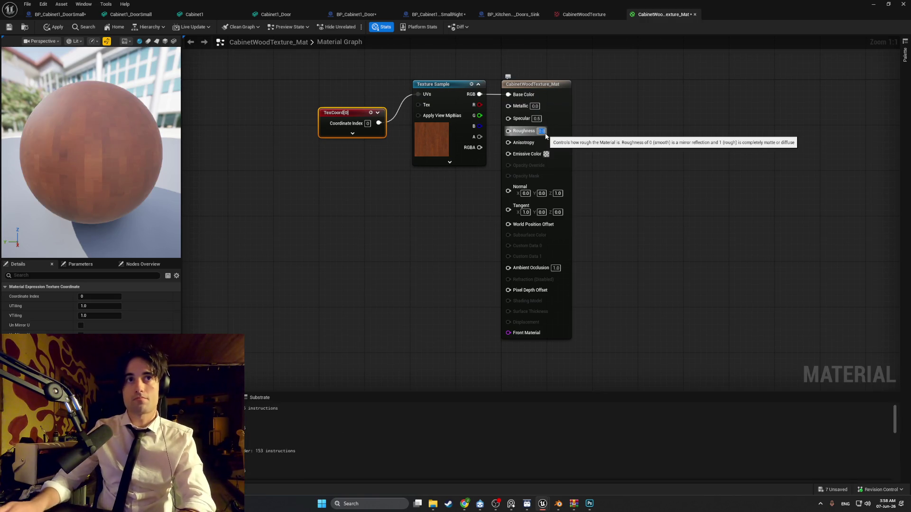
click(204, 55)
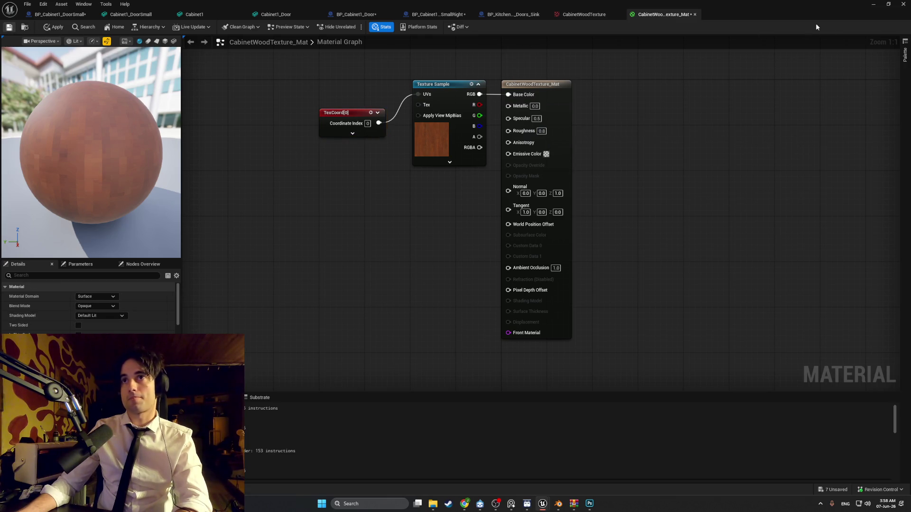
key(ctrl+s)
click(873, 4)
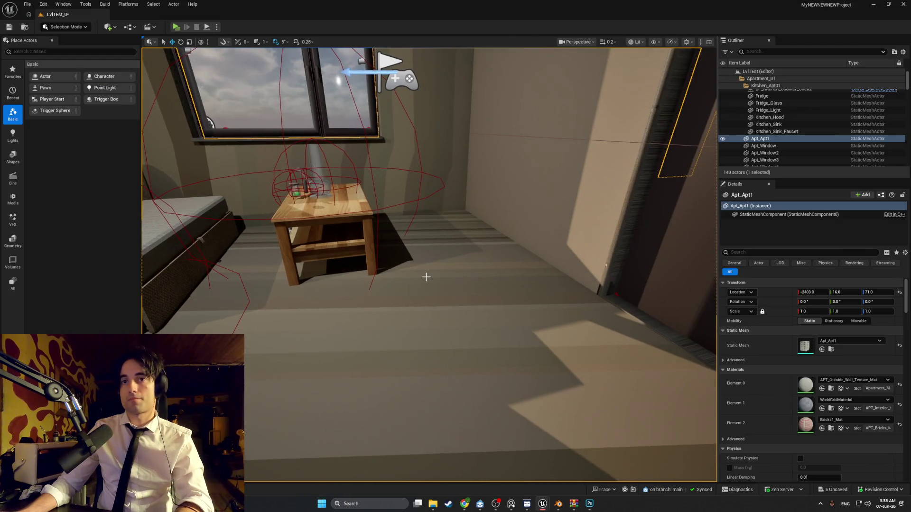
Set Tv_Cabinet's Collision Complexity to Use Complex Collision As Simple.
key(ctrl+space)
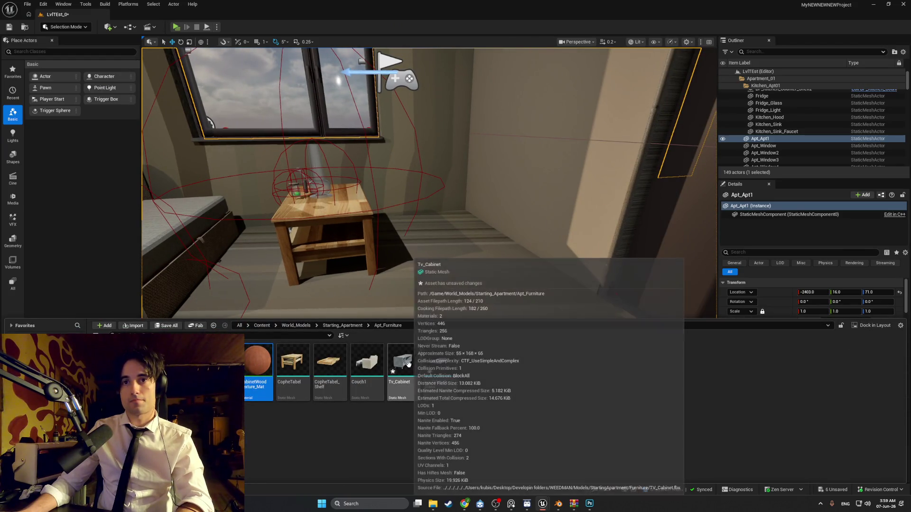
double_click(407, 364)
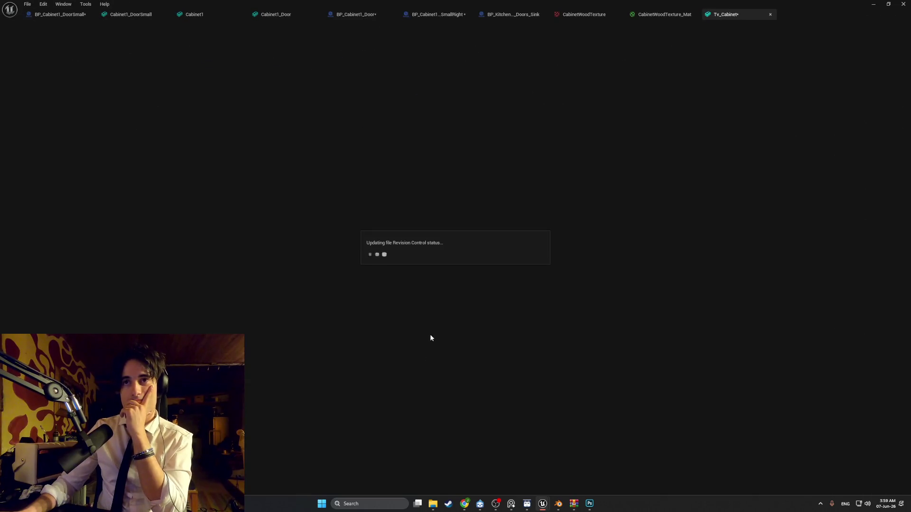
scroll(752, 209, down, 15)
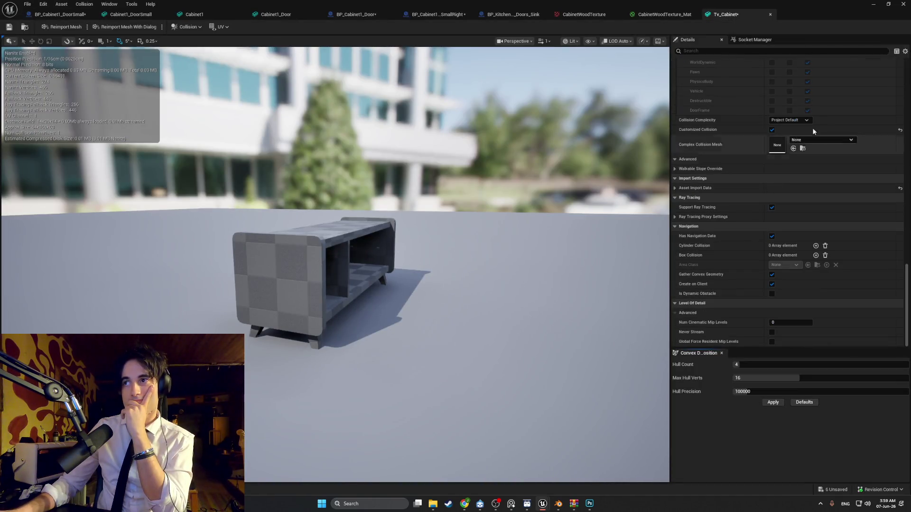
click(802, 120)
click(789, 150)
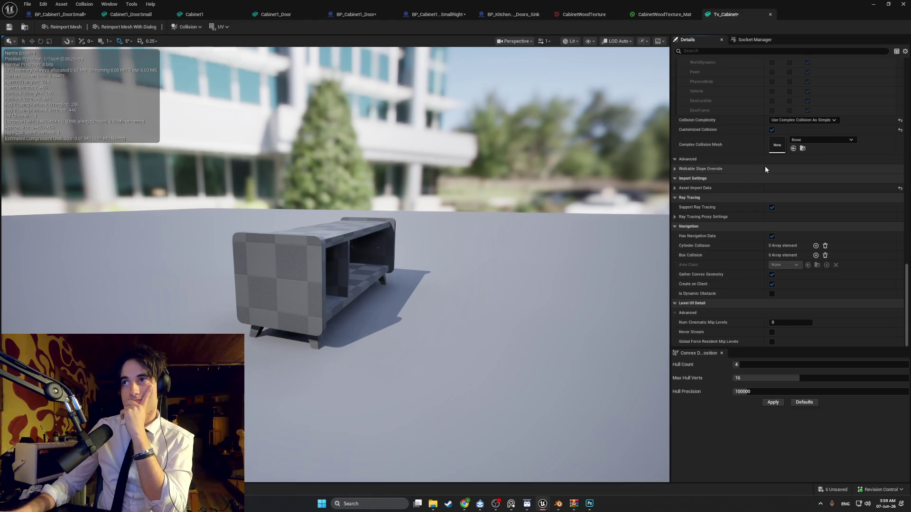
Assign CabinetWoodTexture_Mat to Element 0 and Fridge1_Texture_Mat to Element 1, checking the preview.
scroll(764, 166, up, 10)
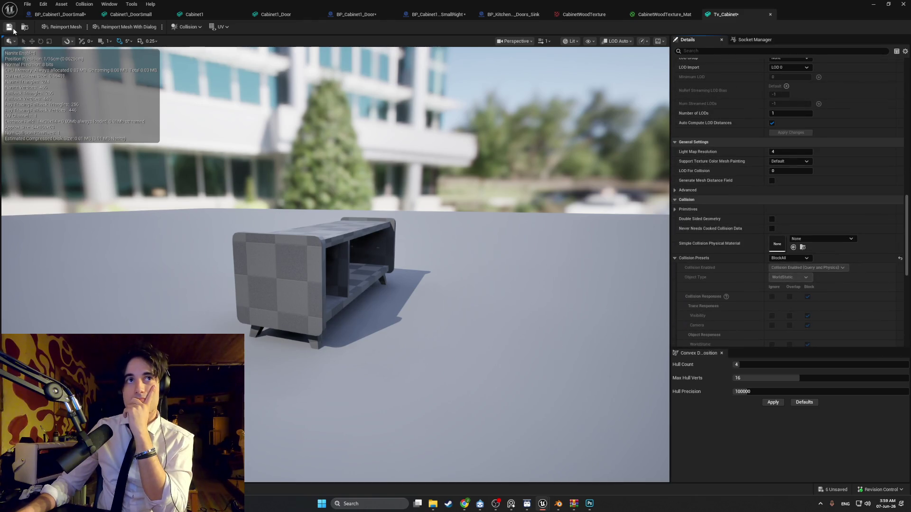
scroll(788, 143, up, 10)
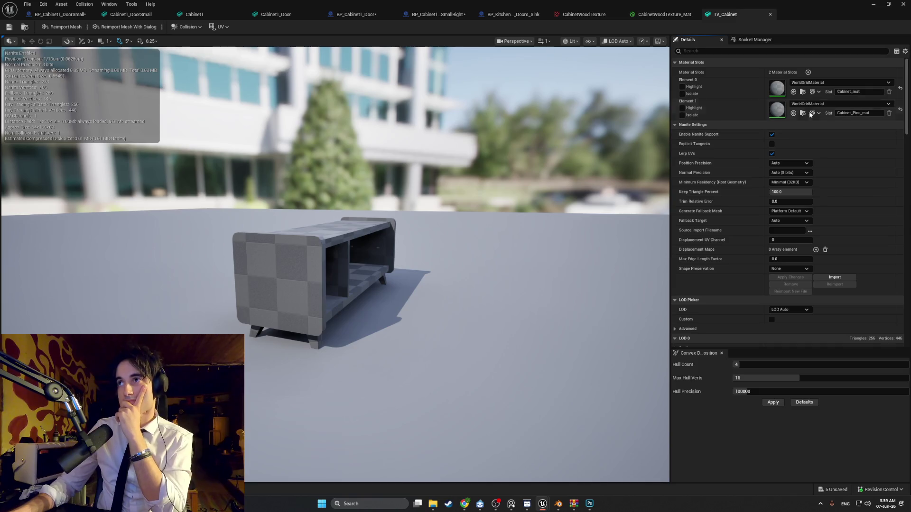
click(839, 84)
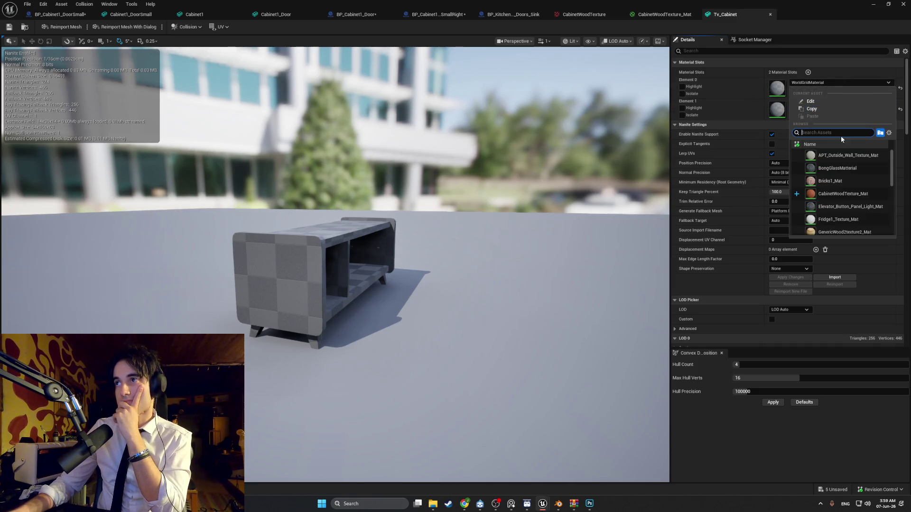
click(847, 193)
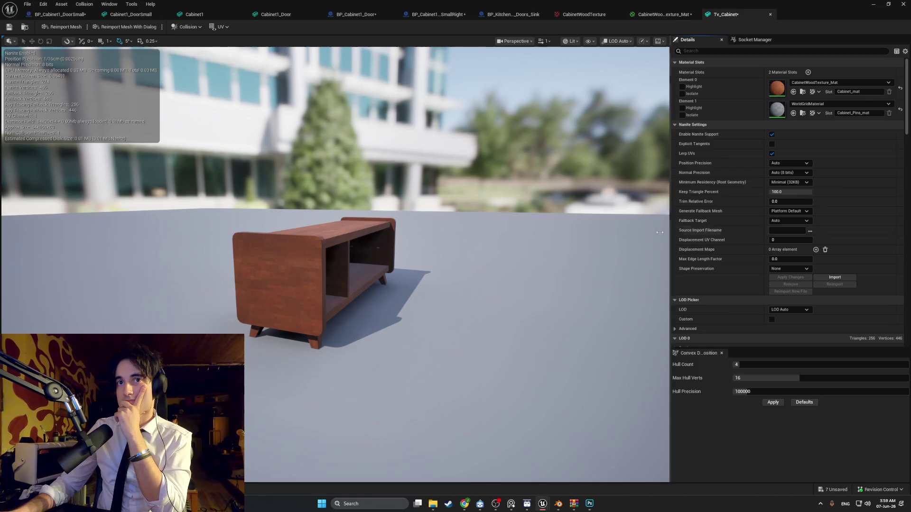
click(837, 103)
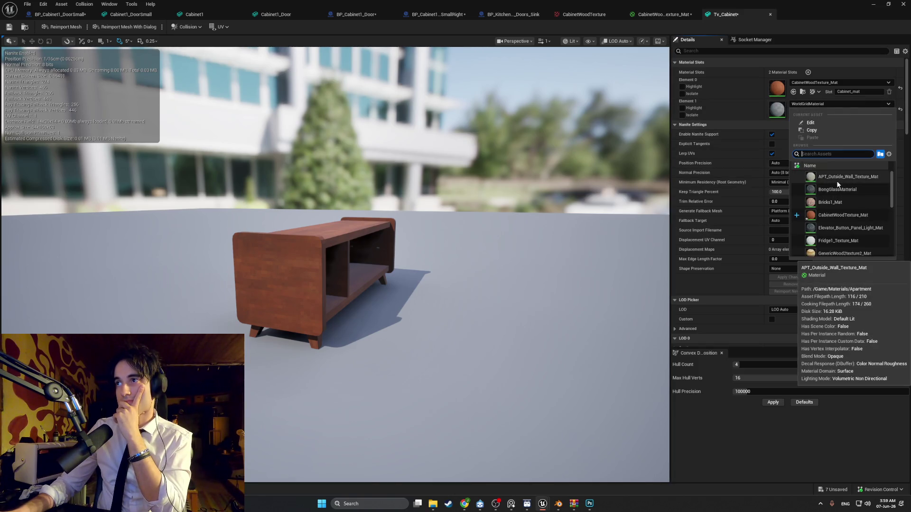
click(832, 242)
middle_drag(543, 254, 617, 219)
mouse_move(617, 219)
mouse_down()
mouse_move(545, 223)
mouse_move(531, 209)
mouse_move(507, 235)
mouse_move(446, 219)
mouse_move(464, 208)
mouse_up()
click(879, 4)
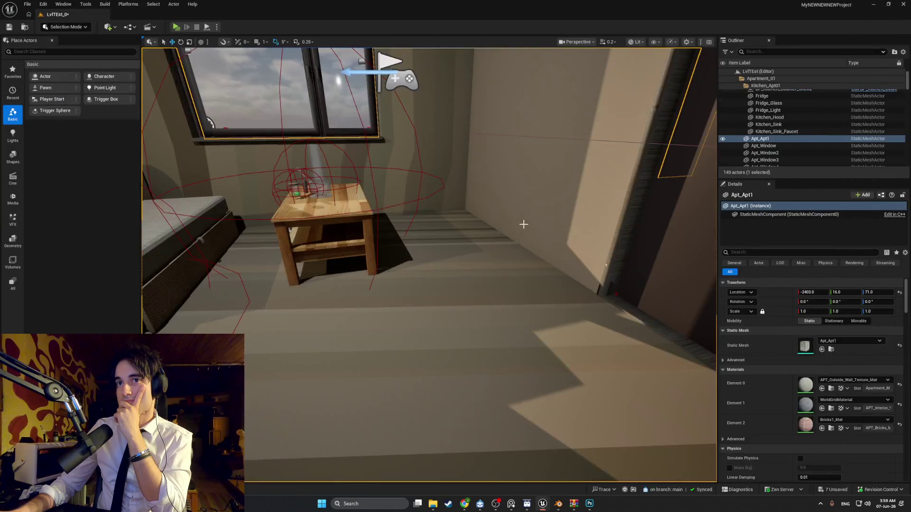
Drag Tv_Cabinet from the asset browser into the apartment room.
key(ctrl+space)
drag(403, 455, 429, 275)
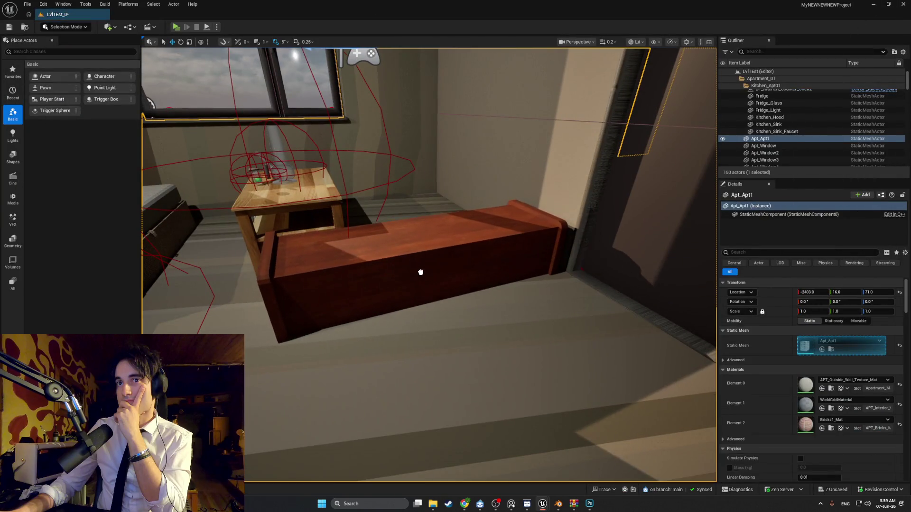
mouse_move(430, 274)
right_down()
mouse_move(427, 265)
mouse_move(441, 275)
right_up()
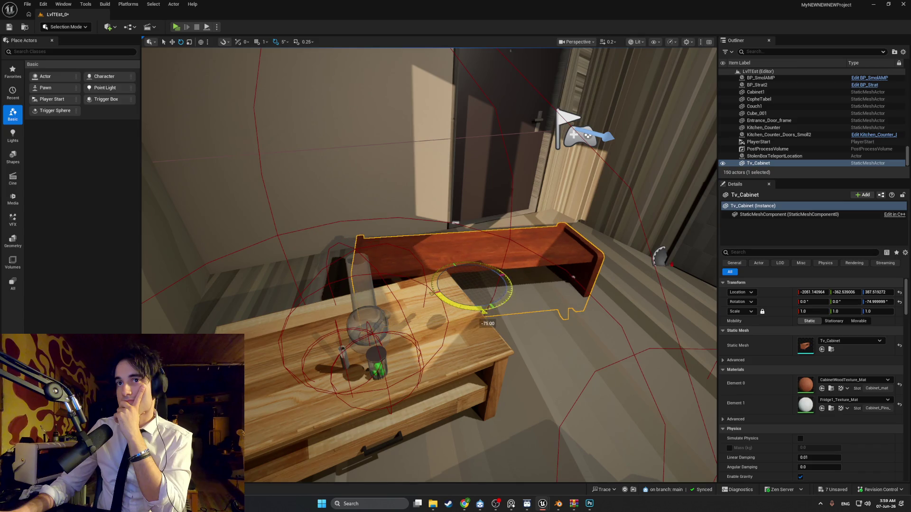
Move the cabinet along X and Y beside the coffee table, near X -1969.7, Y -302.6.
key(w)
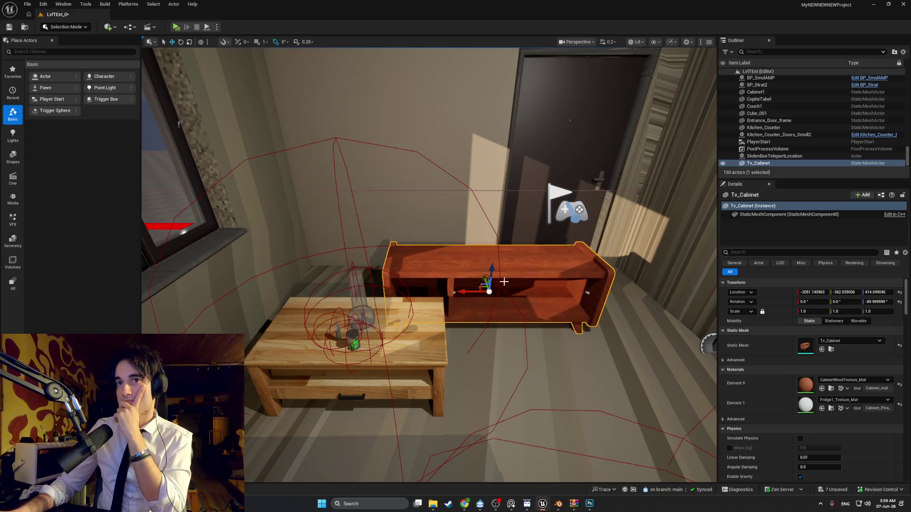
right_drag(504, 282, 504, 281)
drag(469, 311, 411, 274)
right_drag(411, 273, 410, 273)
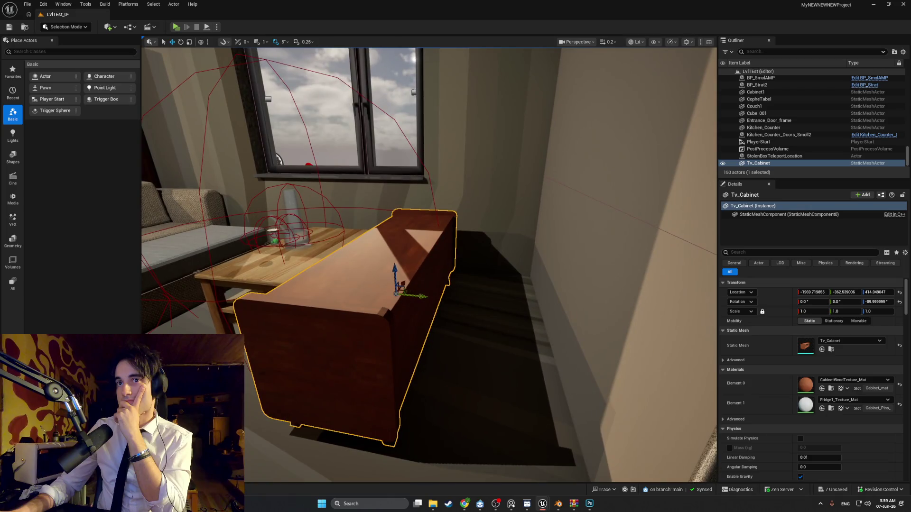
right_drag(519, 318, 519, 318)
drag(519, 318, 537, 318)
mouse_move(538, 318)
right_down()
mouse_move(445, 311)
mouse_move(470, 274)
right_up()
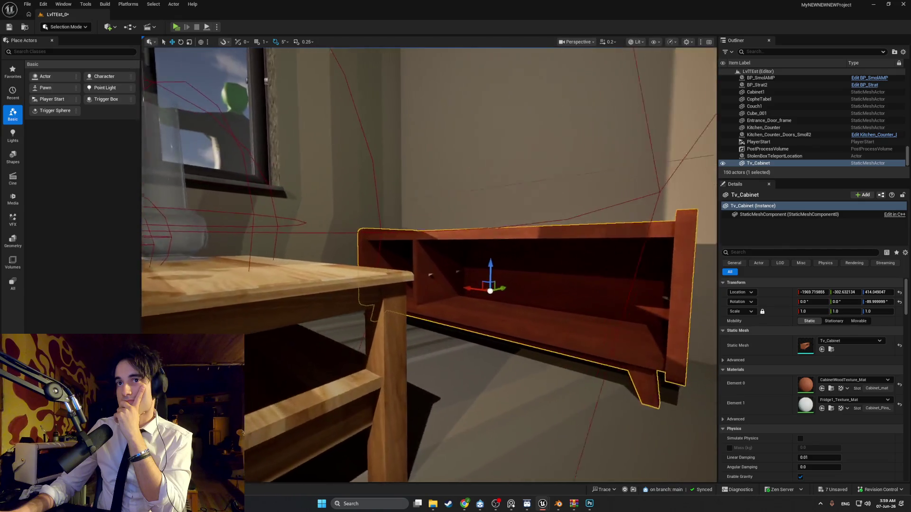
right_drag(482, 375, 482, 375)
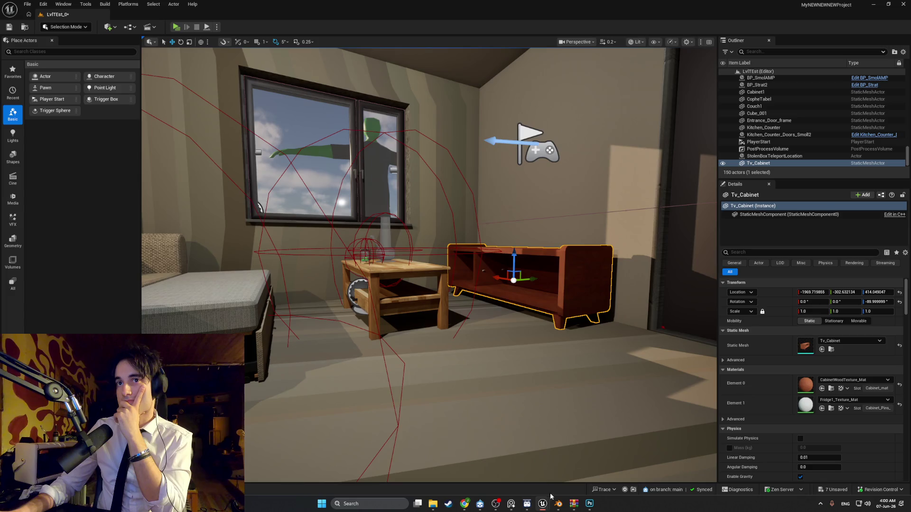
click(556, 501)
Select the whole cabinet mesh and return to Object Mode.
middle_drag(541, 314, 574, 247)
click(583, 226)
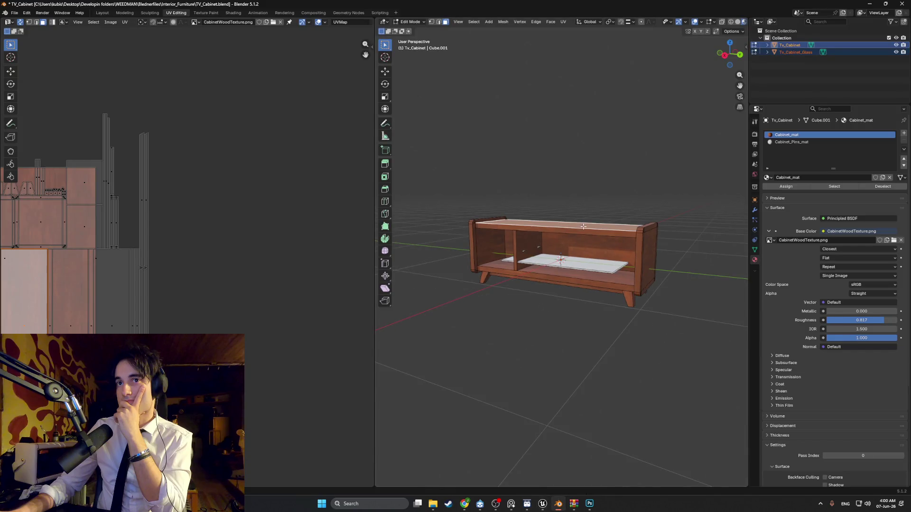
key(a)
key(Tab)
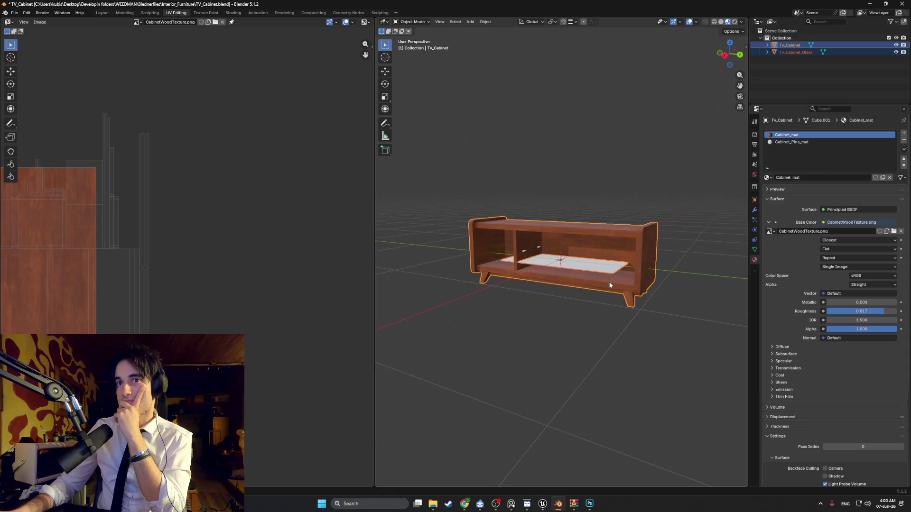
Scale the cabinet down to about 0.88, restoring the smaller scale after trial resizes.
key(s)
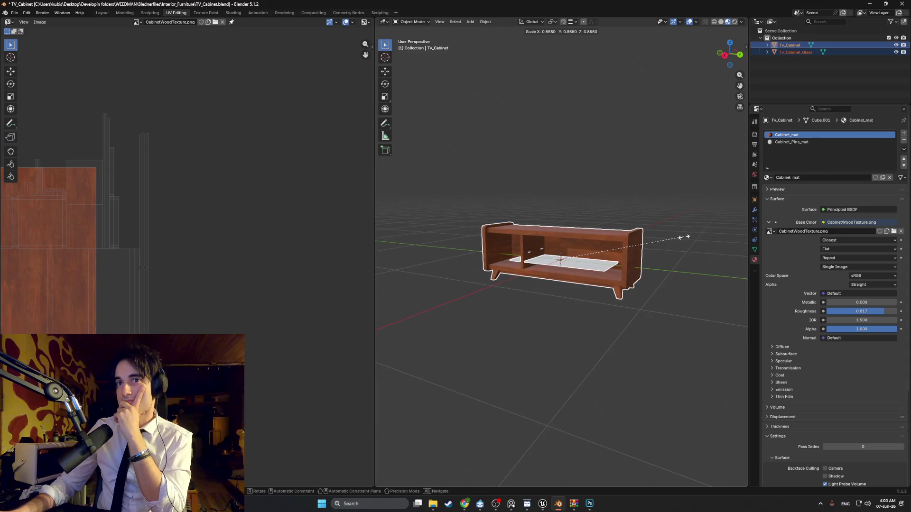
click(684, 237)
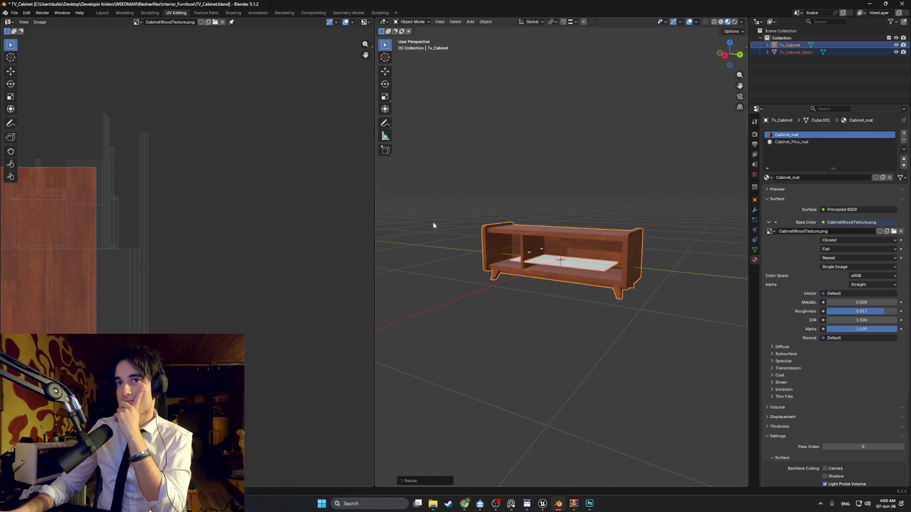
key(s)
click(647, 228)
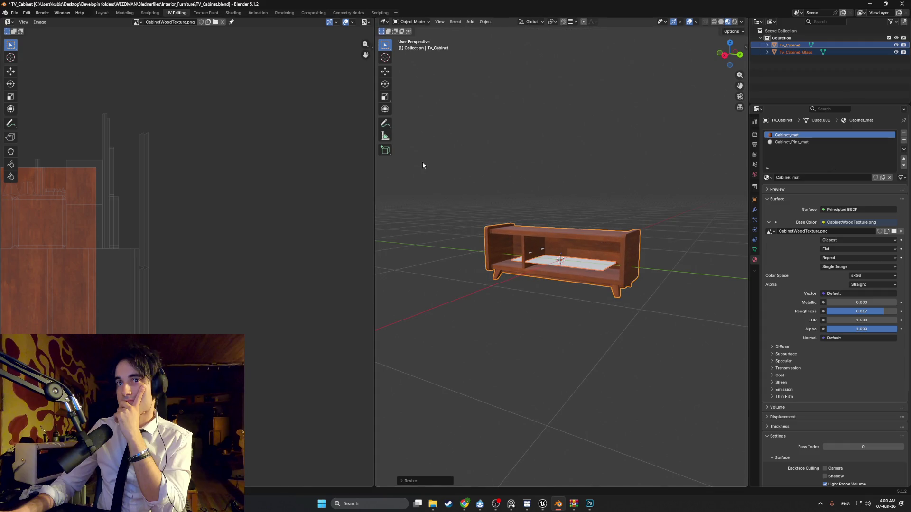
key(ctrl+z)
key(s)
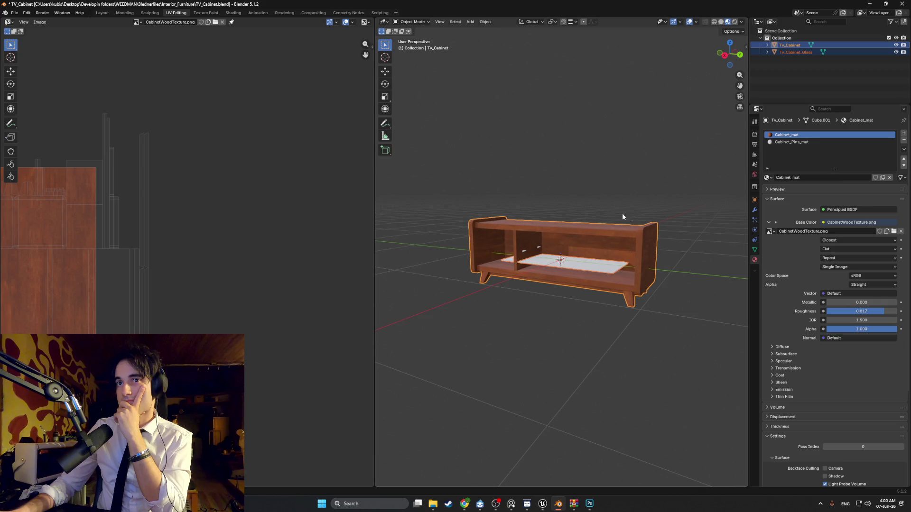
click(668, 218)
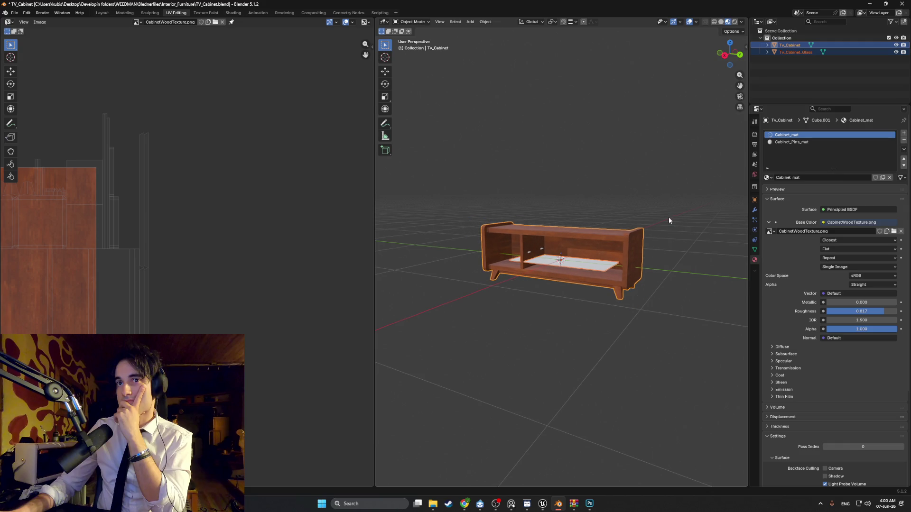
key(ctrl+z)
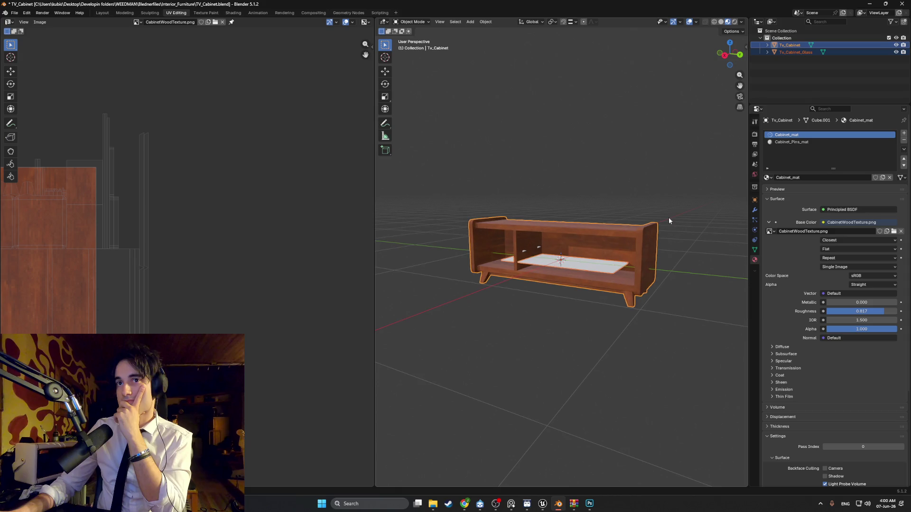
key(ctrl+shift+z)
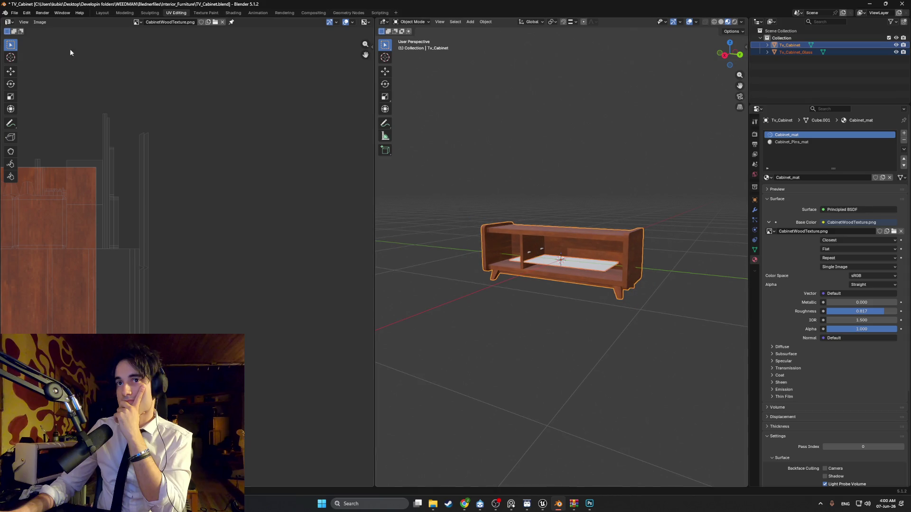
Export the cabinet as FBX, overwriting the existing TV_Cabinet.fbx.
click(14, 13)
mouse_move(60, 118)
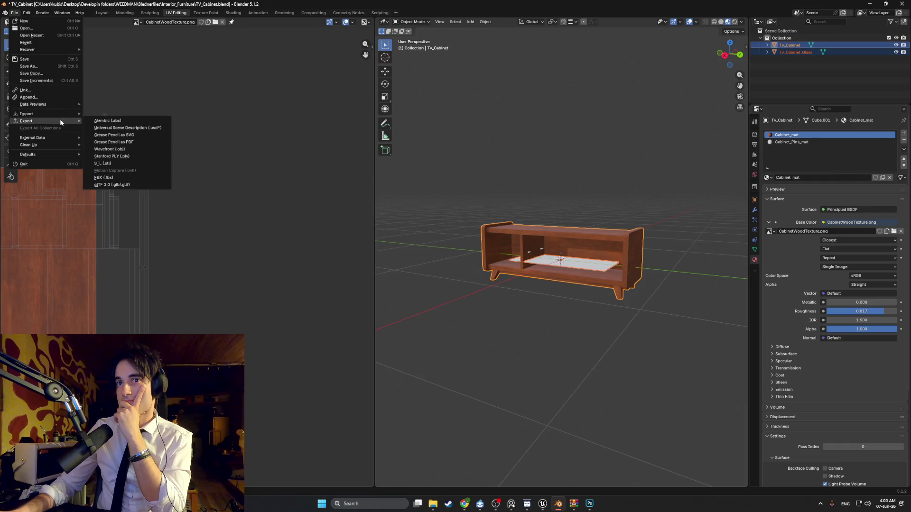
click(130, 176)
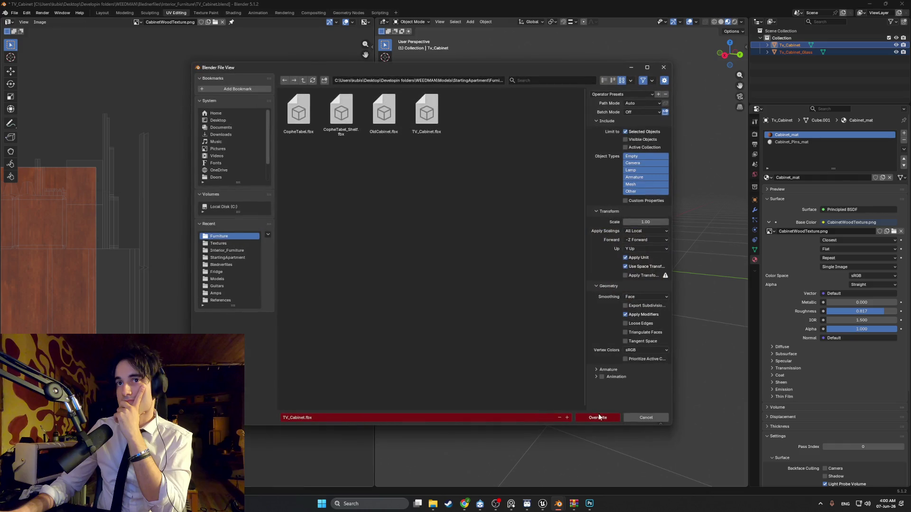
click(599, 417)
mouse_move(542, 503)
click(511, 474)
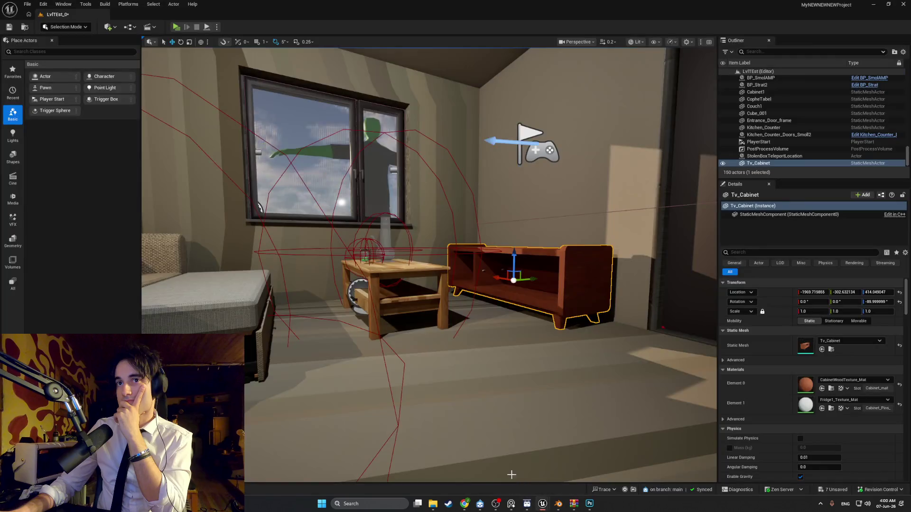
Reimport the updated Tv_Cabinet and Tv_Cabinet_Glass meshes.
key(ctrl+b)
right_click(401, 368)
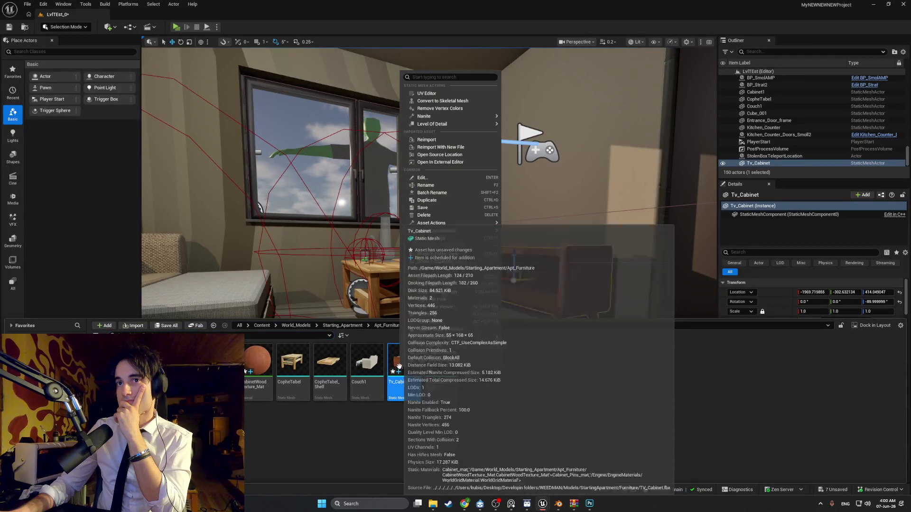
click(432, 140)
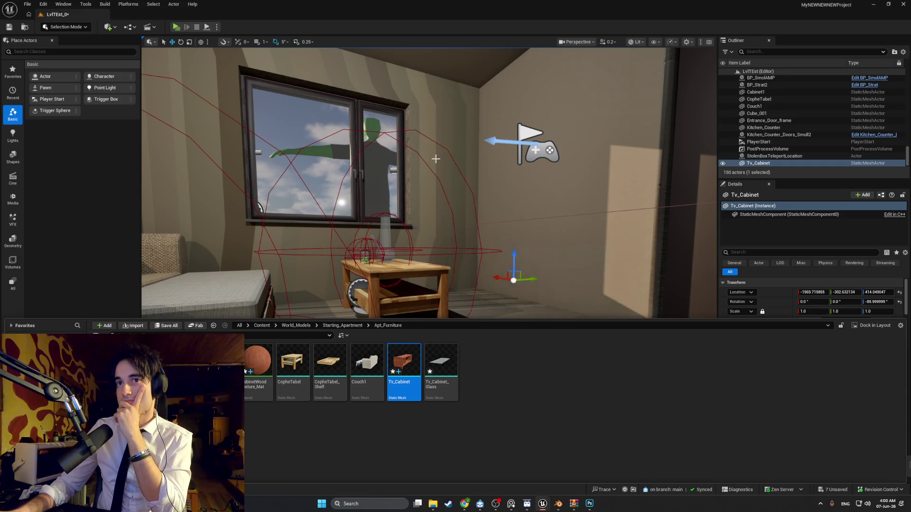
right_click(434, 363)
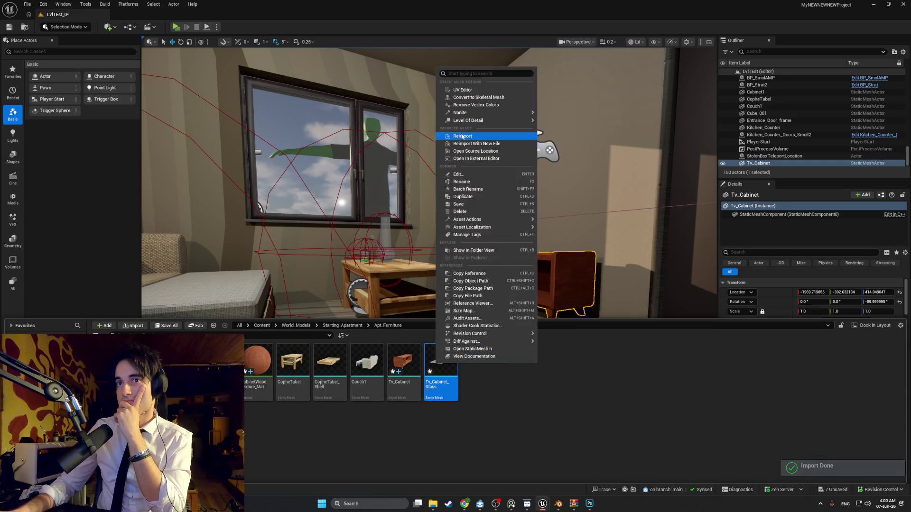
click(462, 137)
Focus on the Tv_Cabinet and orbit around it to check the rescaled cabinet in the room.
mouse_move(477, 257)
right_down()
mouse_move(484, 266)
mouse_move(465, 256)
mouse_move(476, 258)
right_up()
key(f)
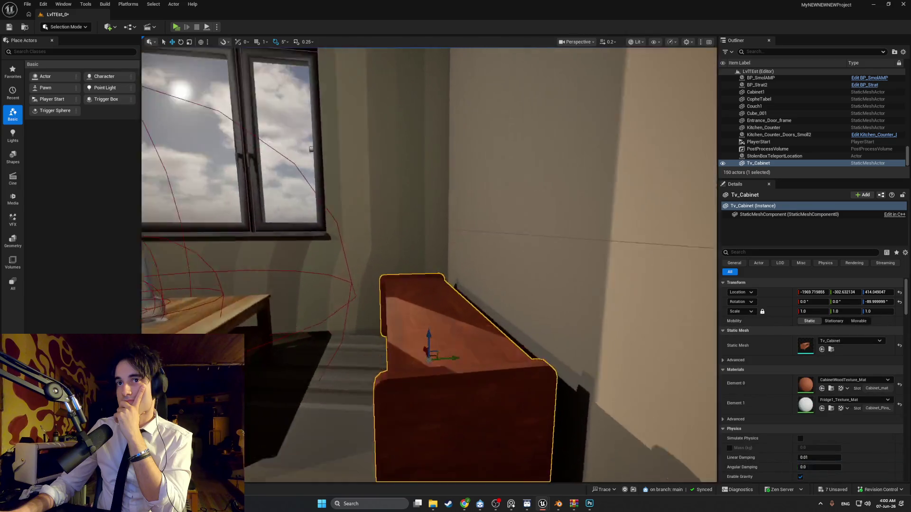
mouse_move(504, 273)
alt+mouse_down()
mouse_move(455, 275)
mouse_move(505, 273)
mouse_move(460, 277)
mouse_move(503, 277)
mouse_move(484, 285)
mouse_move(459, 316)
alt+mouse_up()
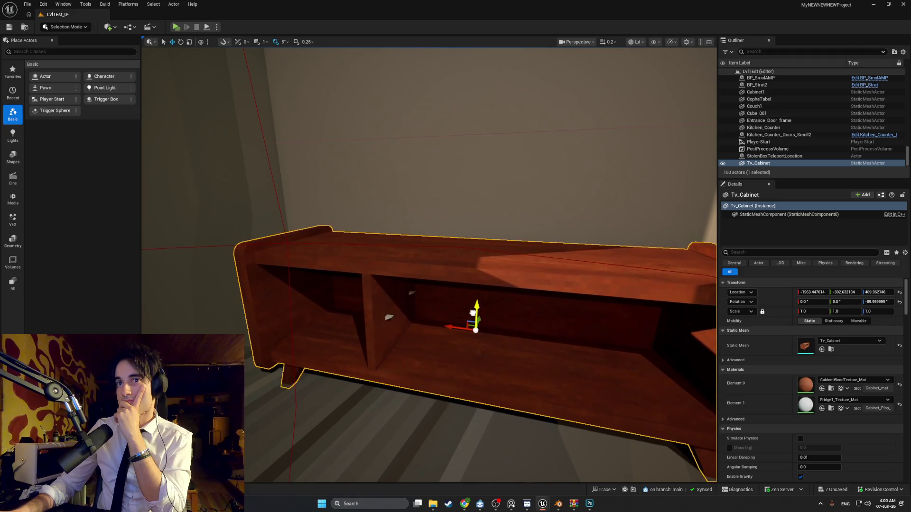
mouse_move(483, 319)
alt+mouse_down()
mouse_move(446, 299)
mouse_move(440, 308)
mouse_move(386, 264)
mouse_move(399, 280)
alt+mouse_up()
right_drag(404, 291, 382, 304)
alt+drag(382, 304, 455, 285)
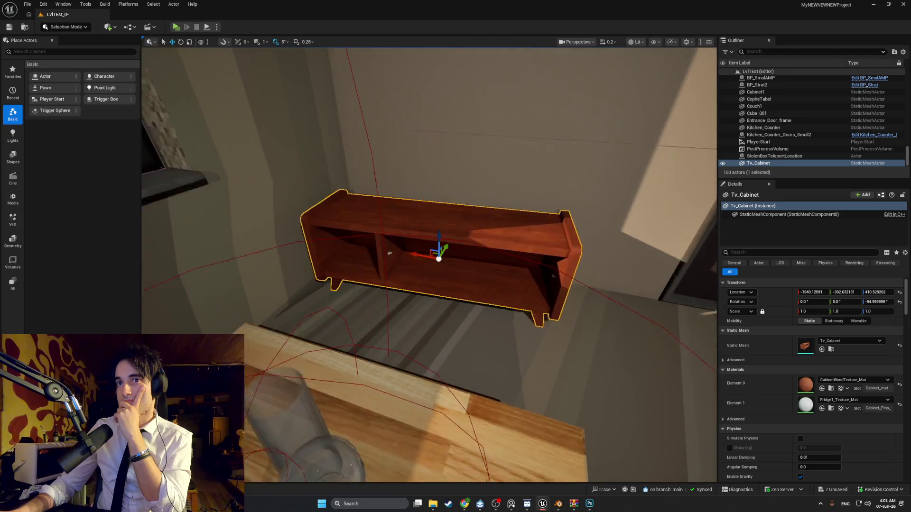
scroll(371, 328, up, 5)
Open the Tv_Cabinet_Glass mesh in the Static Mesh editor.
key(ctrl+space)
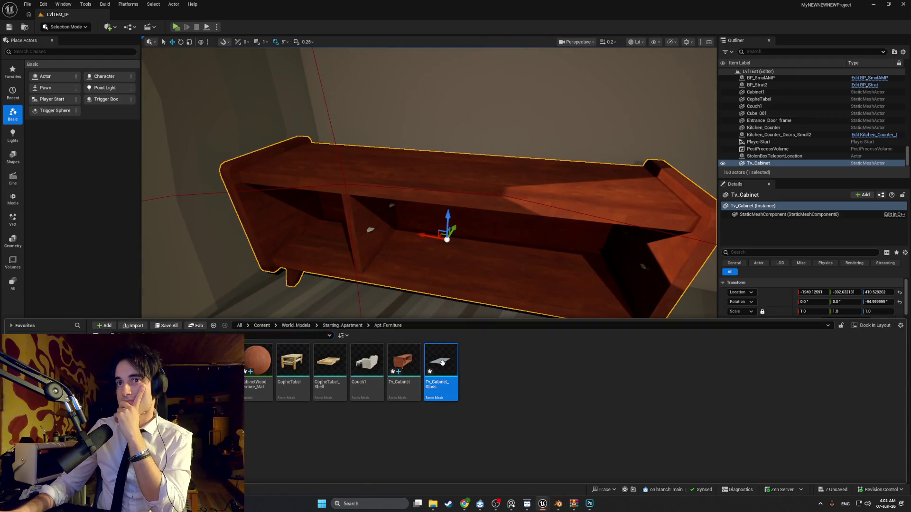
double_click(442, 362)
scroll(739, 232, down, 10)
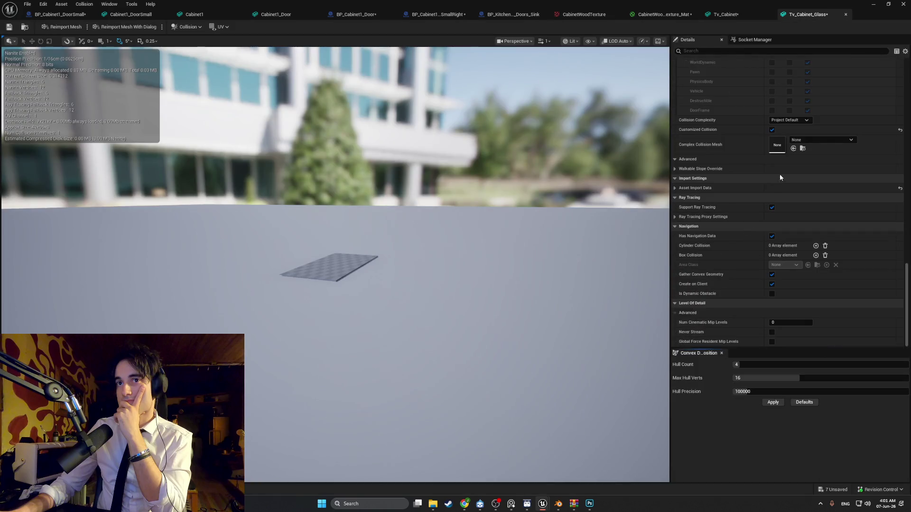
Check the glass mesh's collision setting, assign BongGlassMatterial to Element 0, and save.
click(792, 121)
scroll(784, 151, up, 10)
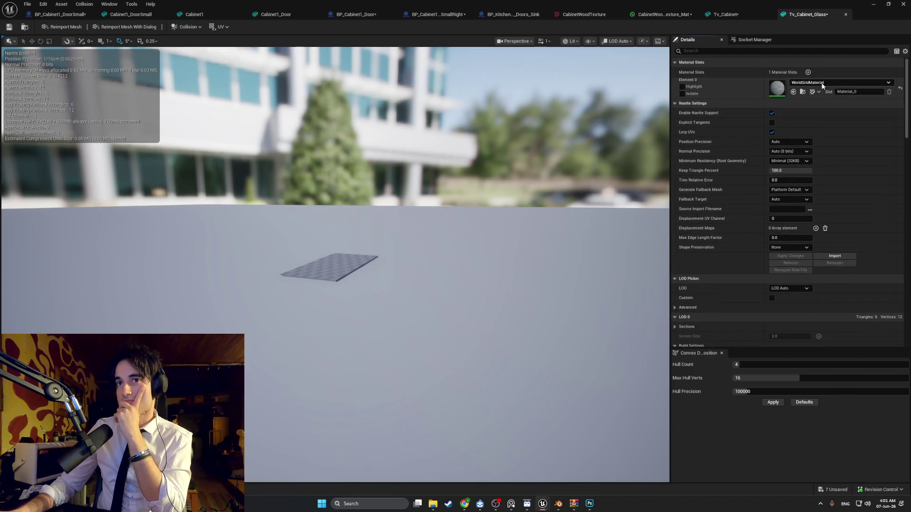
click(816, 83)
text(glass)
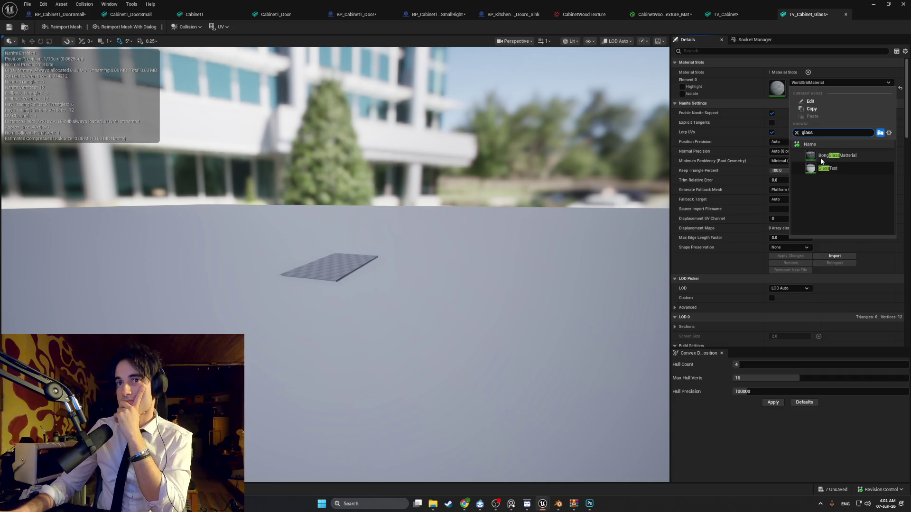
click(819, 156)
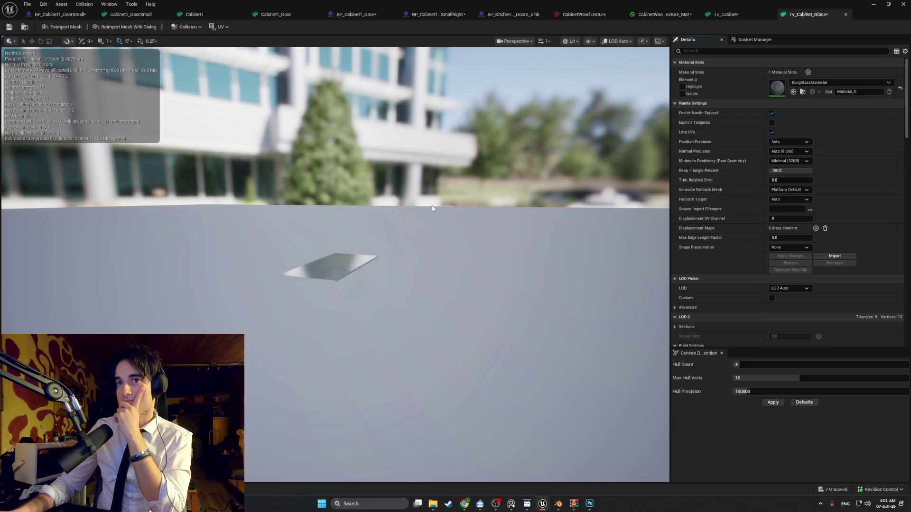
click(9, 27)
Place Tv_Cabinet_Glass in the level beside the cabinet, rotated 90 degrees.
click(873, 4)
key(ctrl+space)
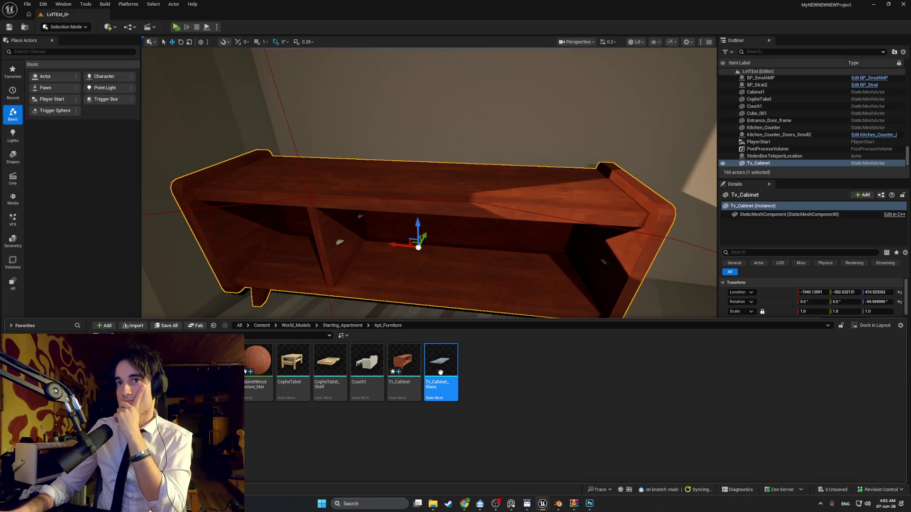
mouse_move(441, 372)
mouse_down()
mouse_move(437, 280)
mouse_move(435, 292)
mouse_up()
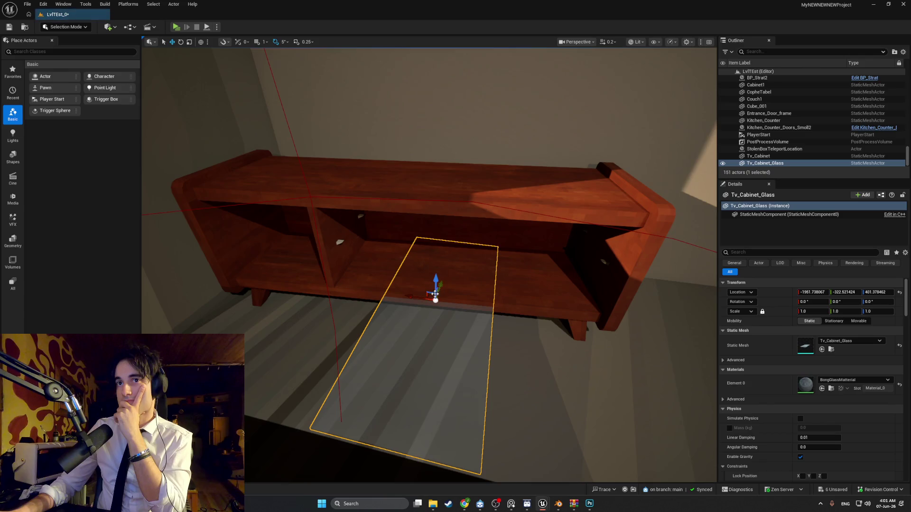
mouse_move(457, 321)
mouse_down()
mouse_move(488, 324)
mouse_move(459, 325)
mouse_move(456, 317)
mouse_up()
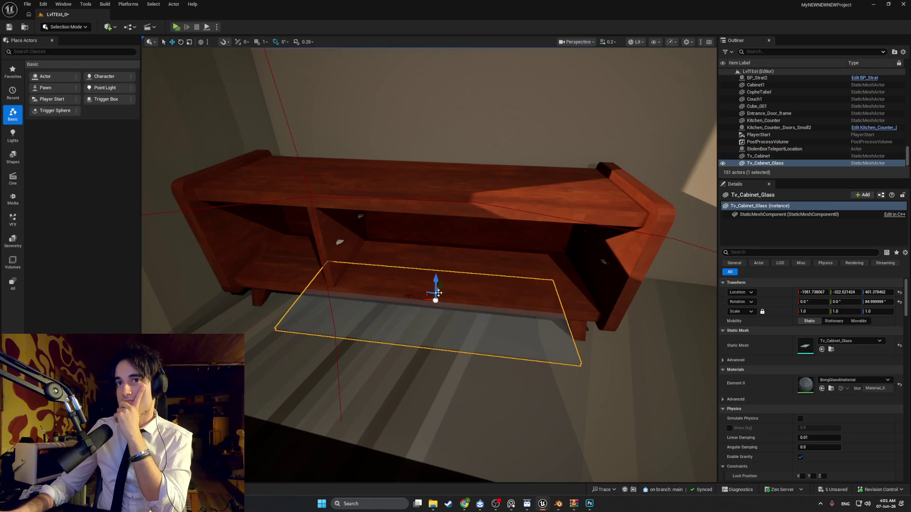
Raise the glass to shelf height, turn it 180 degrees and fit it into the cabinet opening.
mouse_move(433, 288)
mouse_down()
mouse_move(433, 233)
mouse_move(432, 250)
mouse_move(449, 265)
mouse_move(474, 254)
mouse_move(482, 230)
mouse_up()
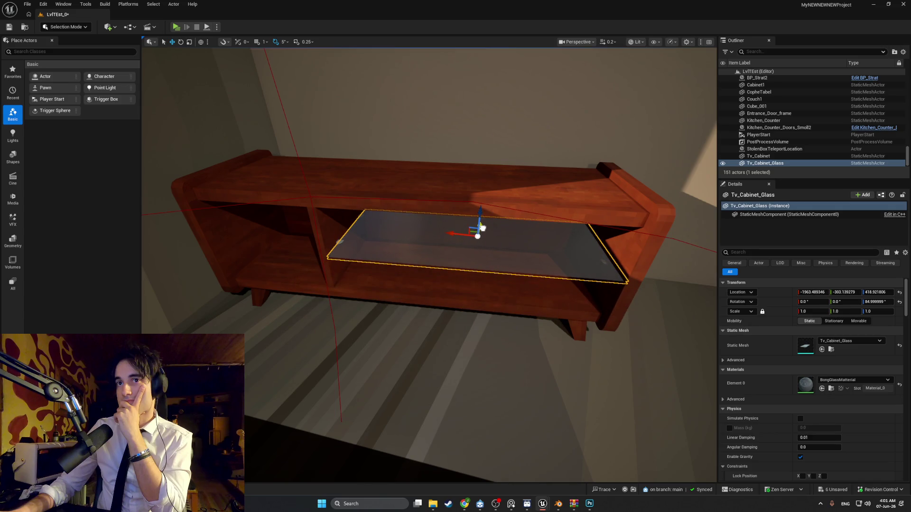
scroll(482, 230, up, 3)
mouse_move(493, 252)
right_down()
mouse_move(494, 242)
mouse_move(493, 252)
right_up()
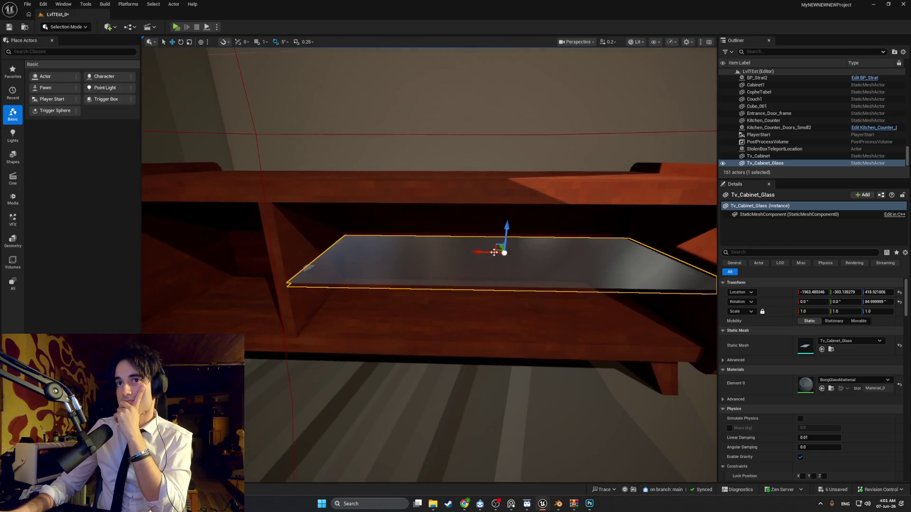
drag(479, 259, 545, 259)
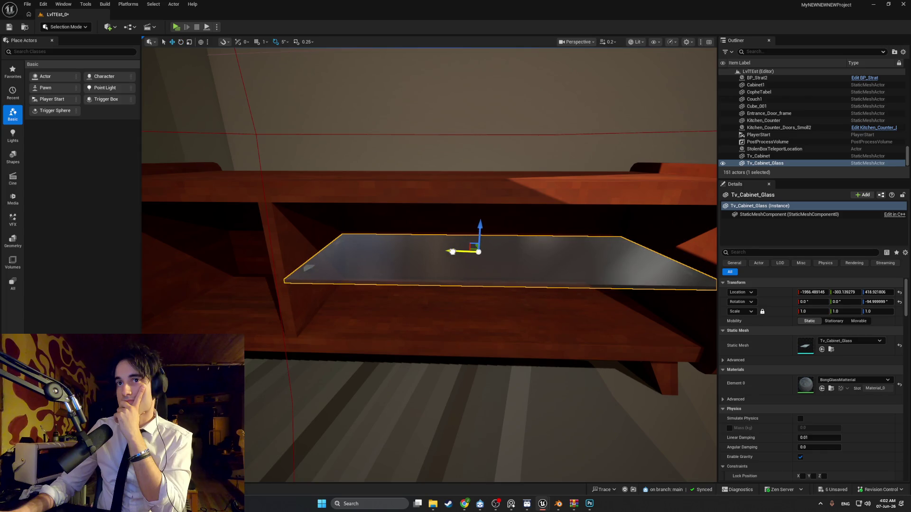
drag(451, 252, 451, 252)
mouse_move(451, 251)
right_down()
mouse_move(398, 242)
mouse_move(427, 443)
right_up()
click(557, 504)
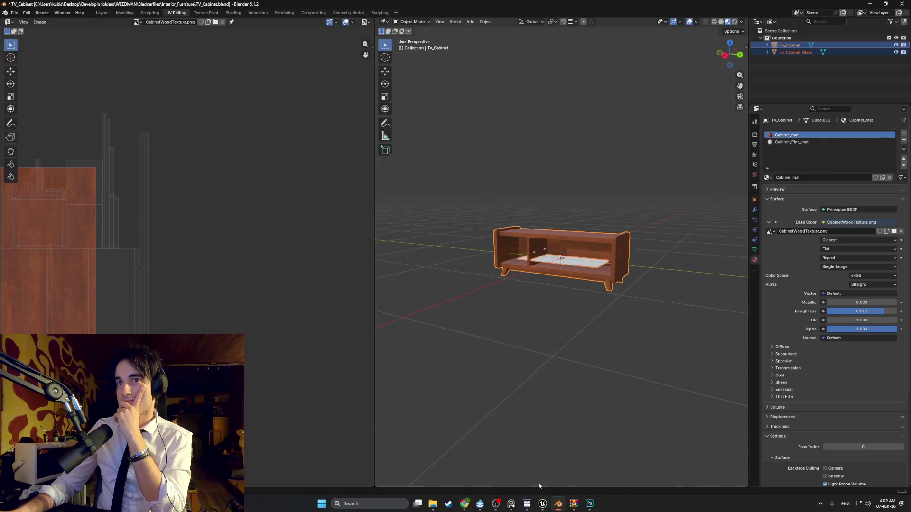
Duplicate the cabinet and its glass shelf in place, then look inside at the shelf.
right_click(542, 327)
key(d)
right_click(539, 311)
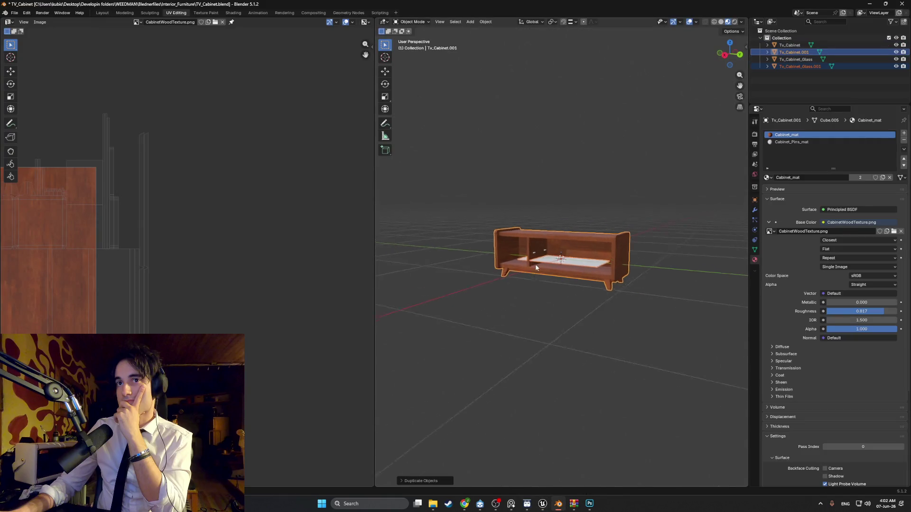
middle_drag(539, 311, 508, 282)
scroll(508, 283, up, 10)
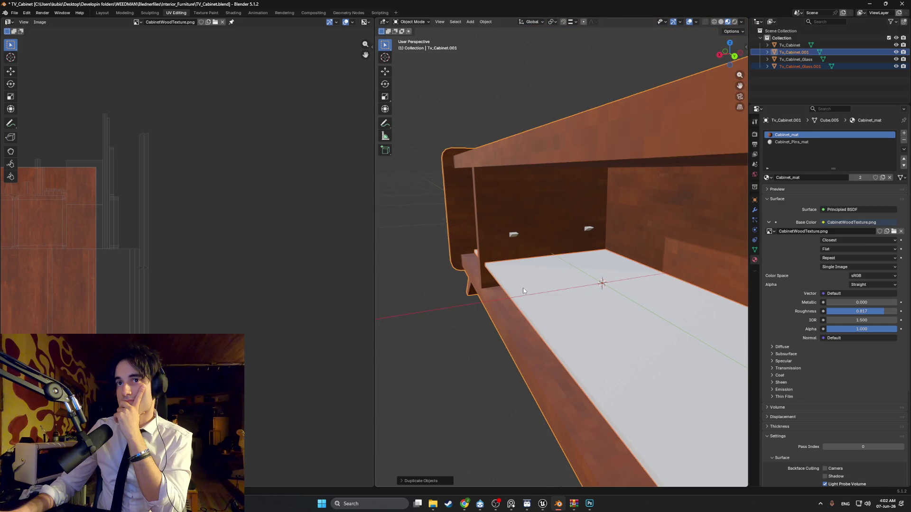
scroll(556, 290, up, 10)
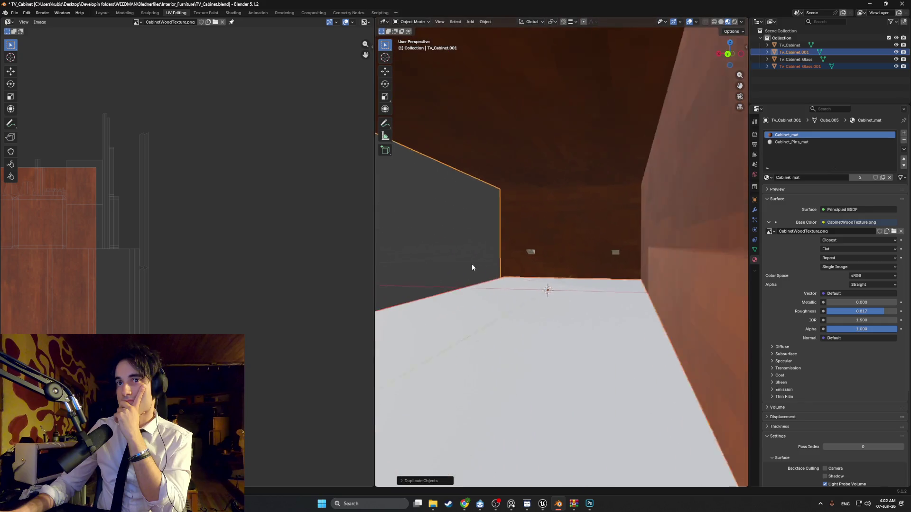
mouse_move(447, 255)
middle_down()
mouse_move(435, 252)
mouse_move(610, 268)
middle_up()
scroll(558, 288, down, 8)
Shift the glass shelf's geometry along the X axis in Edit Mode.
click(574, 298)
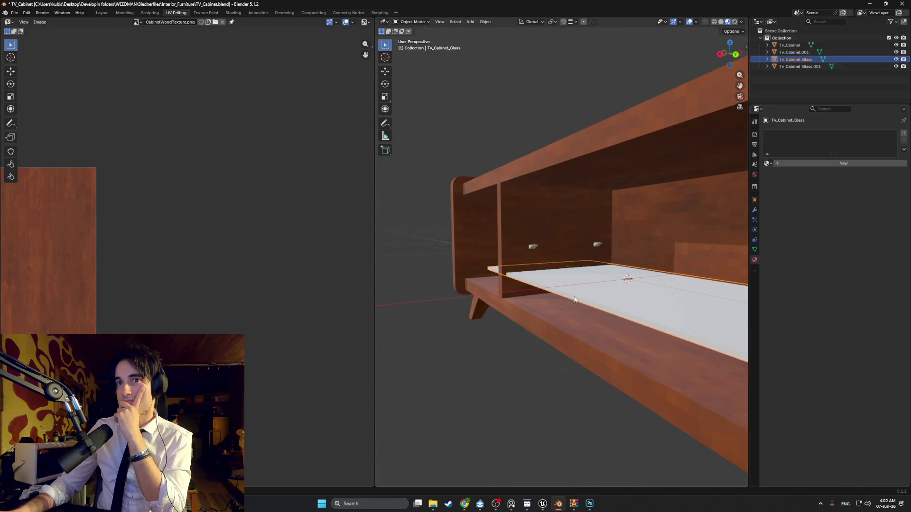
key(Tab)
click(582, 299)
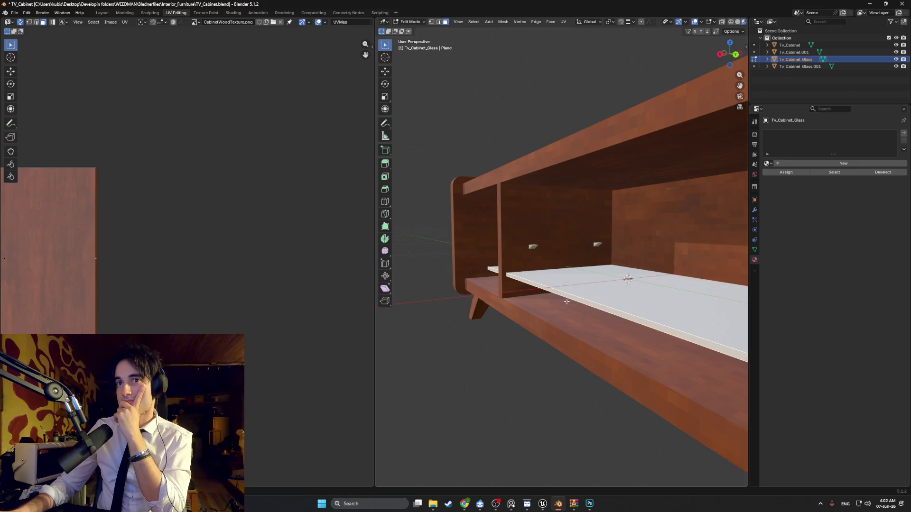
mouse_move(582, 299)
middle_down()
mouse_move(543, 306)
mouse_move(561, 311)
mouse_move(505, 282)
middle_up()
key(g)
key(x)
click(568, 311)
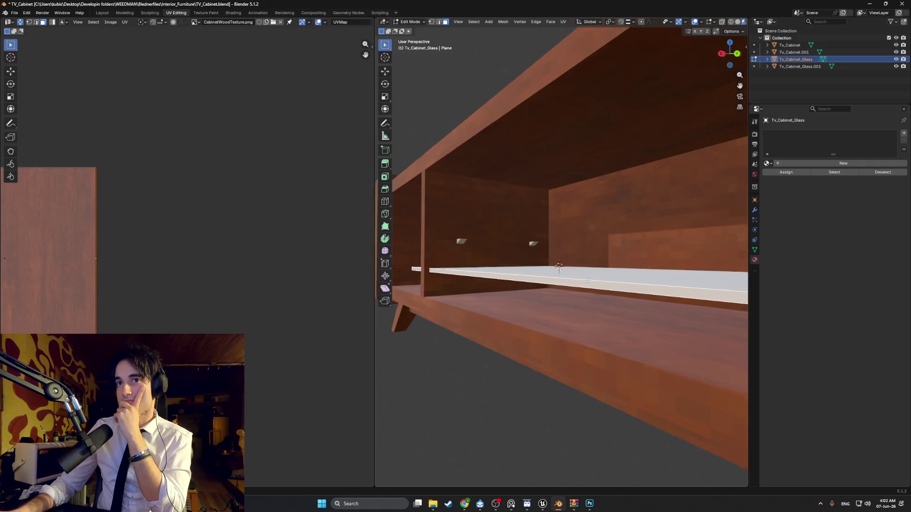
Select the Tv_Cabinet.001 and Tv_Cabinet_Glass.001 duplicates in the outliner.
click(783, 55)
click(786, 66)
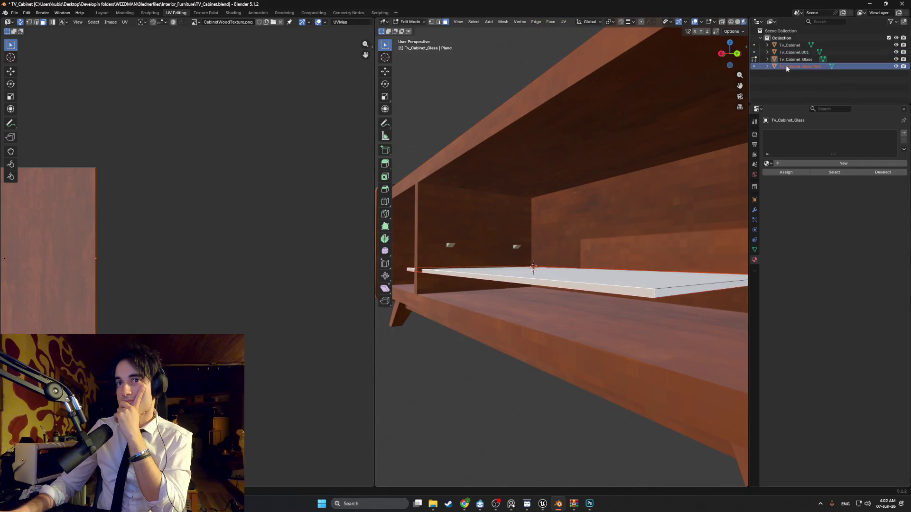
mouse_move(578, 230)
middle_down()
mouse_move(593, 252)
mouse_move(522, 252)
mouse_move(550, 269)
middle_up()
scroll(593, 252, down, 5)
scroll(523, 252, up, 3)
scroll(549, 270, down, 2)
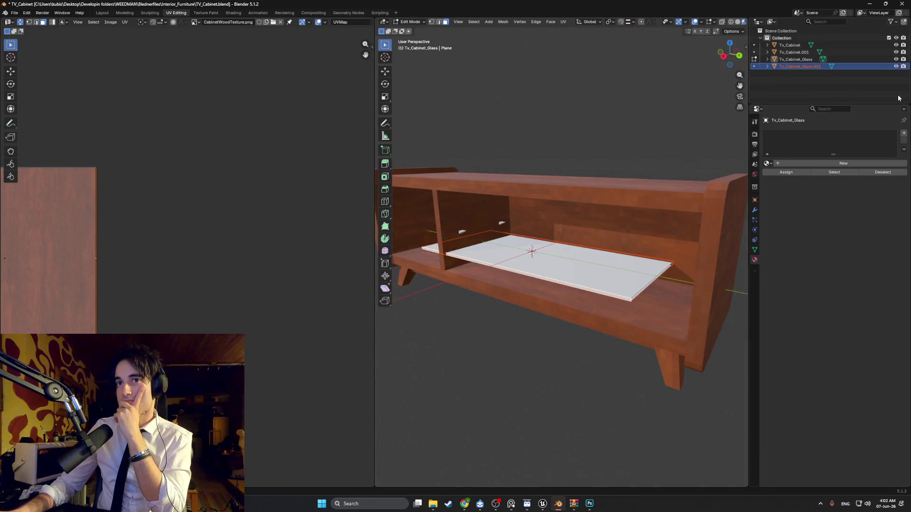
Toggle visibility of Tv_Cabinet_Glass and Tv_Cabinet_Glass.001 to compare the two shelves.
click(896, 59)
click(897, 60)
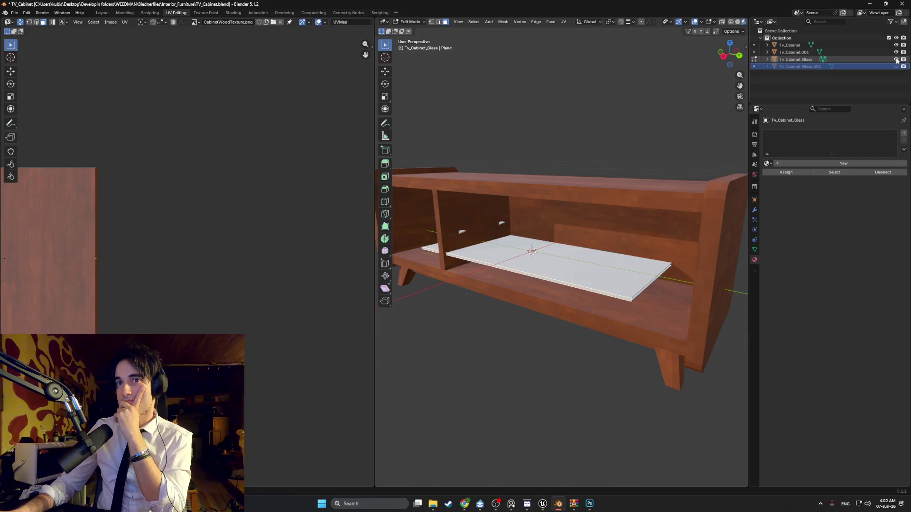
click(896, 60)
click(896, 59)
click(897, 59)
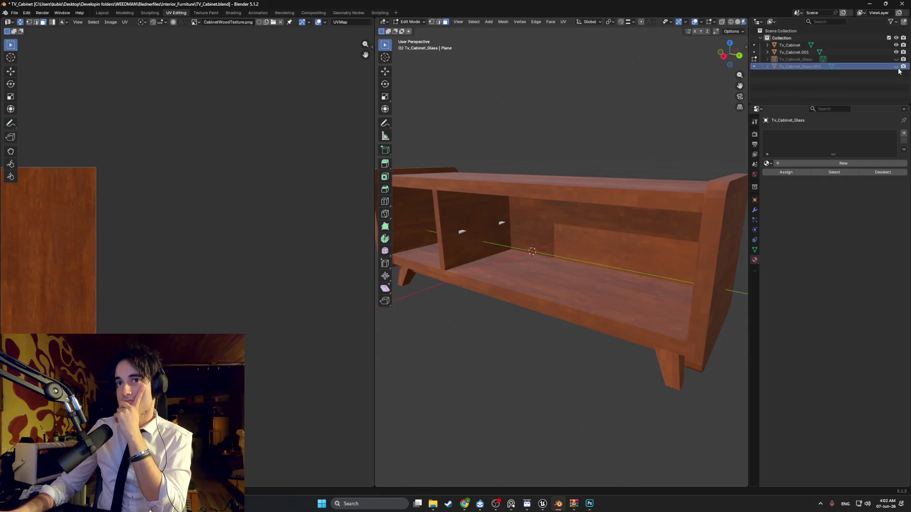
click(896, 67)
click(896, 59)
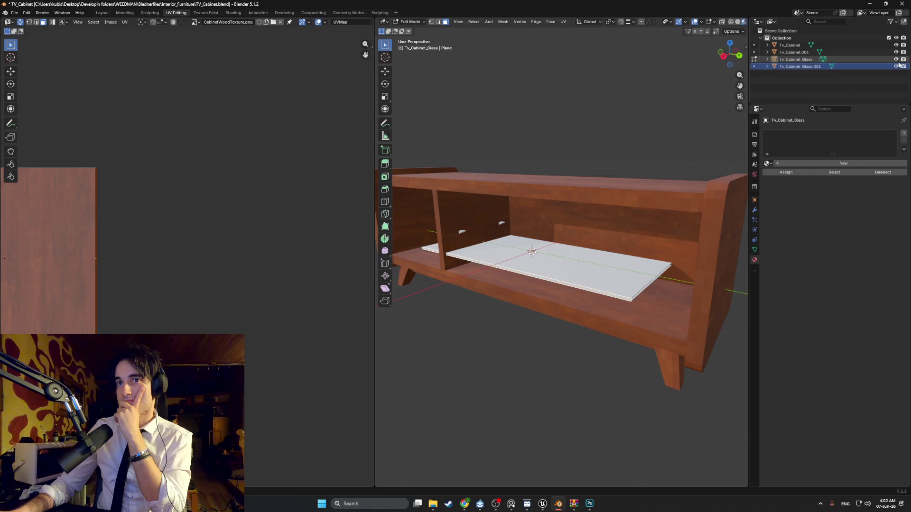
click(896, 59)
click(896, 60)
click(896, 67)
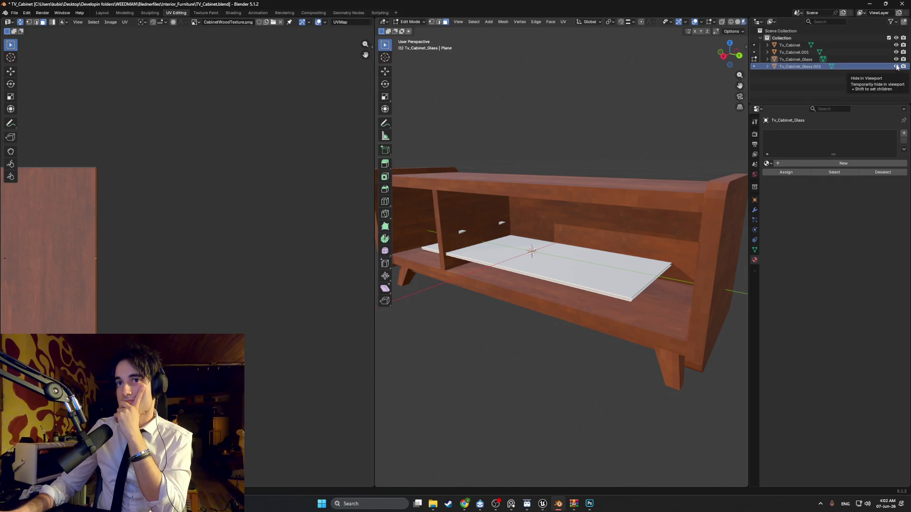
click(896, 60)
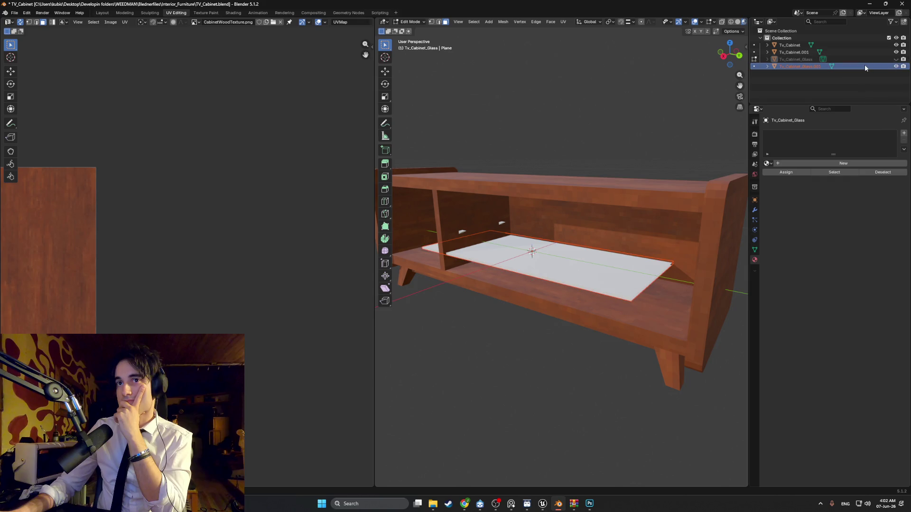
Delete Tv_Cabinet_Glass.001 and Tv_Cabinet.001, keeping the original cabinet and glass visible.
key(x)
click(896, 60)
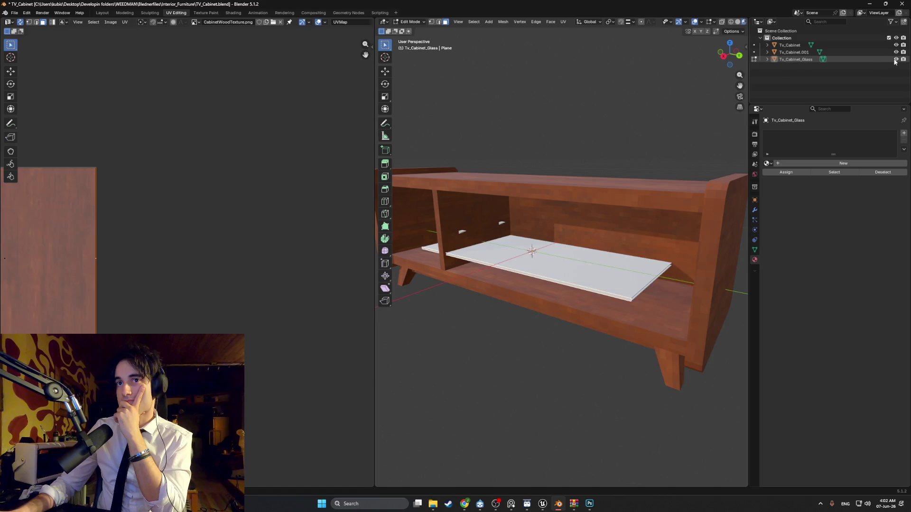
click(859, 52)
key(Delete)
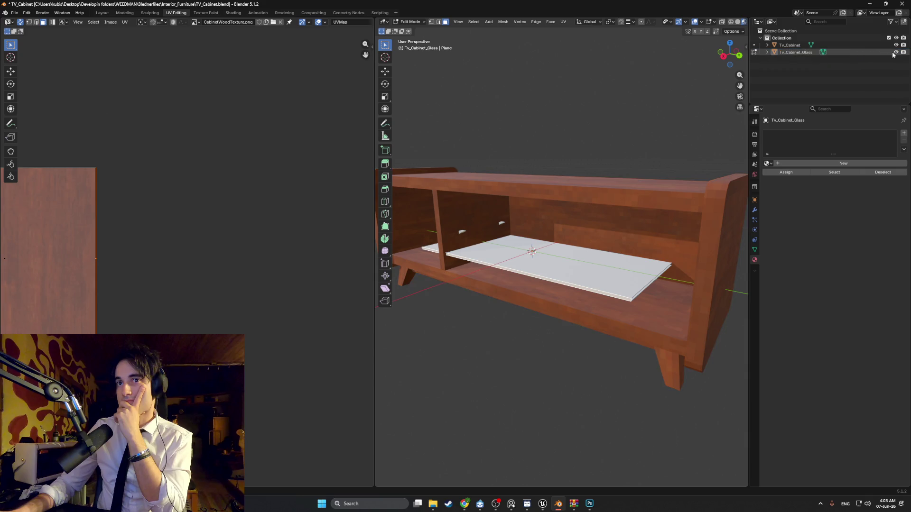
middle_drag(664, 163, 522, 237)
scroll(522, 237, up, 4)
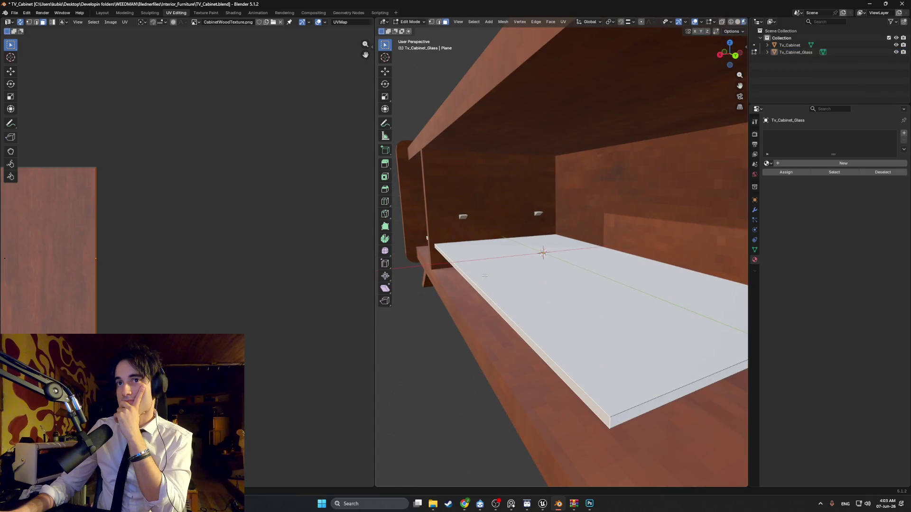
Nudge the glass shelf geometry, then move the shelf object along the X axis.
key(g)
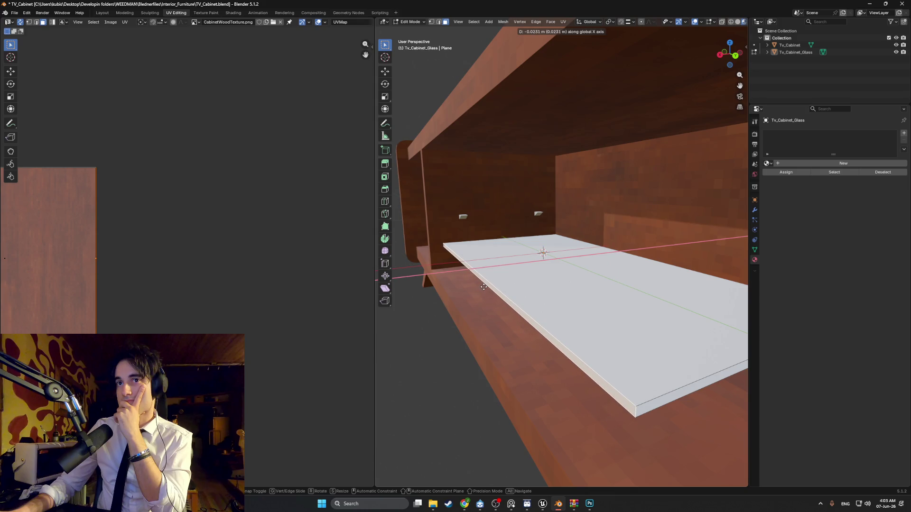
click(525, 280)
key(Tab)
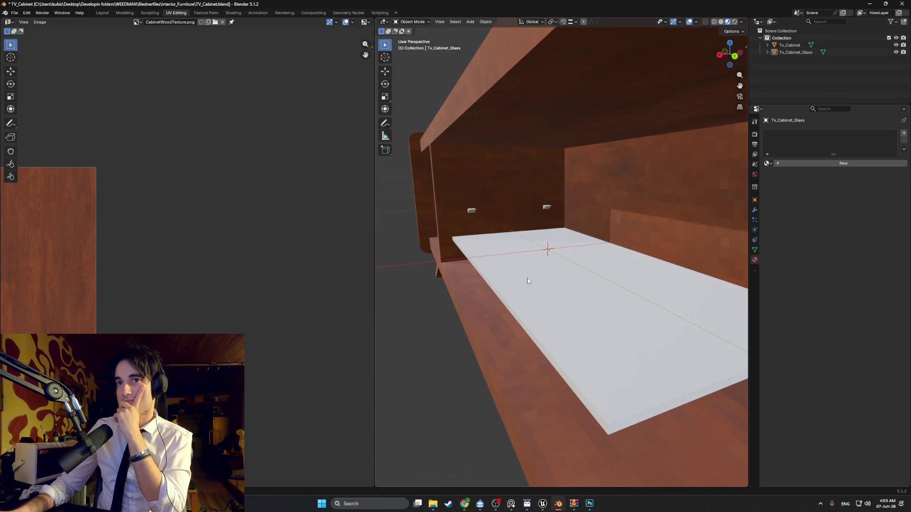
click(550, 272)
key(g)
key(x)
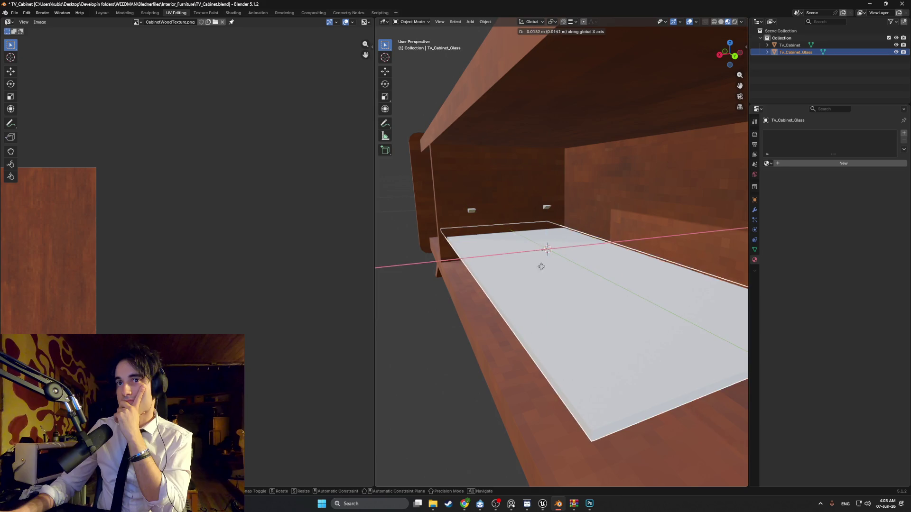
click(576, 256)
Shift the shelf along X again, adjust its mesh, then return to Unreal Engine.
right_click(576, 255)
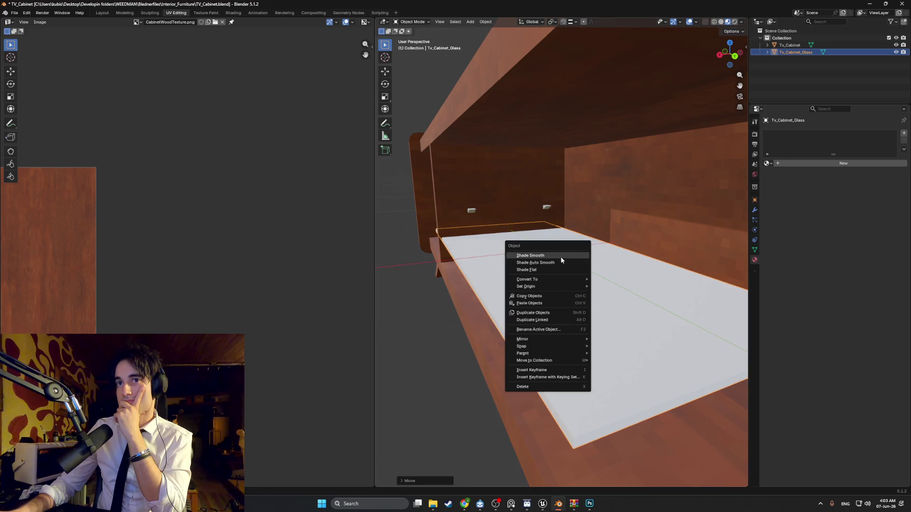
mouse_move(599, 233)
middle_down()
mouse_move(575, 247)
mouse_move(457, 220)
mouse_move(441, 192)
mouse_move(703, 193)
mouse_move(465, 190)
mouse_move(720, 204)
mouse_move(675, 186)
mouse_move(581, 234)
middle_up()
key(g)
key(x)
click(469, 195)
key(Tab)
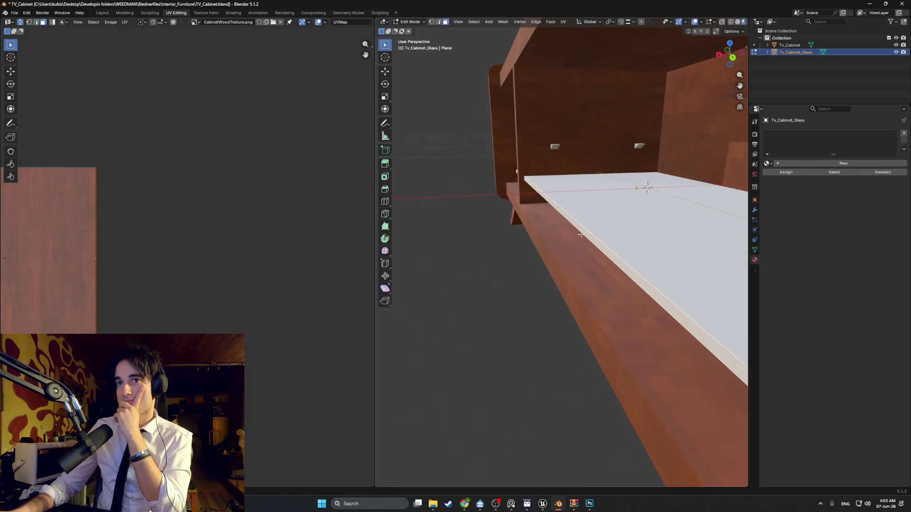
key(g)
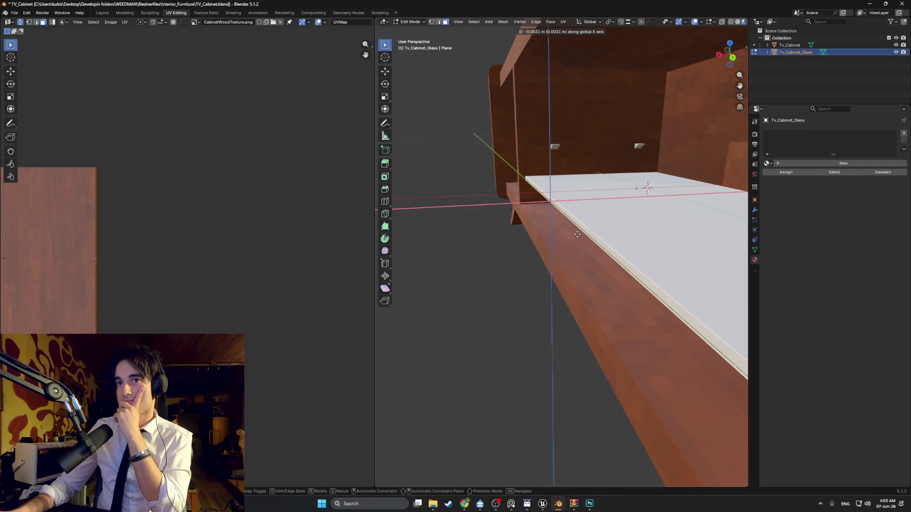
click(585, 232)
middle_drag(586, 232, 589, 232)
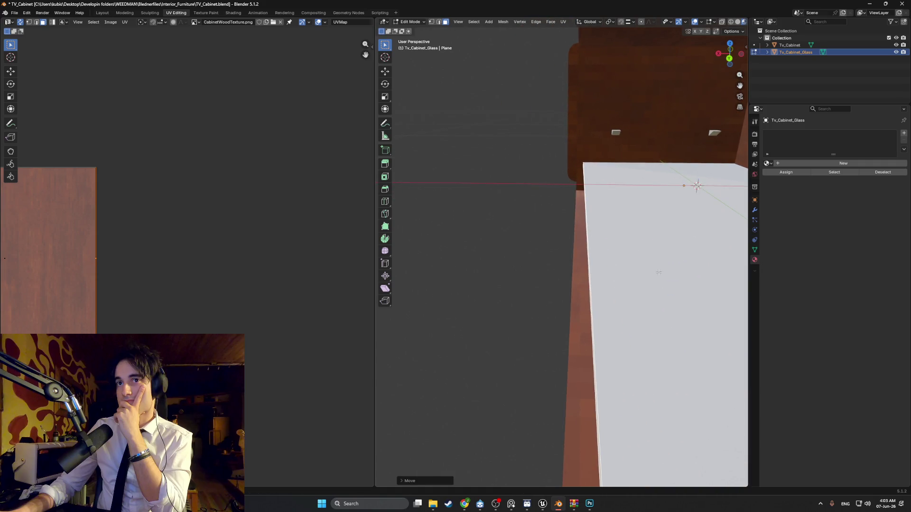
middle_drag(659, 272, 751, 80)
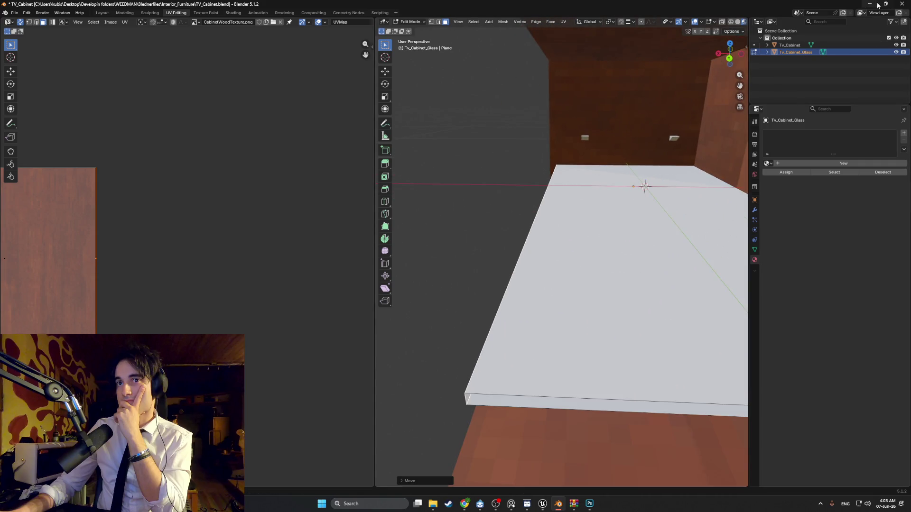
click(877, 5)
key(f)
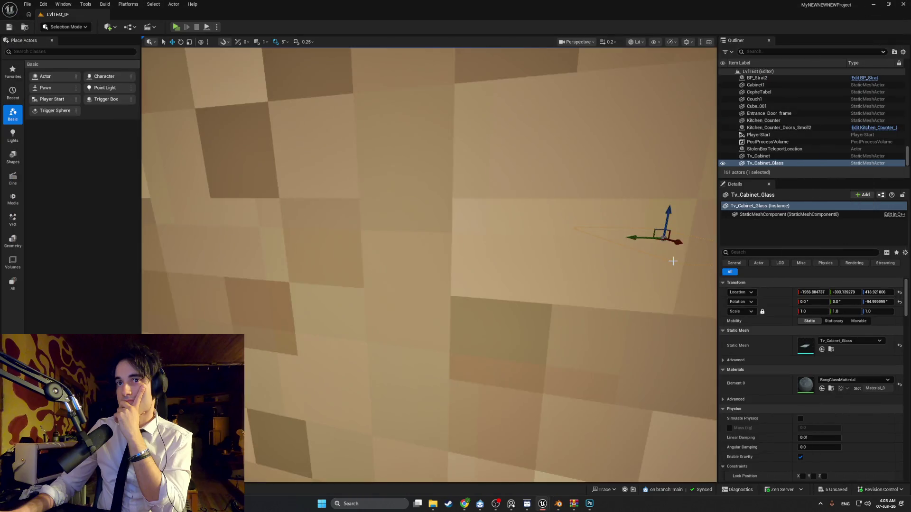
Reimport Tv_Cabinet_Glass from the Content Drawer, focus on the updated shelf, and go back to Blender.
key(ctrl+b)
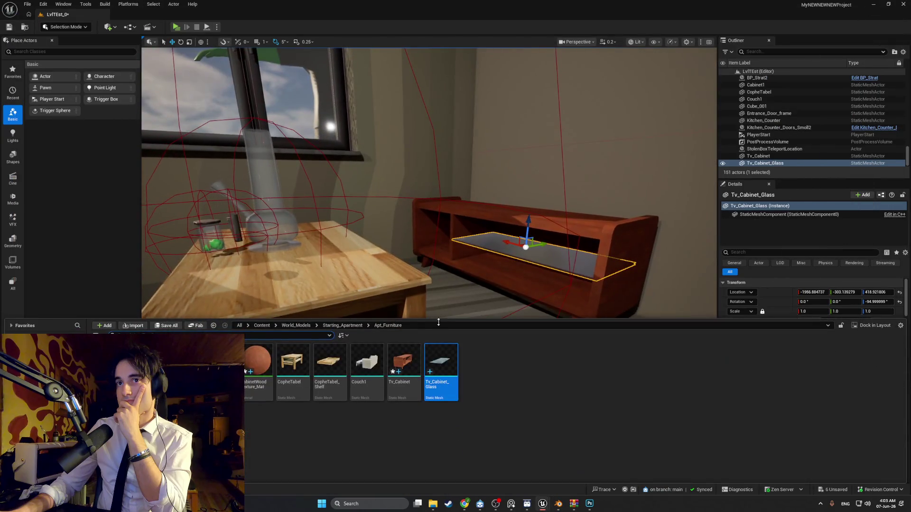
right_click(434, 368)
click(474, 137)
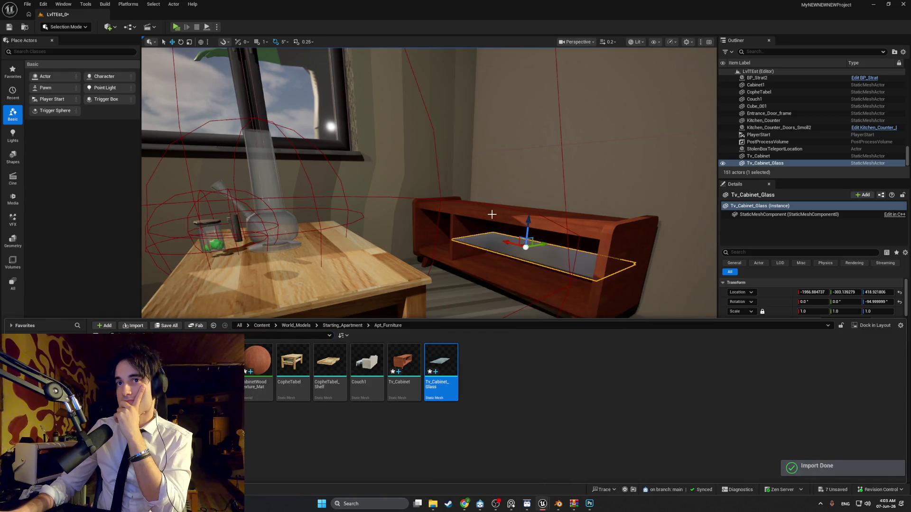
click(518, 240)
key(f)
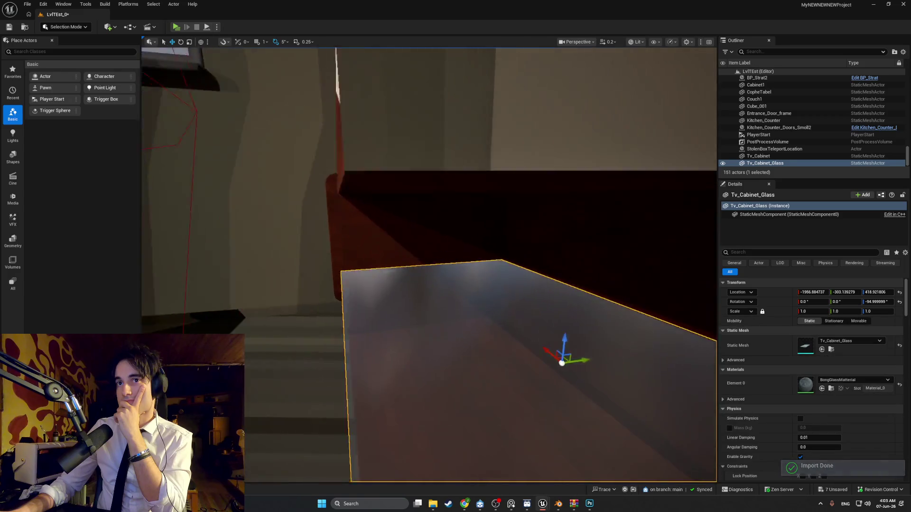
right_drag(518, 240, 572, 403)
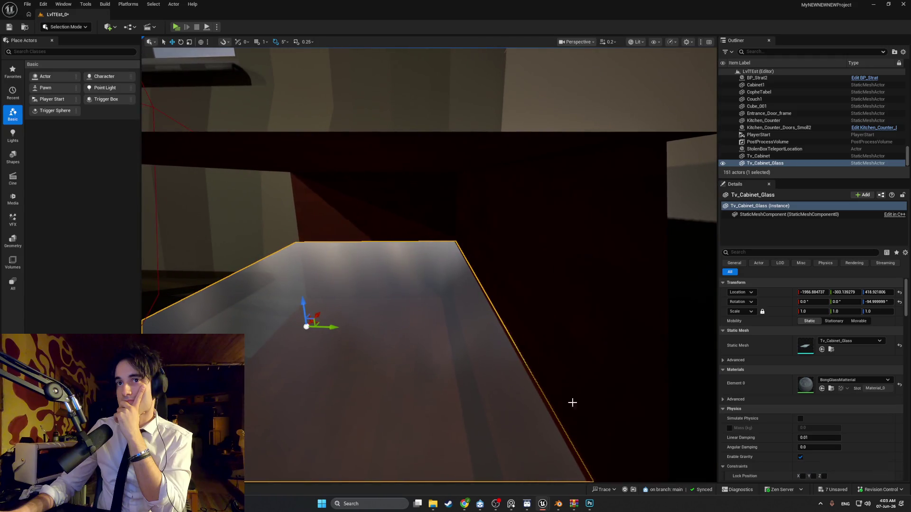
mouse_move(527, 505)
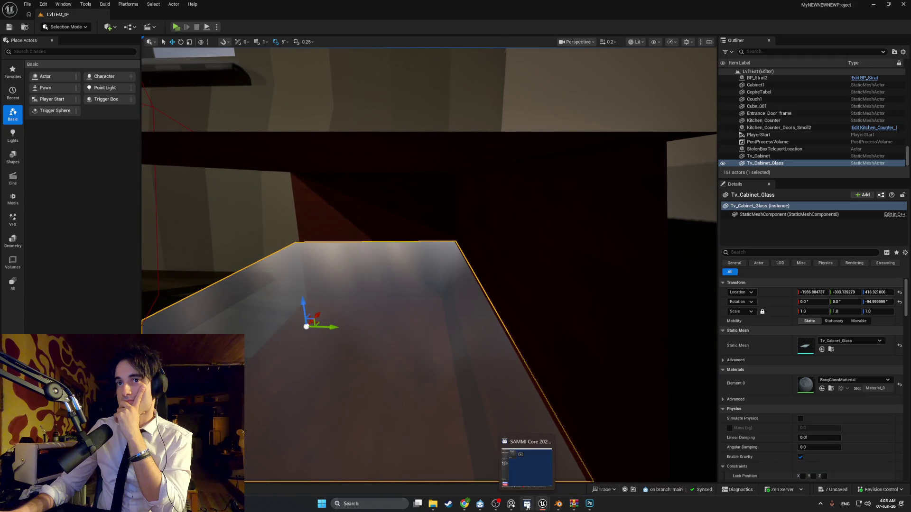
click(559, 506)
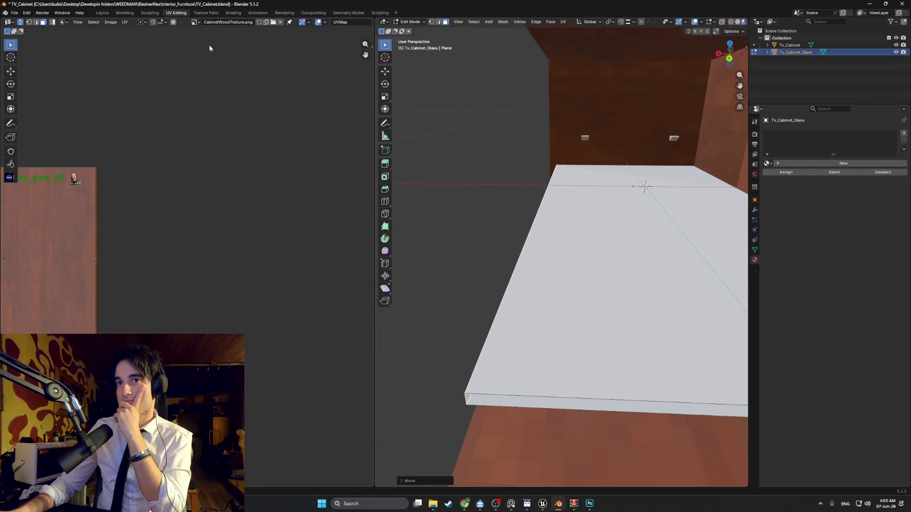
Select Tv_Cabinet with its glass, export as FBX overwriting TV_Cabinet.fbx, then switch to Unreal.
shift+click(793, 45)
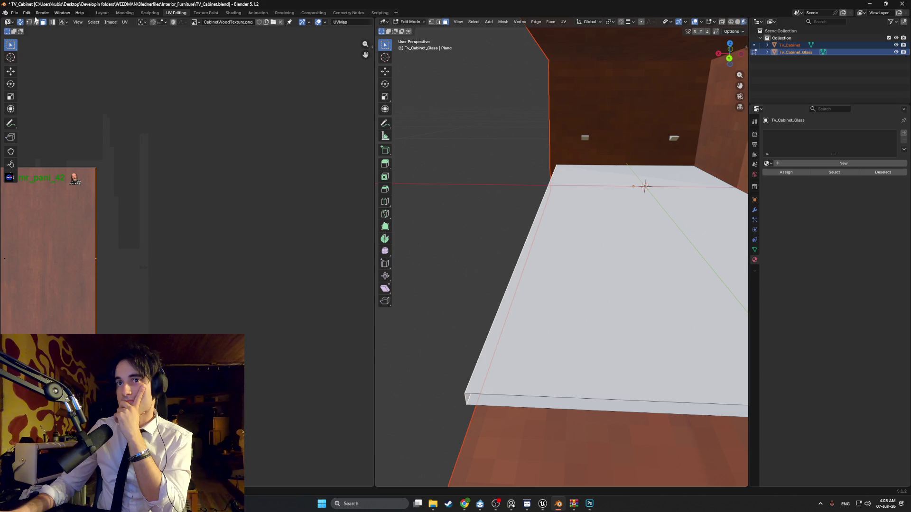
click(14, 12)
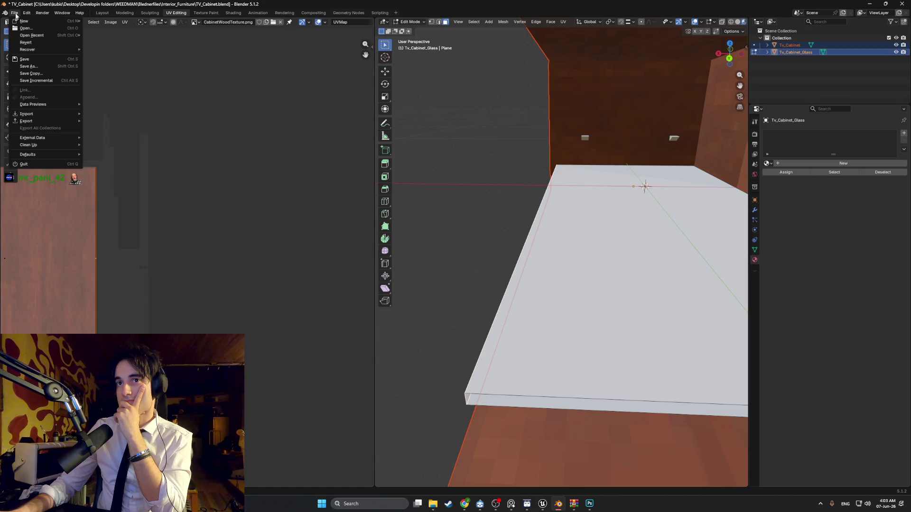
mouse_move(50, 121)
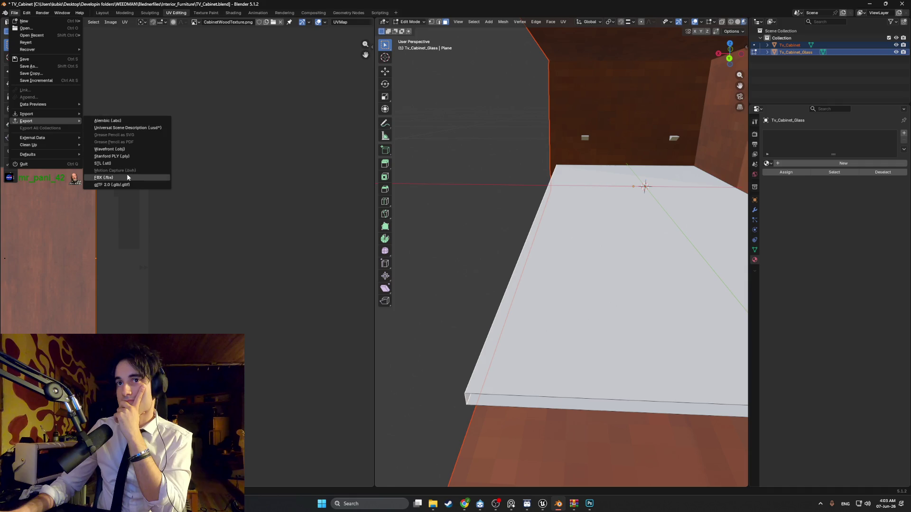
click(127, 174)
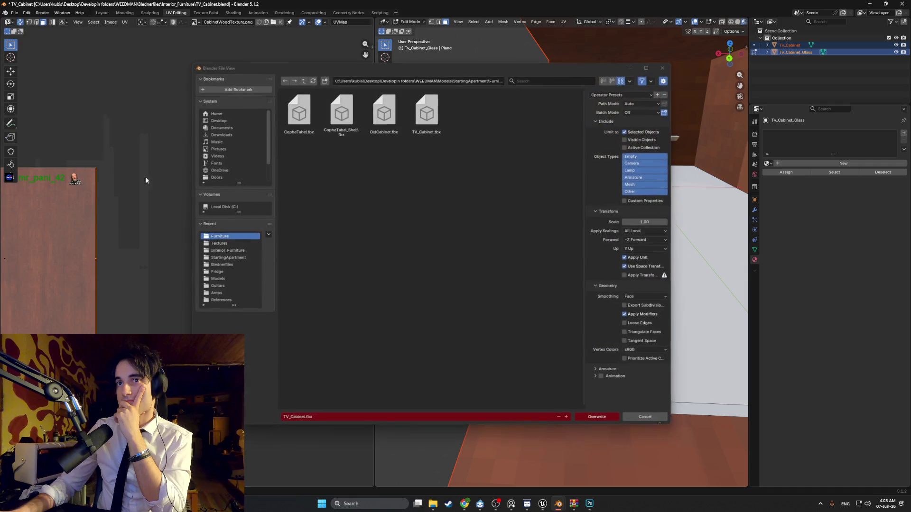
click(601, 419)
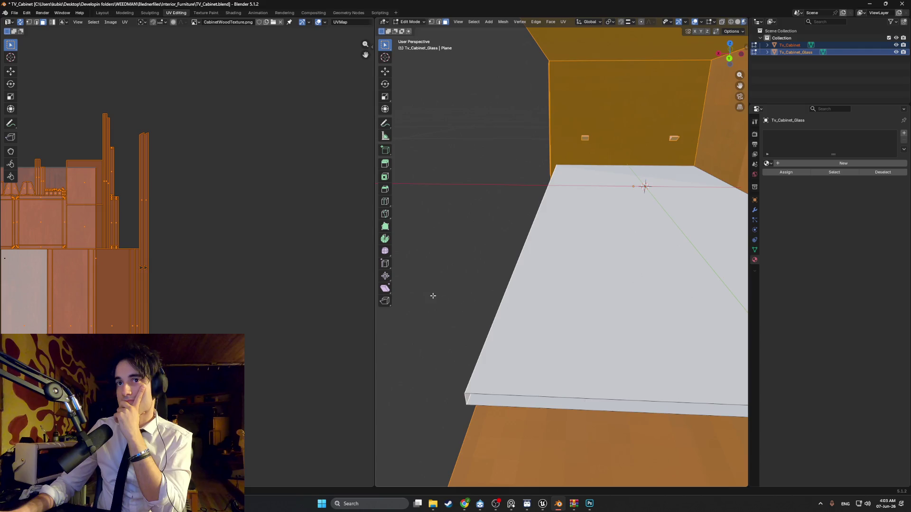
click(543, 503)
key(ctrl+b)
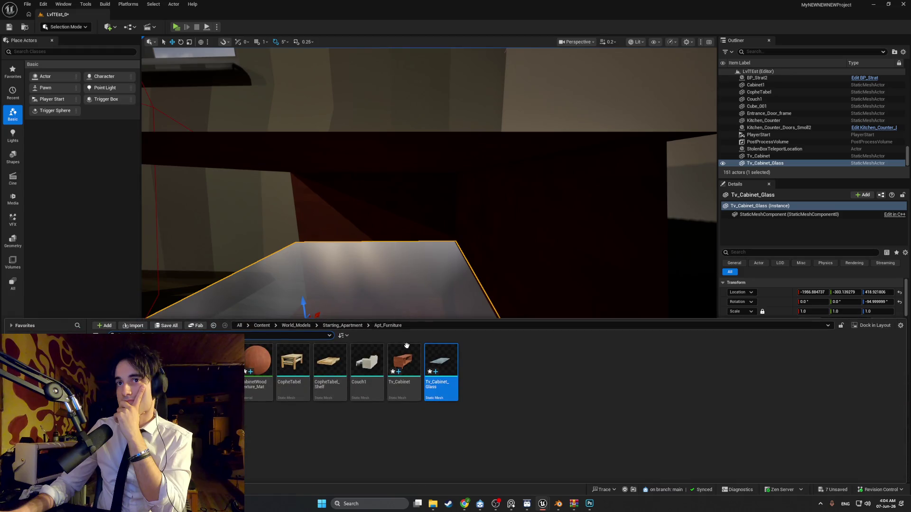
Reimport the updated Tv_Cabinet_Glass mesh and view the whole cabinet in the level.
right_click(436, 370)
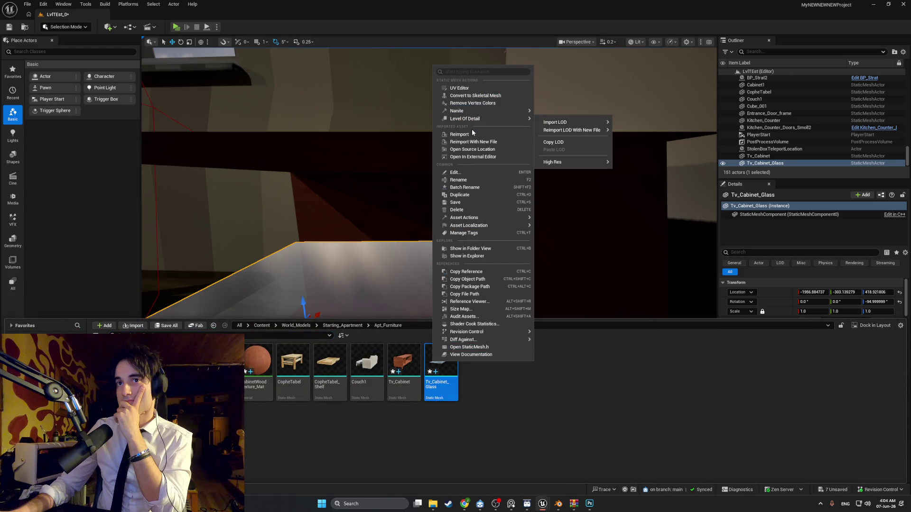
click(471, 134)
mouse_move(404, 215)
right_down()
mouse_move(483, 244)
mouse_move(476, 236)
right_up()
drag(369, 273, 381, 273)
mouse_move(382, 272)
right_down()
mouse_move(393, 285)
mouse_move(379, 270)
right_up()
right_drag(473, 256, 475, 258)
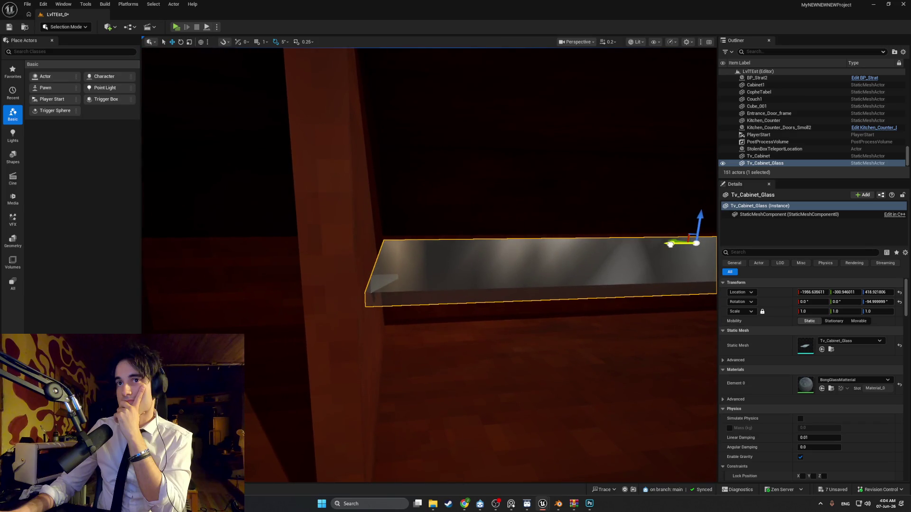
right_drag(476, 258, 451, 269)
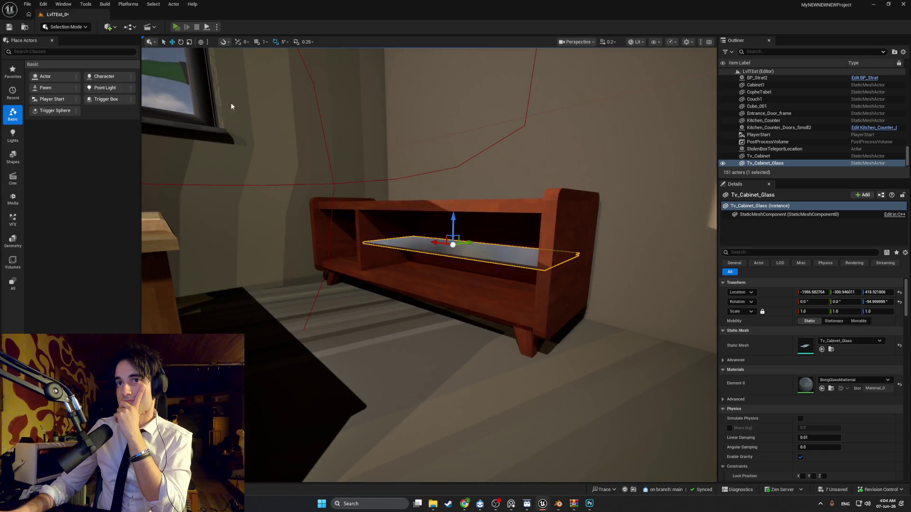
Start the standalone play-test and walk around the room near the TV cabinet.
key(w)
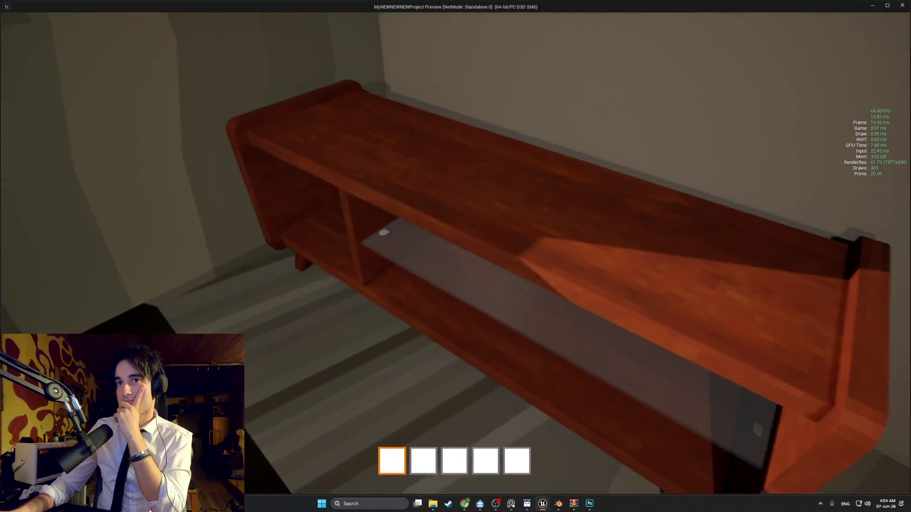
key(s)
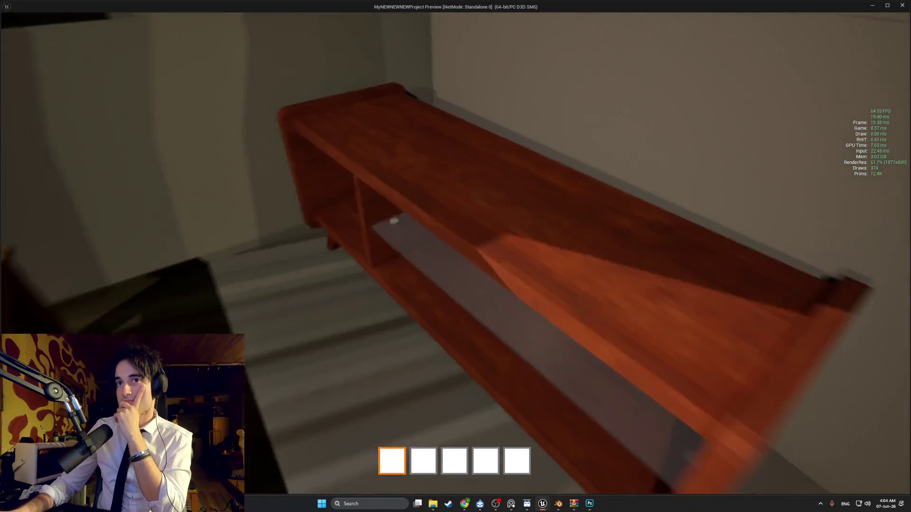
key(s)
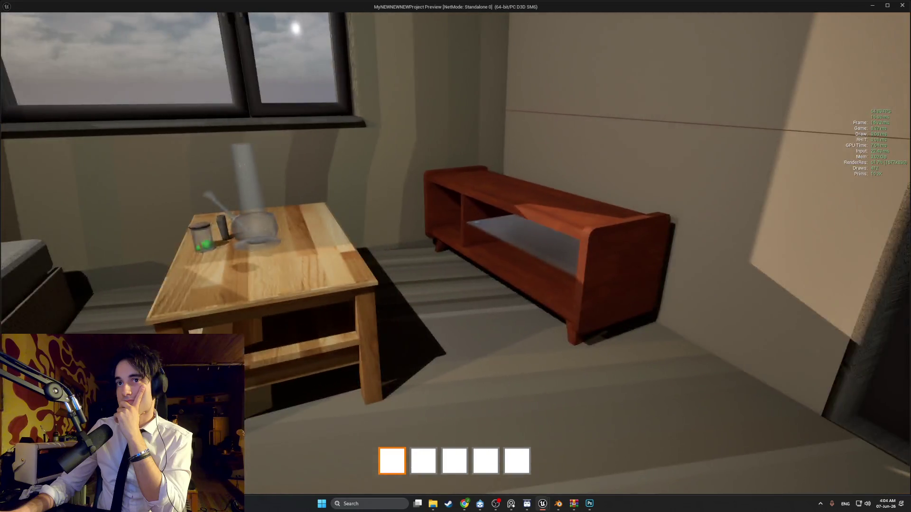
key(s)
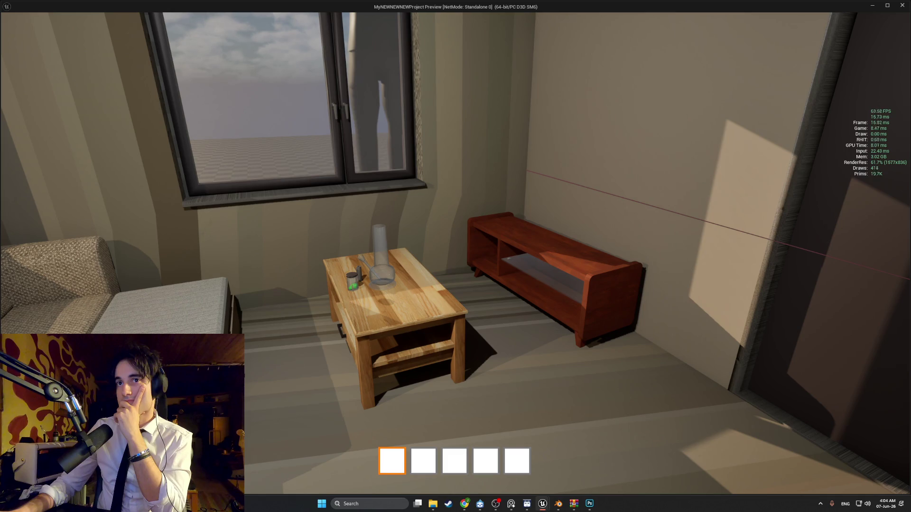
key(w)
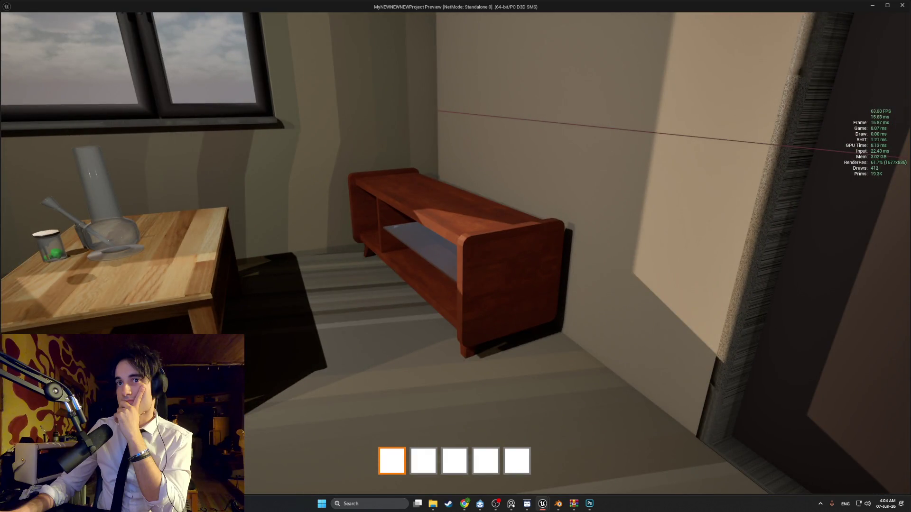
key(s)
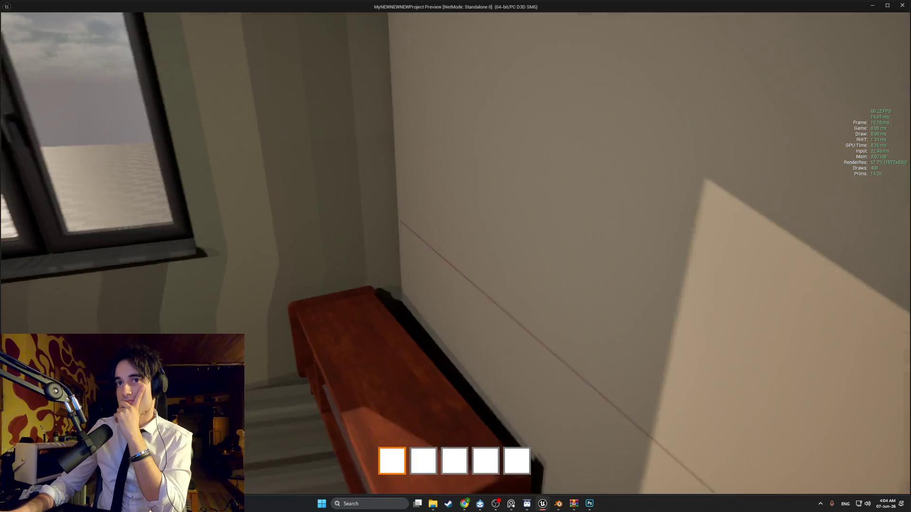
key(s)
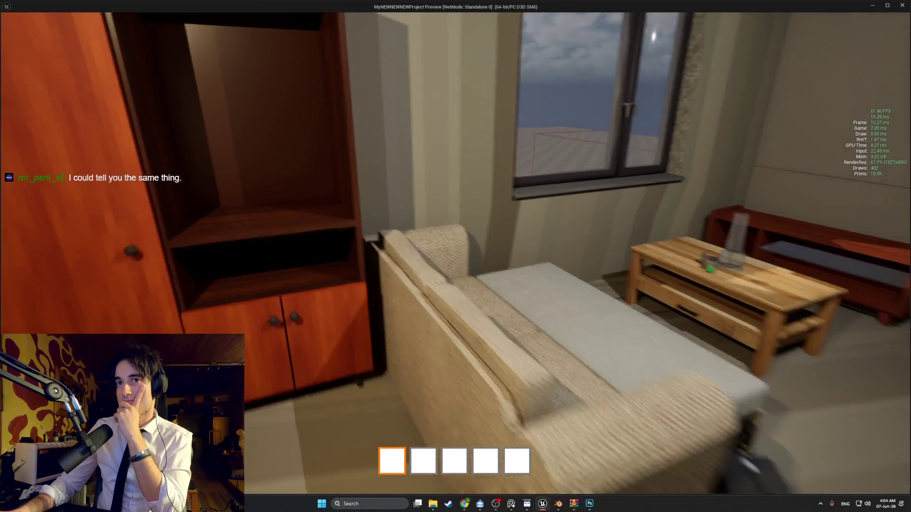
key(d)
key(s)
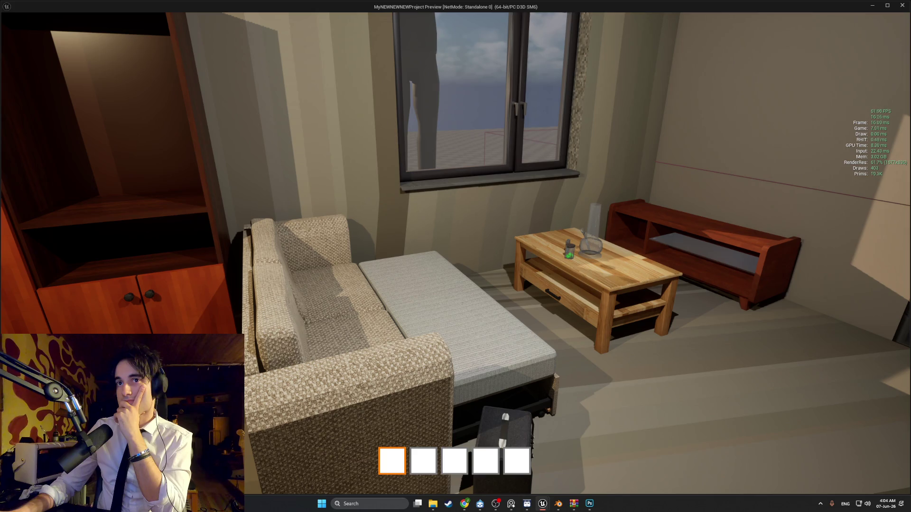
Walk up to the TV cabinet and circle the coffee table to inspect it closely.
key(w)
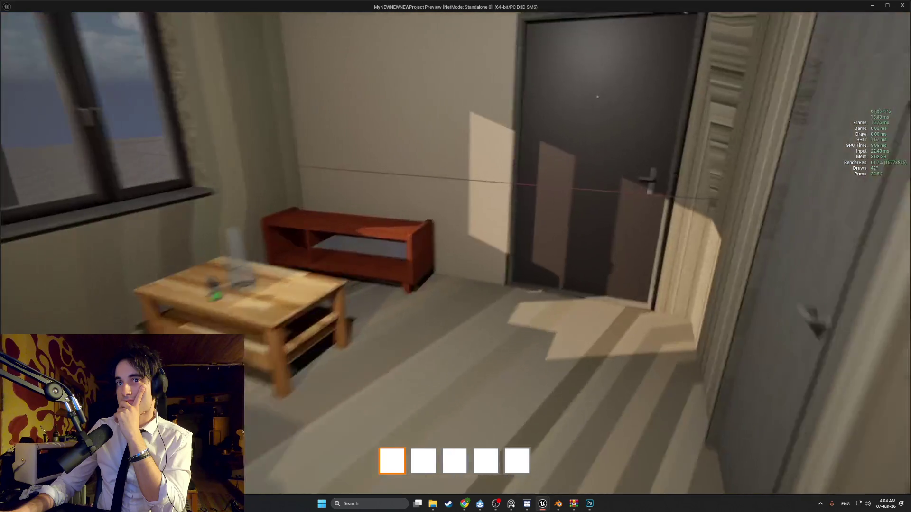
key(w)
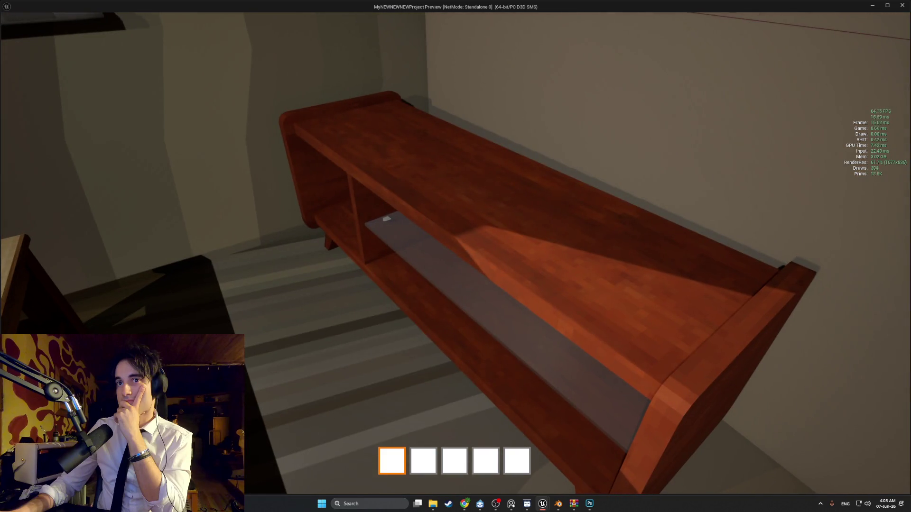
key(w)
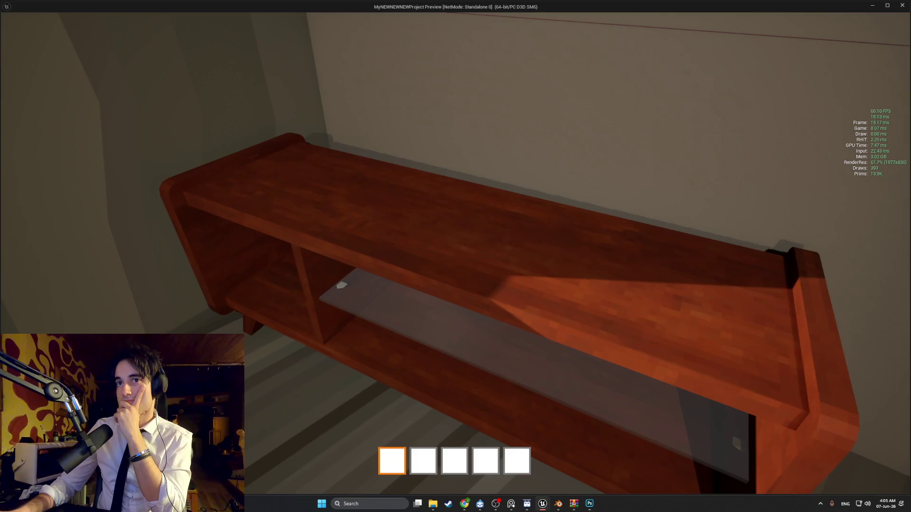
key(s)
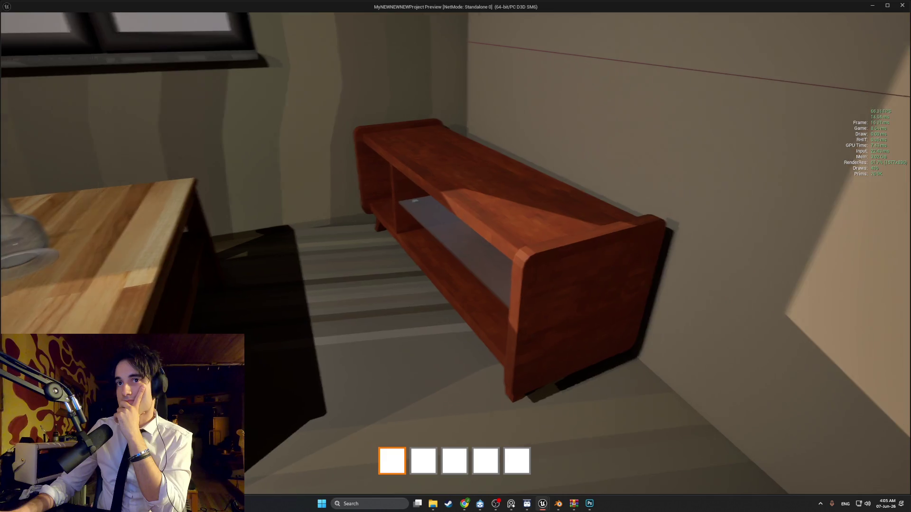
key(s)
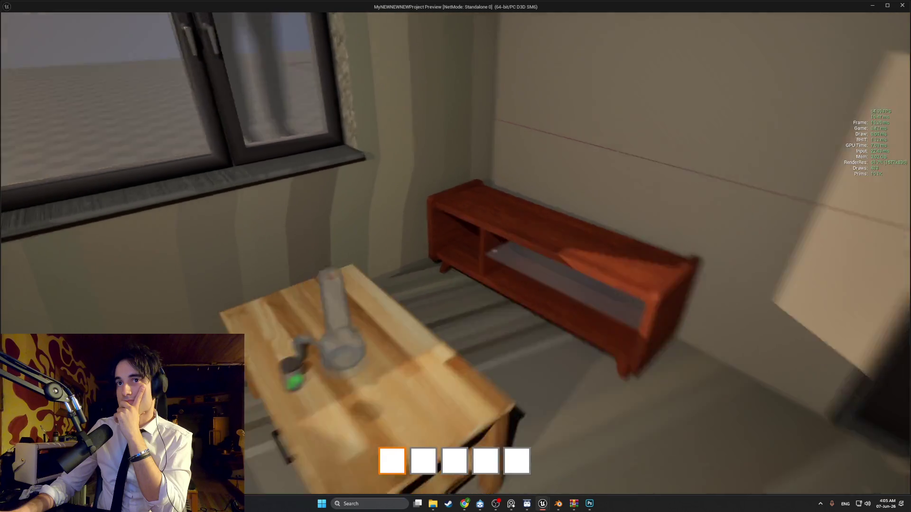
key(d)
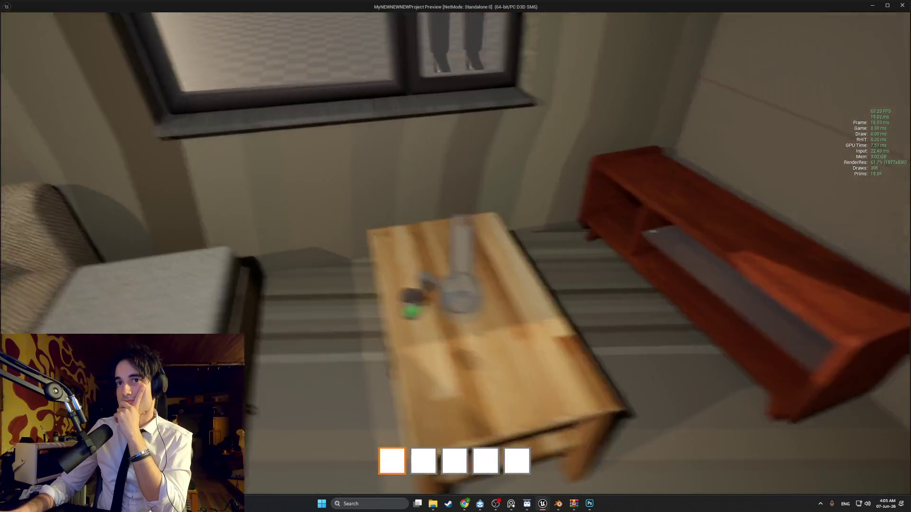
key(w)
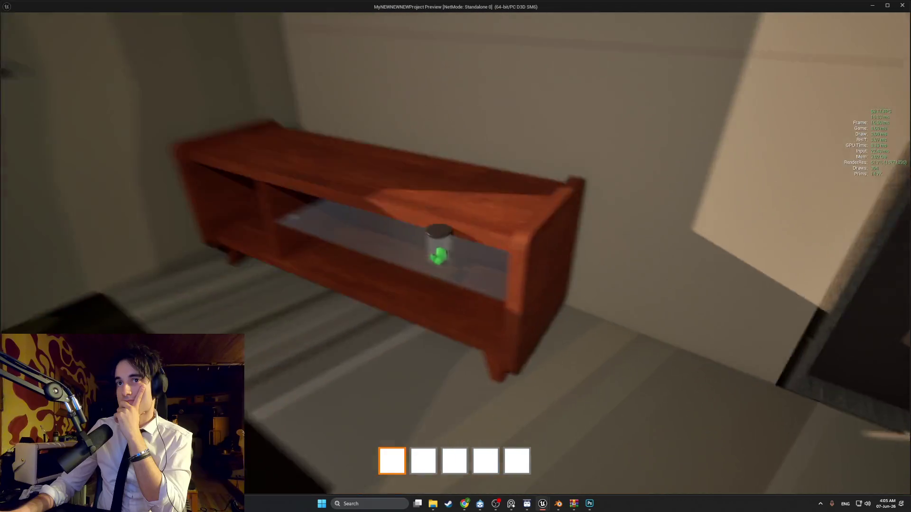
key(s)
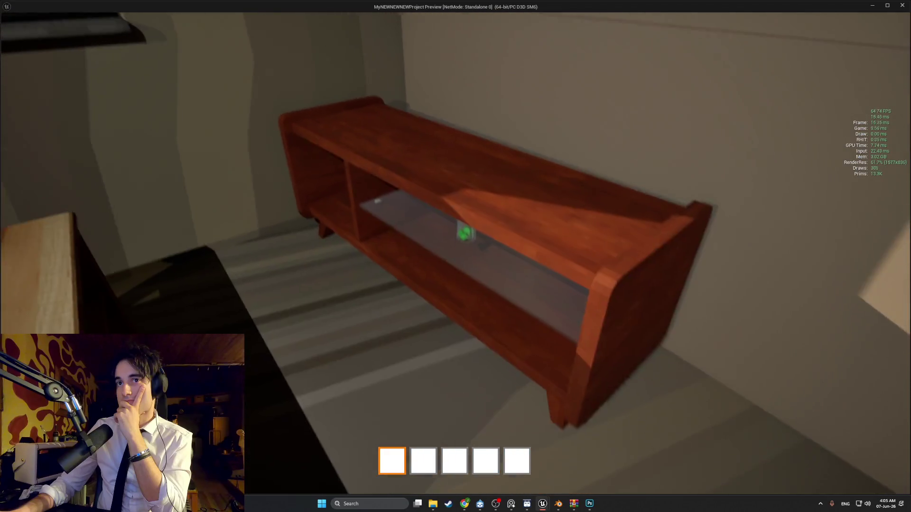
key(w)
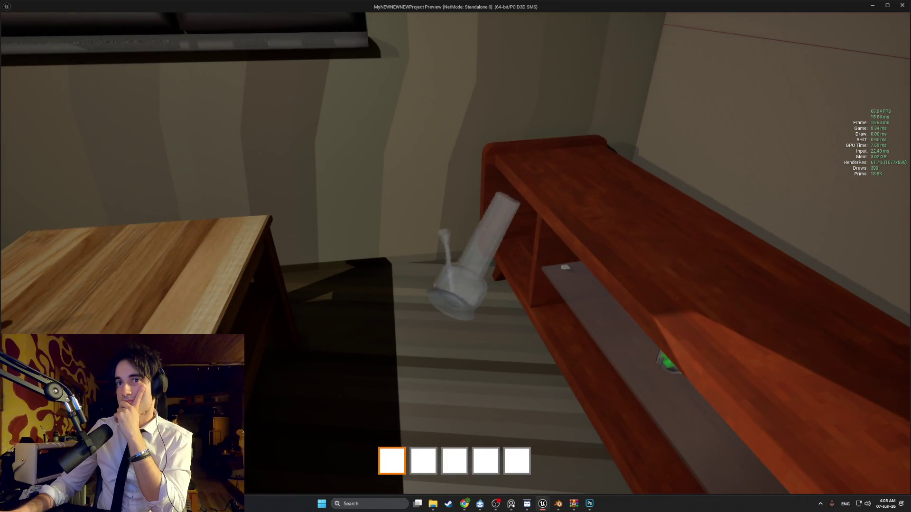
Pick up the amplifier beside the couch and drop it into the TV cabinet.
key(s)
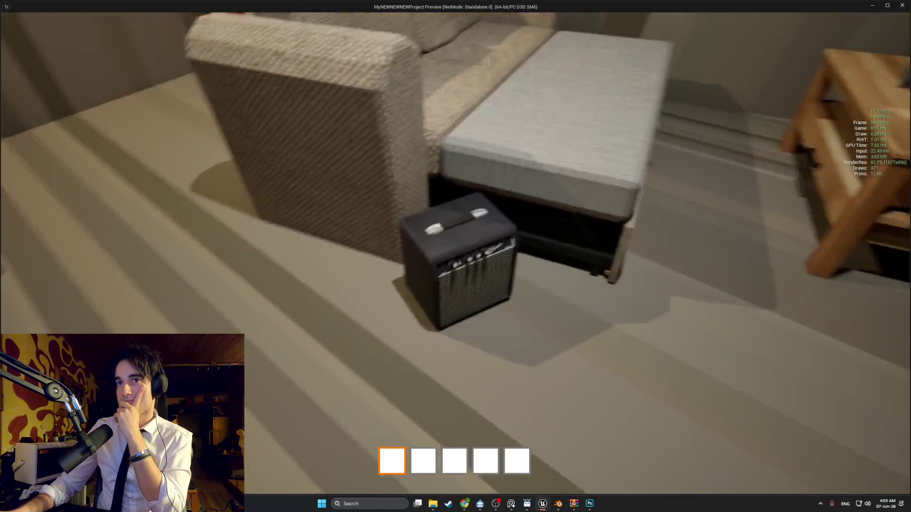
click(456, 256)
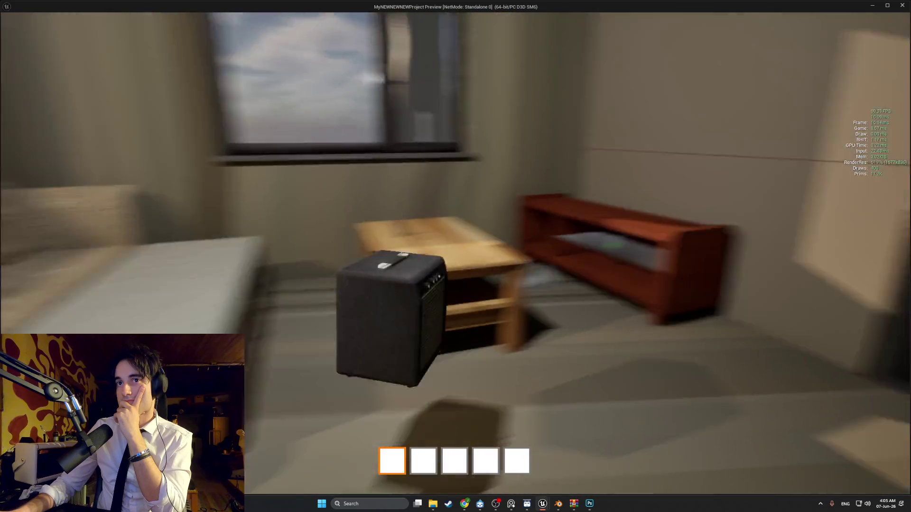
key(s)
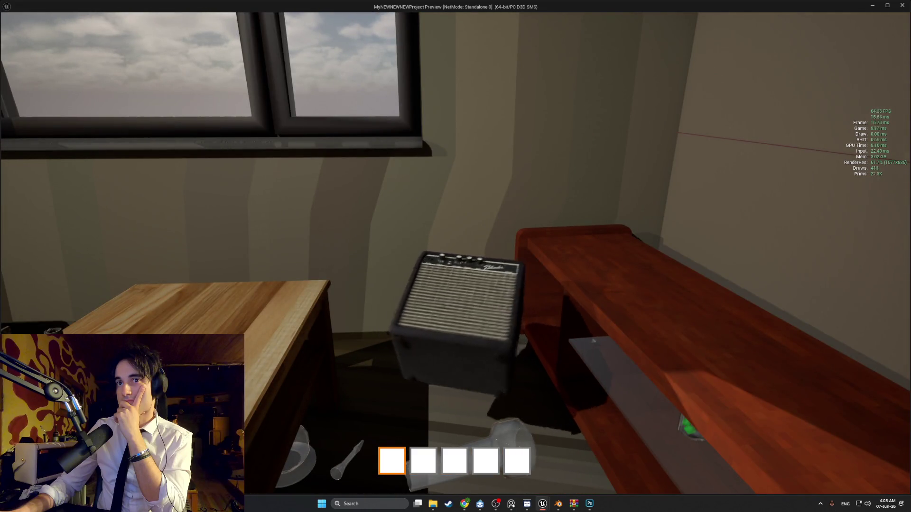
key(w)
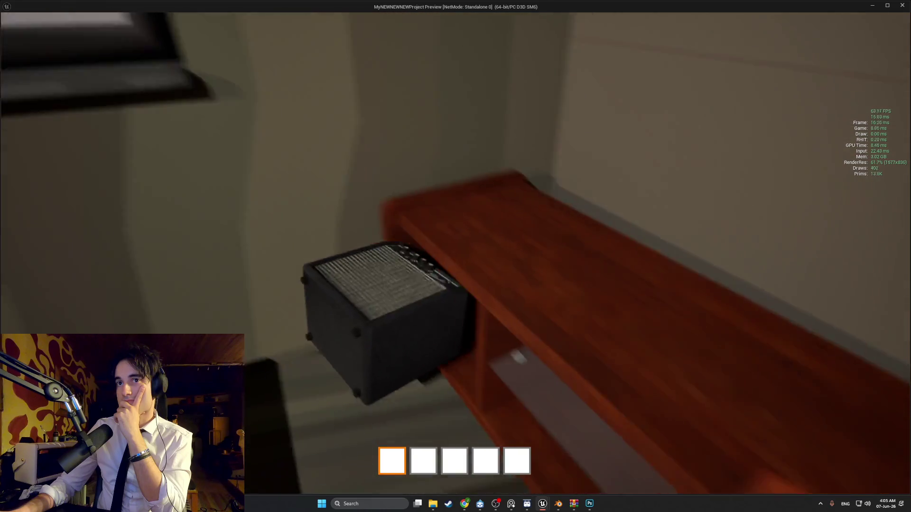
key(e)
key(s)
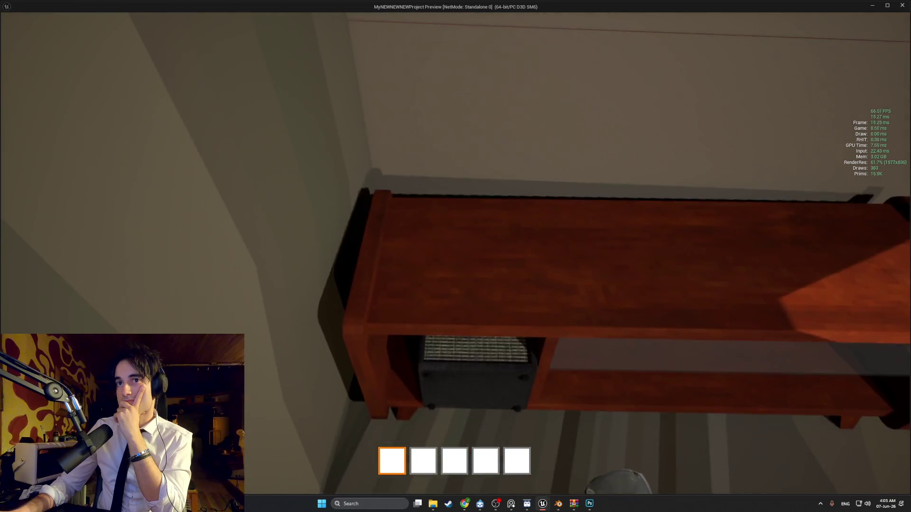
key(s)
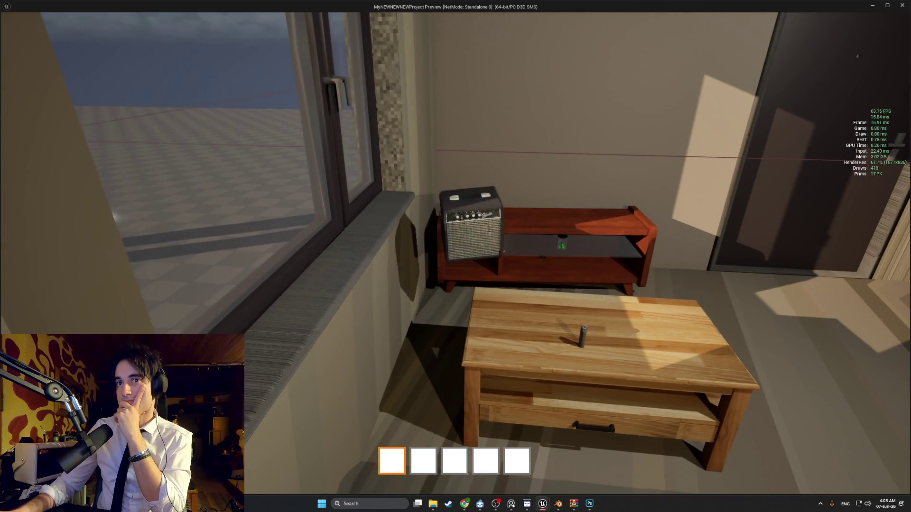
Reposition the amplifier so it sits level in the cabinet's left compartment.
key(w)
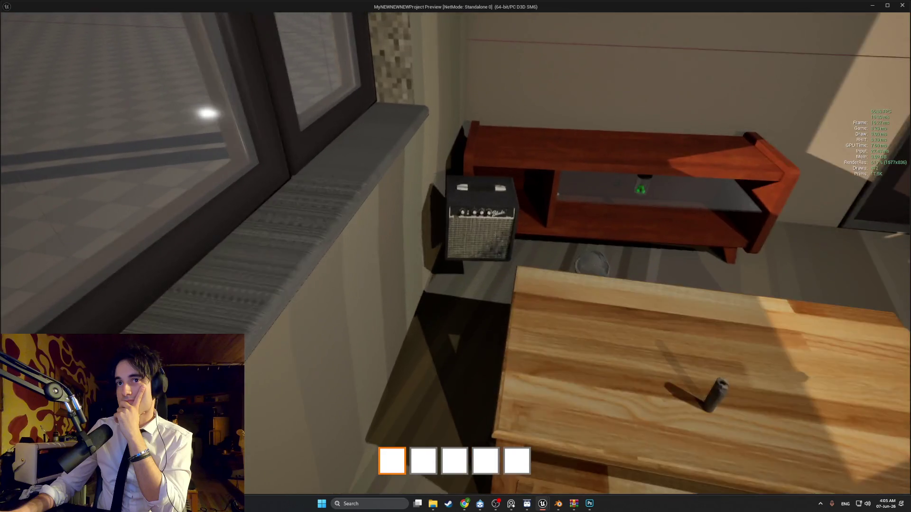
key(e)
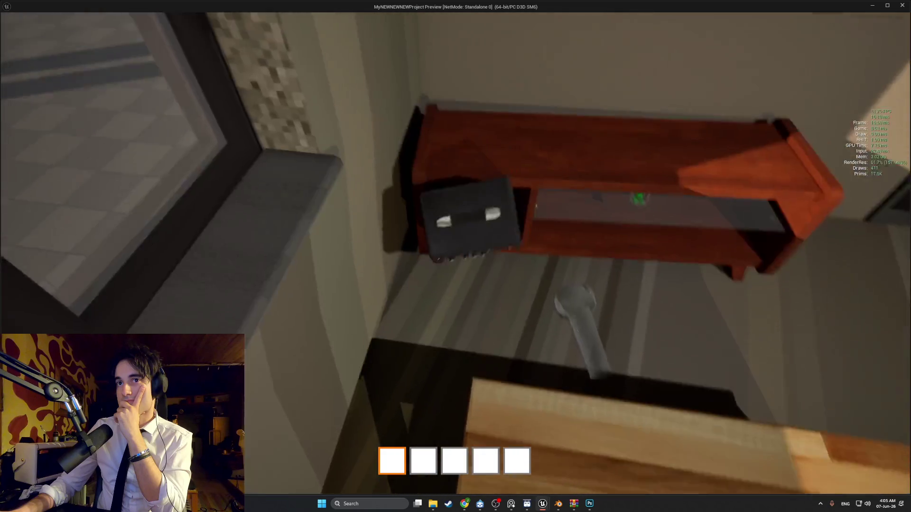
key(e)
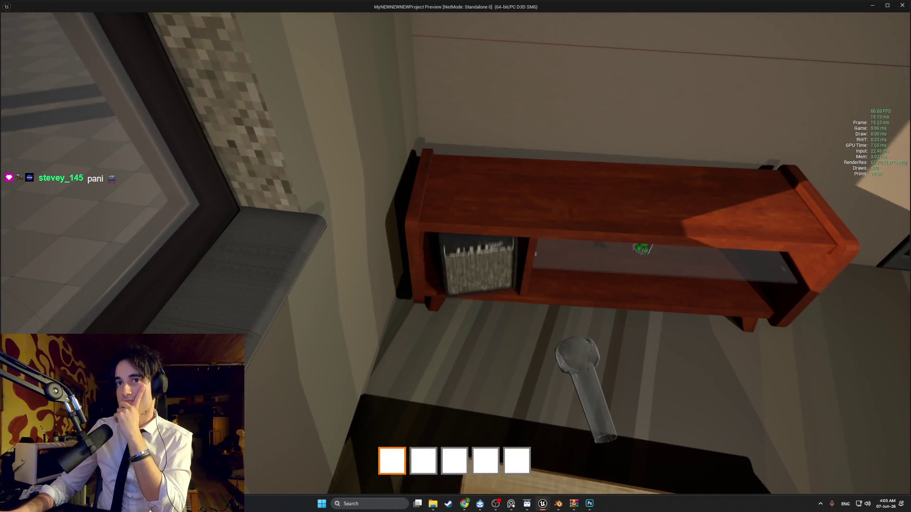
key(s)
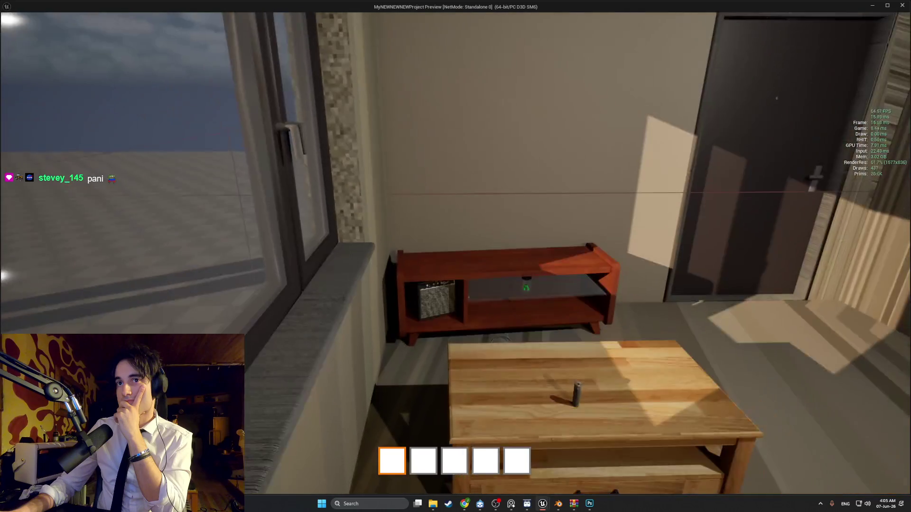
key(w)
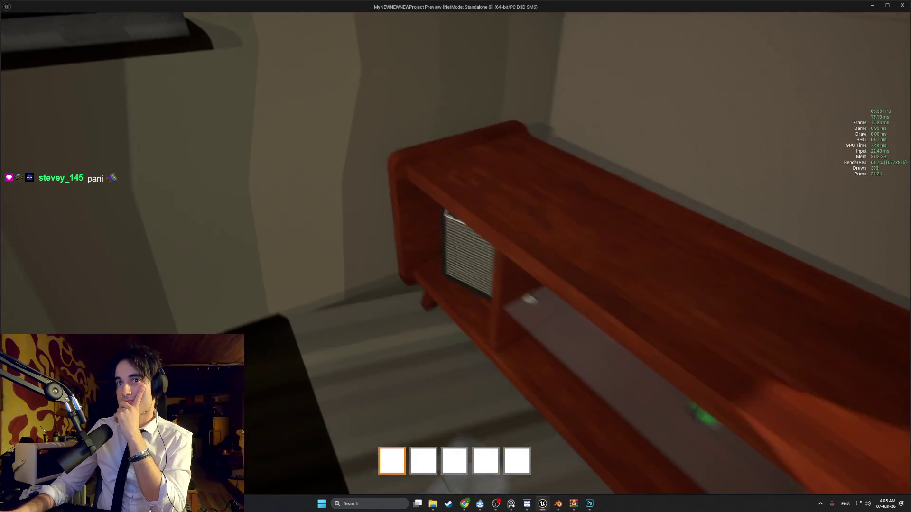
Walk around the furnished room, stop the play preview, and switch to Photoshop.
key(s)
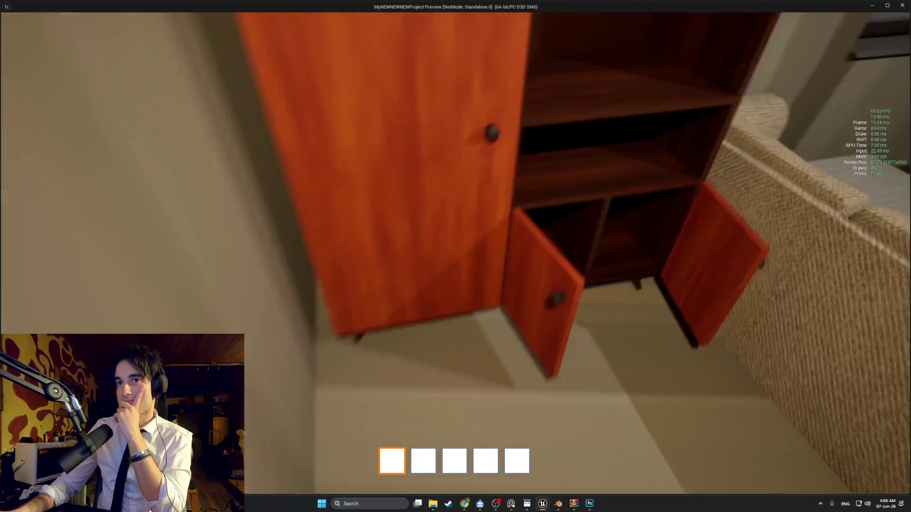
key(w)
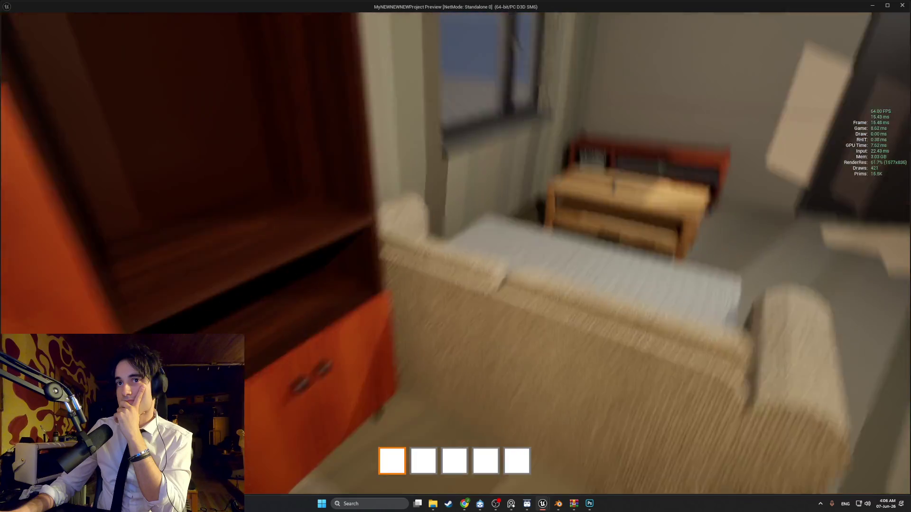
key(s)
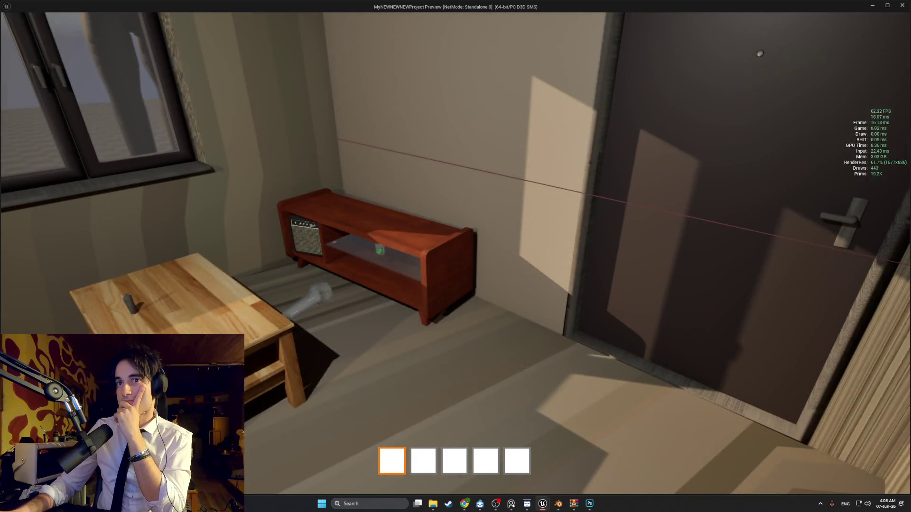
key(s)
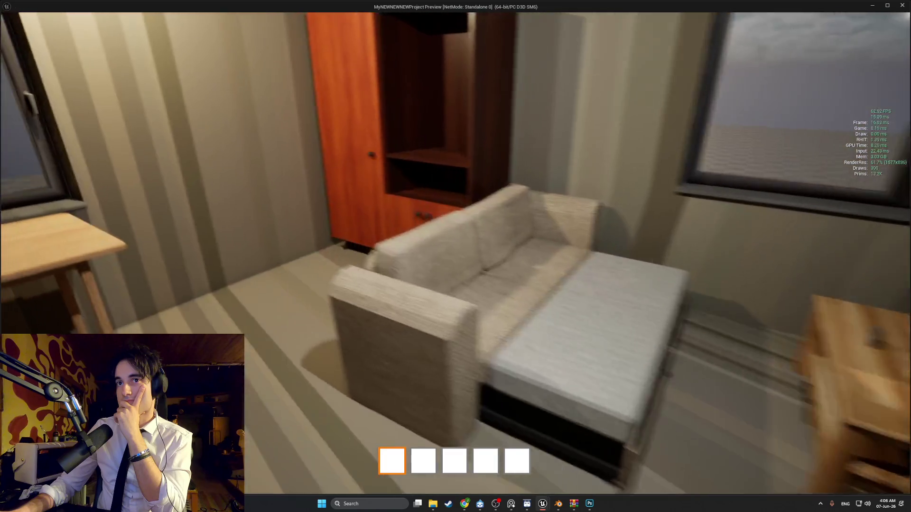
key(w)
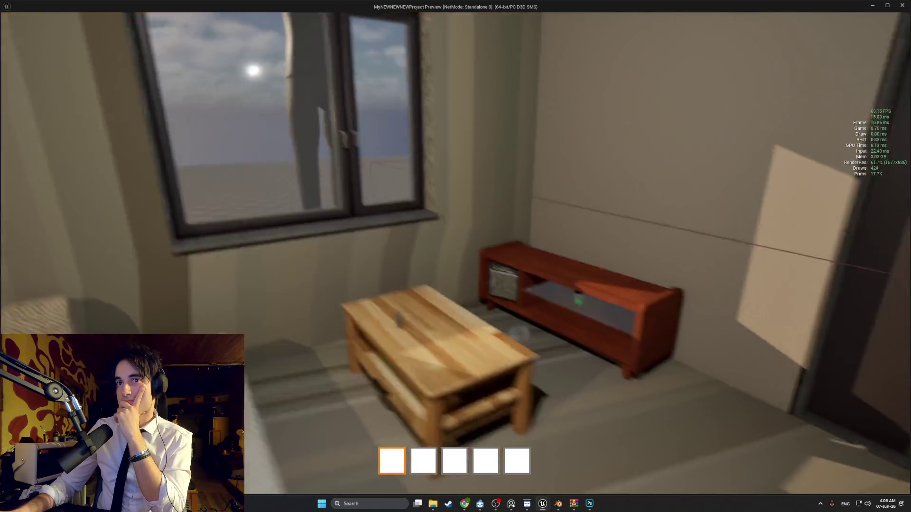
key(Escape)
click(588, 501)
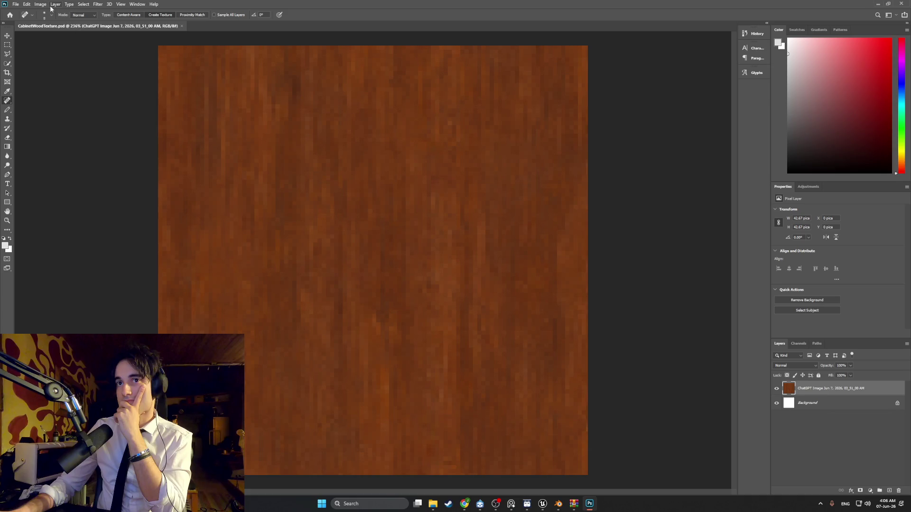
Apply a Levels adjustment with midtones 0.86 and output white 212 to the wood texture.
click(88, 7)
click(84, 5)
click(41, 5)
mouse_move(61, 23)
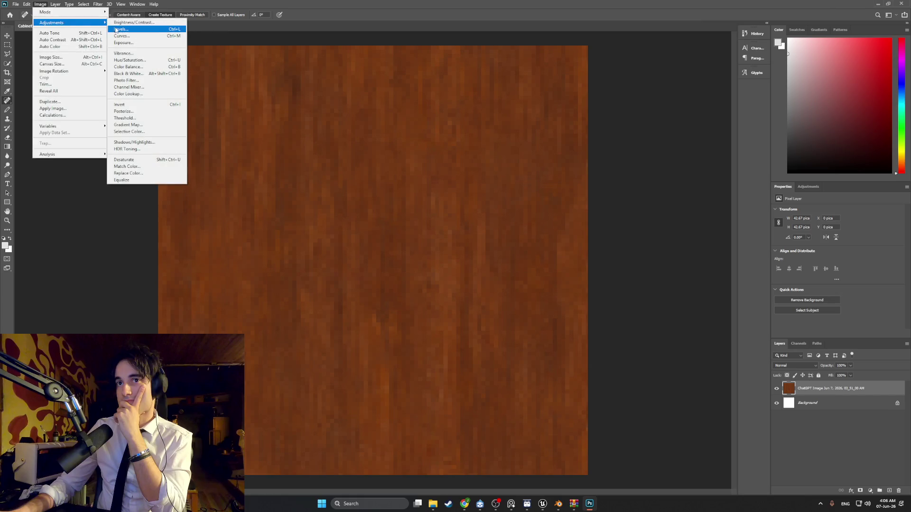
click(116, 30)
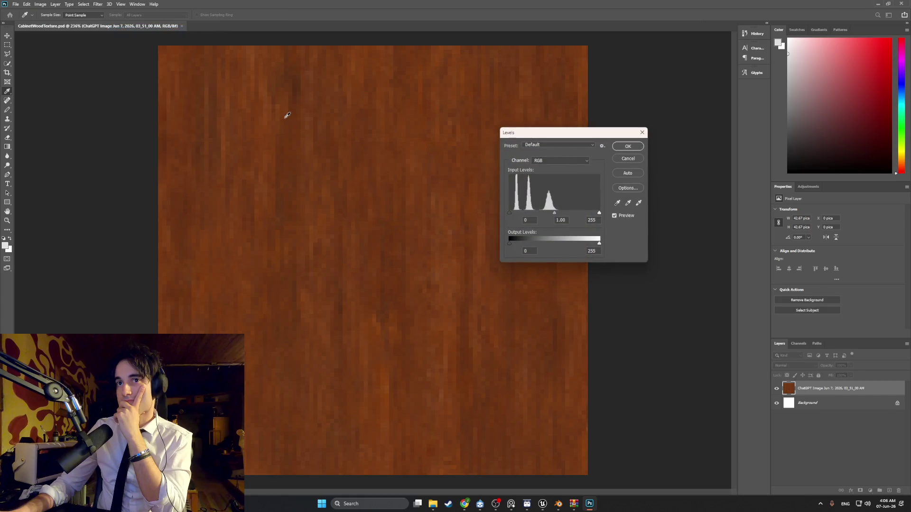
drag(555, 214, 558, 216)
click(559, 215)
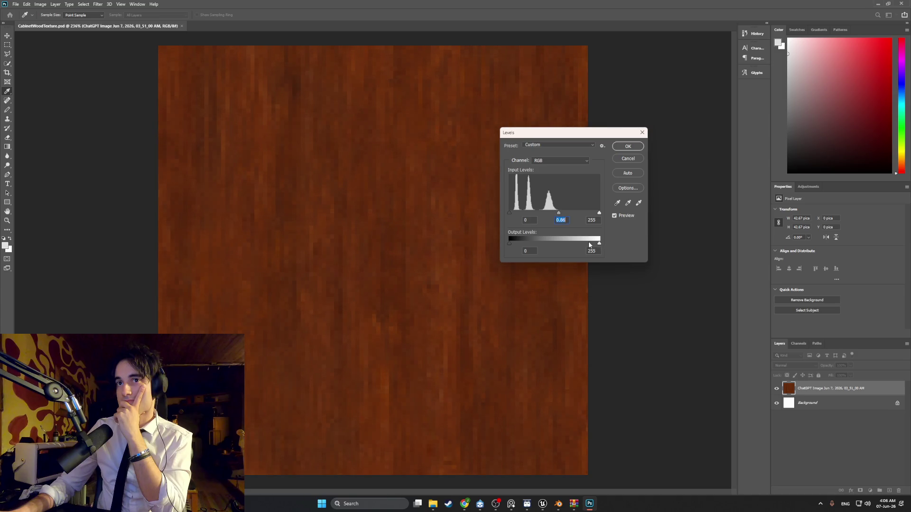
drag(598, 243, 583, 243)
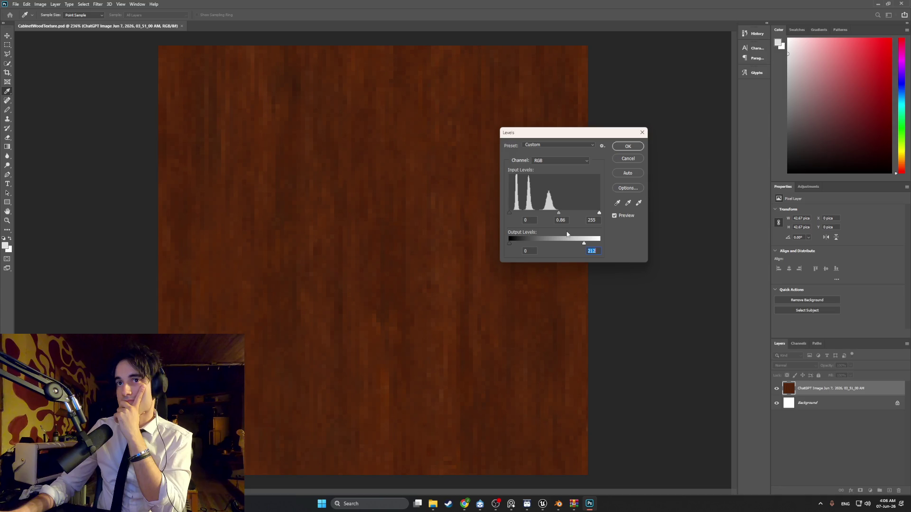
click(618, 149)
key(j)
click(42, 4)
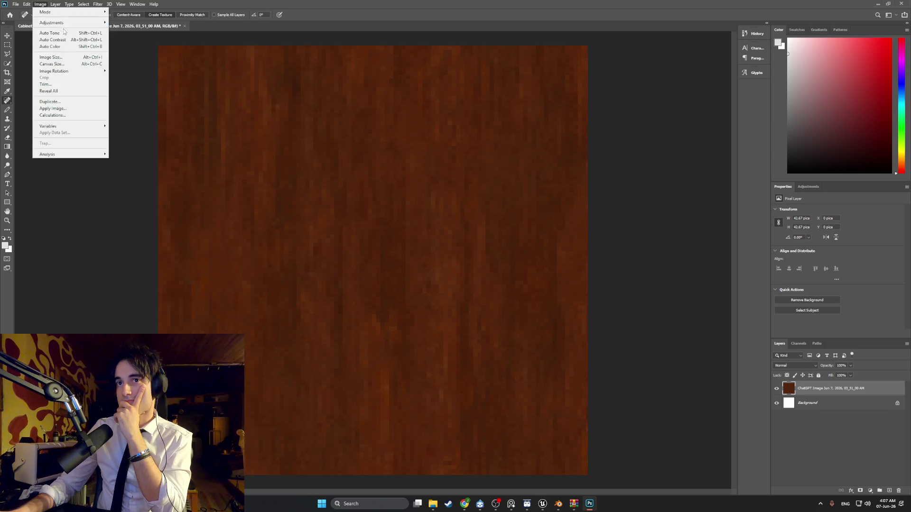
Apply a Black & White adjustment to the wood texture with raised Reds and Tint enabled.
mouse_move(69, 24)
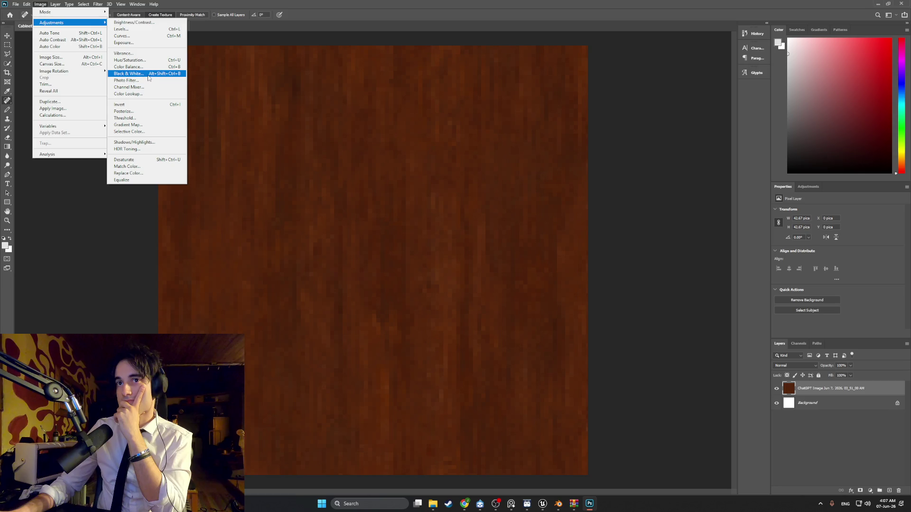
click(148, 77)
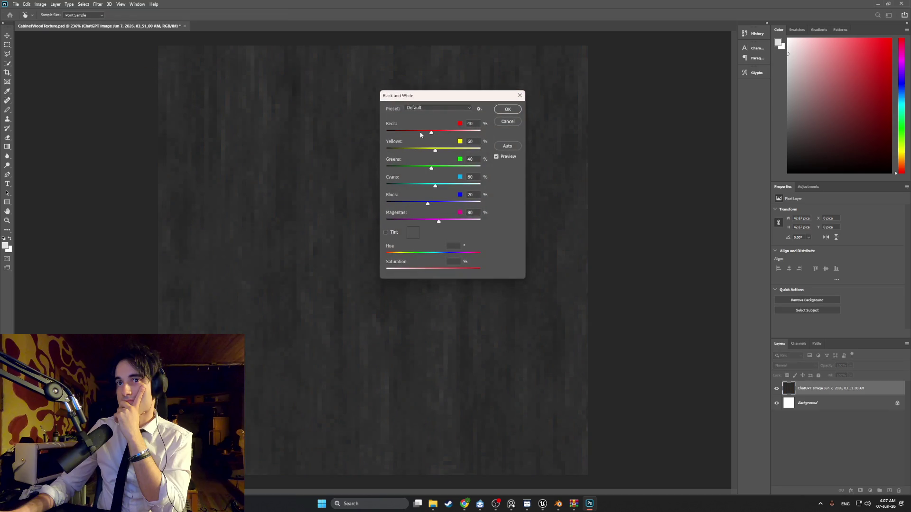
drag(420, 135, 435, 135)
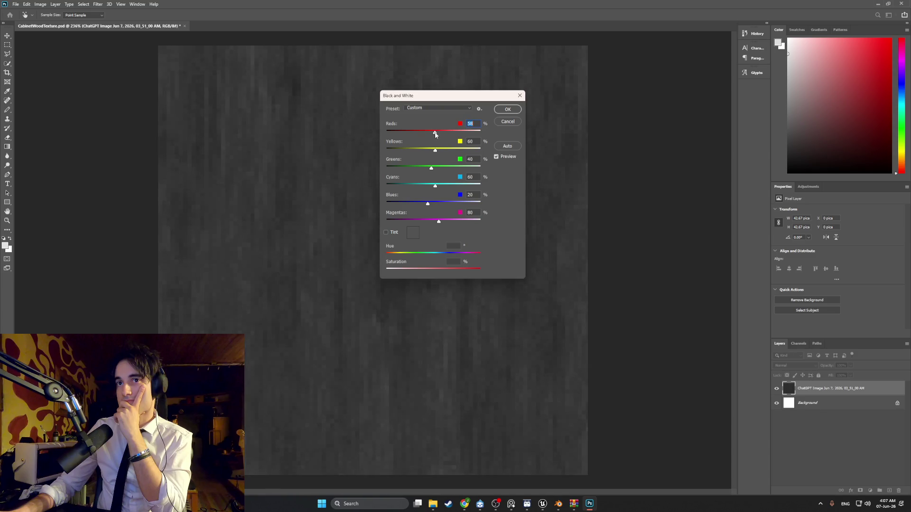
click(386, 233)
click(413, 235)
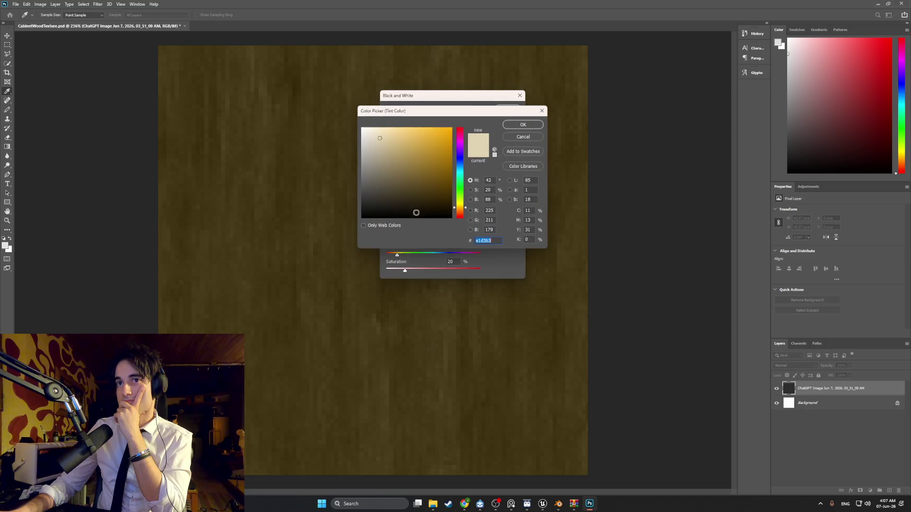
Set the tint to a muted golden brown (Hue 38, Saturation 67) and apply the adjustment.
drag(389, 155, 361, 181)
mouse_move(459, 207)
mouse_down()
mouse_move(457, 137)
mouse_move(461, 212)
mouse_up()
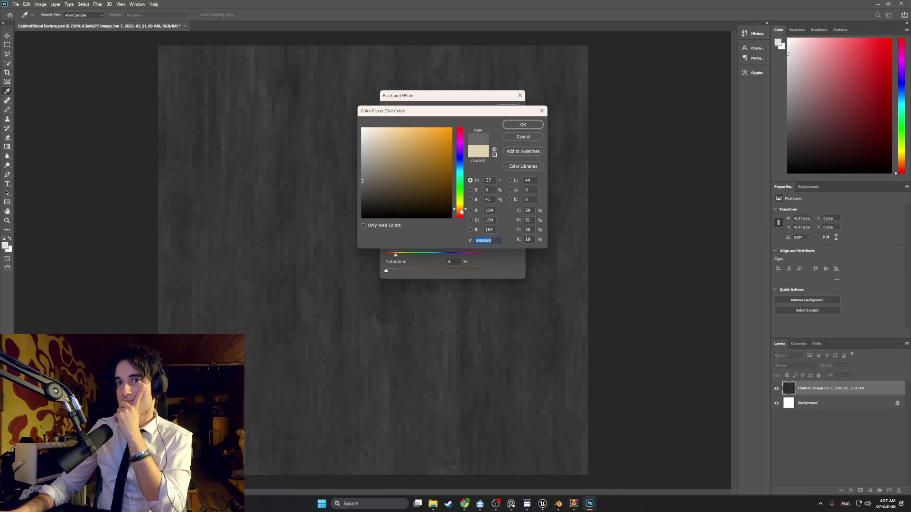
mouse_move(369, 185)
mouse_down()
mouse_move(420, 183)
mouse_move(441, 194)
mouse_move(450, 187)
mouse_move(421, 188)
mouse_move(415, 197)
mouse_move(419, 179)
mouse_move(416, 185)
mouse_up()
mouse_move(413, 180)
mouse_down()
mouse_move(401, 179)
mouse_move(410, 177)
mouse_up()
drag(419, 177, 421, 176)
click(523, 125)
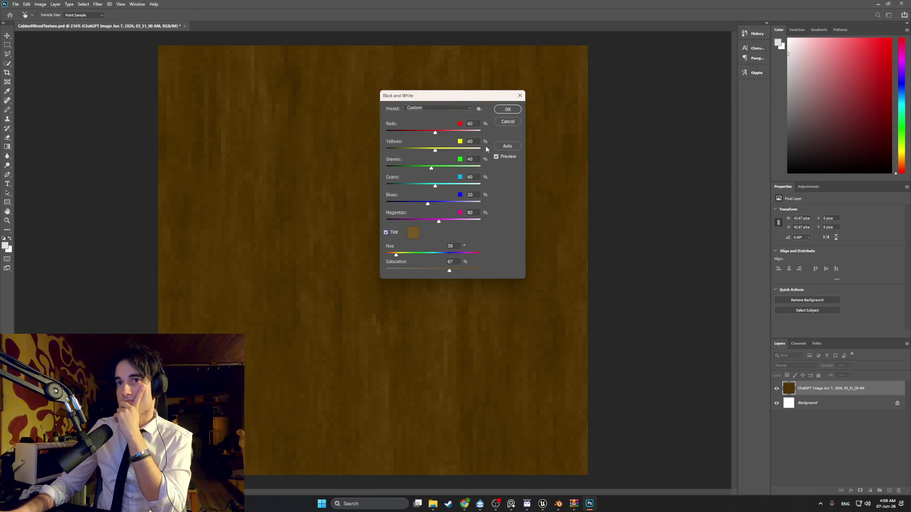
click(507, 109)
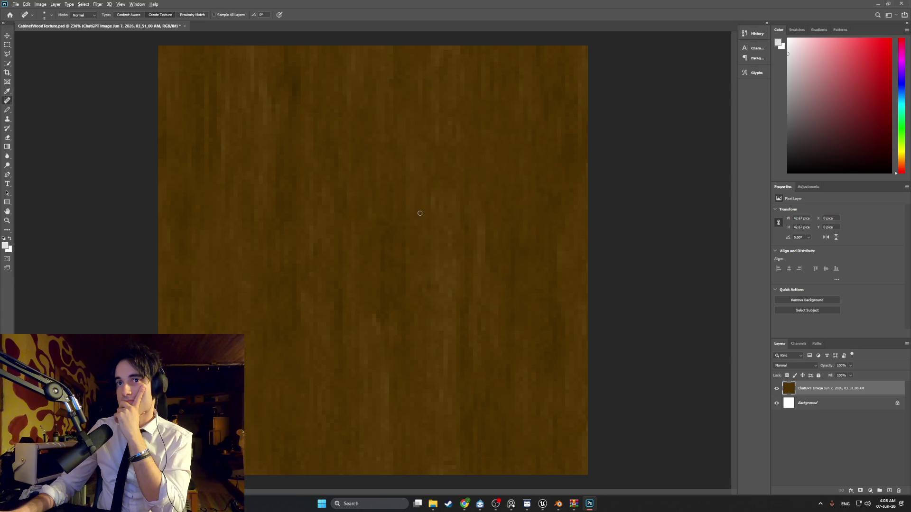
Export the recoloured texture into the Textures folder as CabinetWoodTextureTest.
alt+scroll(420, 213, down, 3)
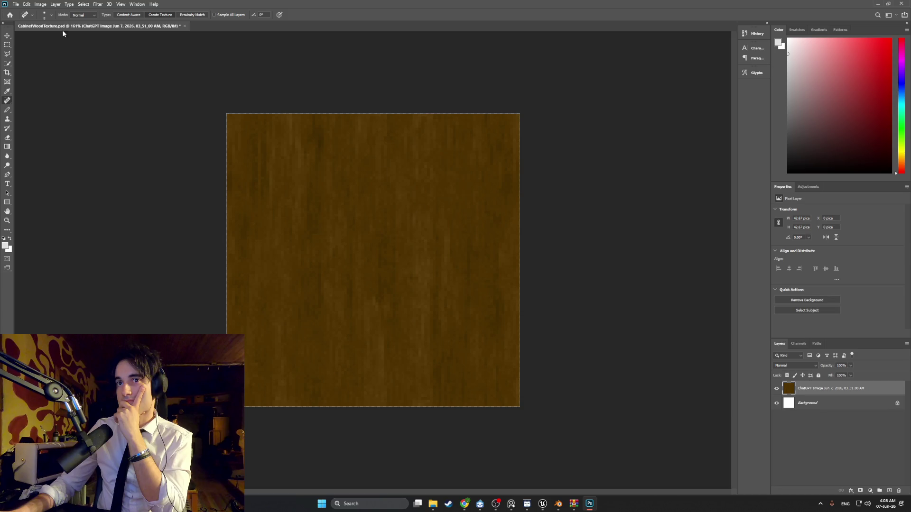
click(16, 4)
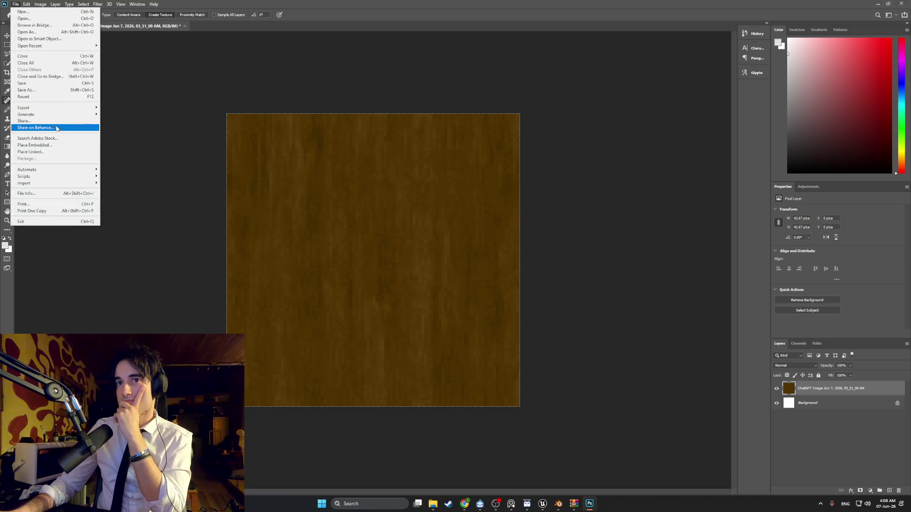
mouse_move(48, 107)
click(133, 107)
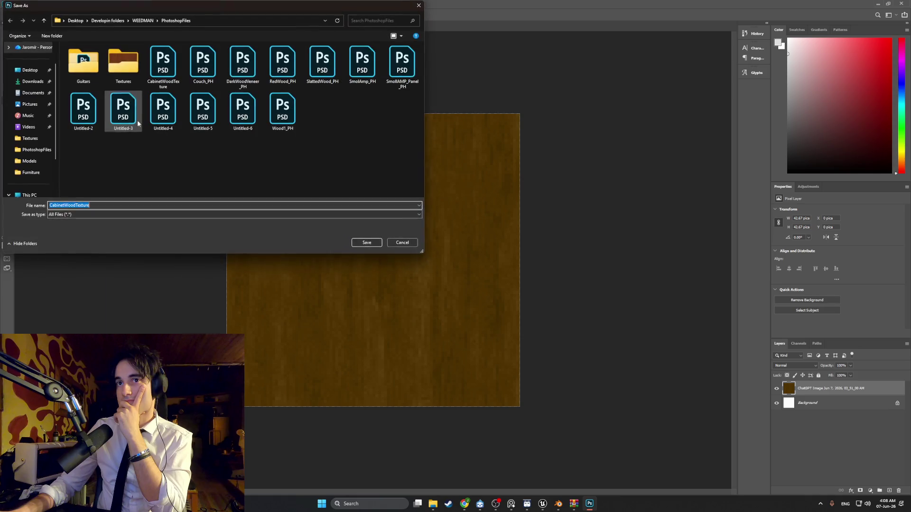
double_click(124, 62)
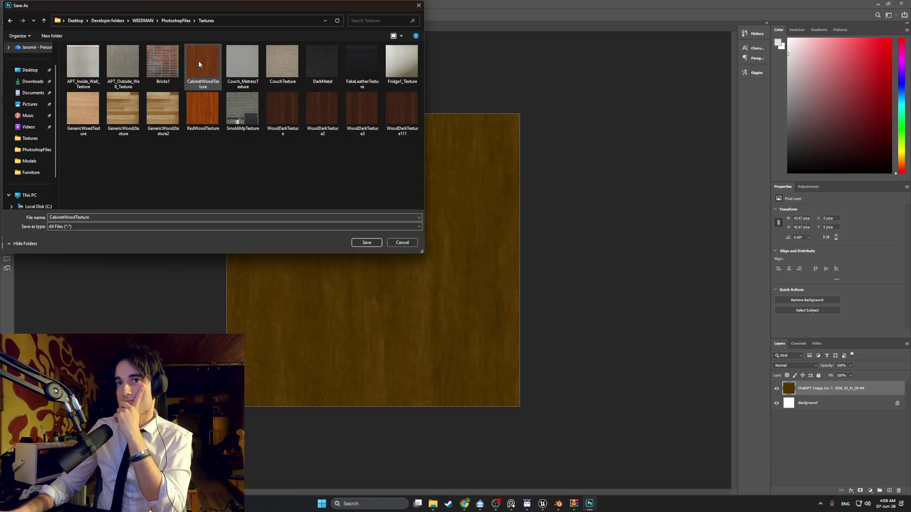
double_click(104, 219)
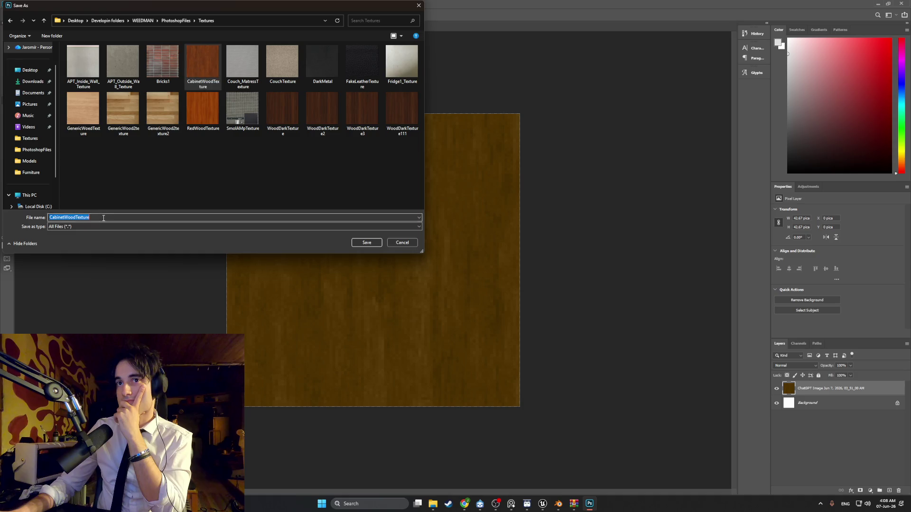
click(104, 218)
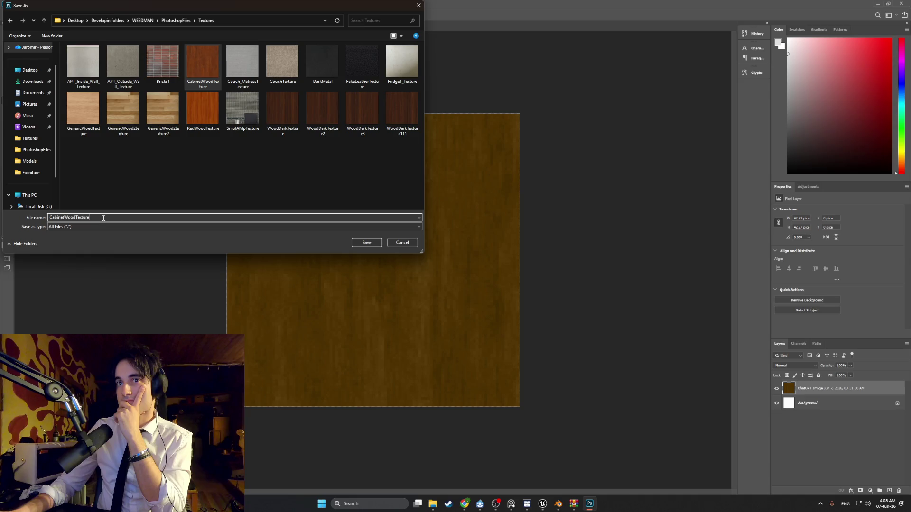
text(Test)
key(Return)
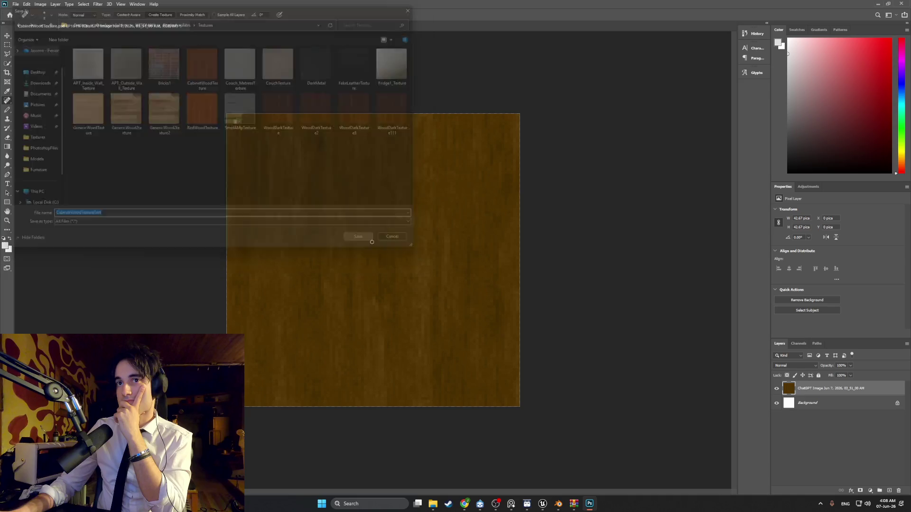
mouse_move(554, 504)
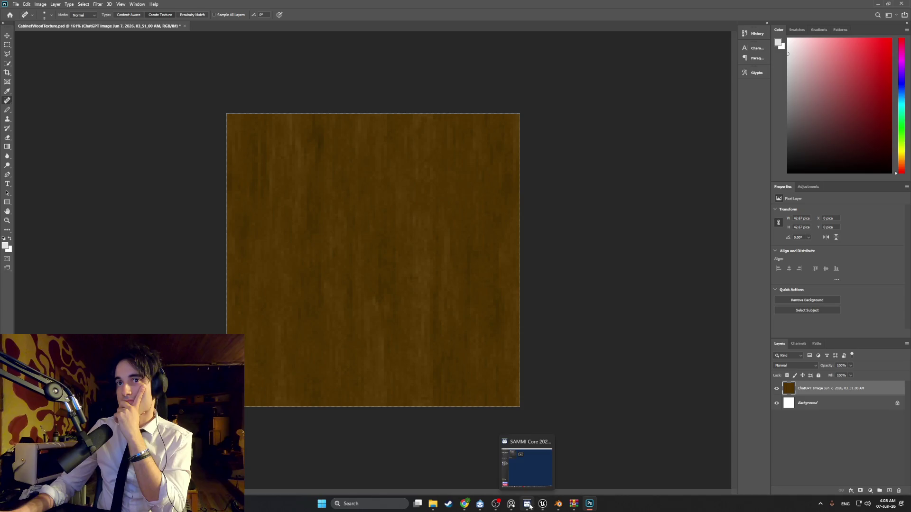
mouse_move(499, 505)
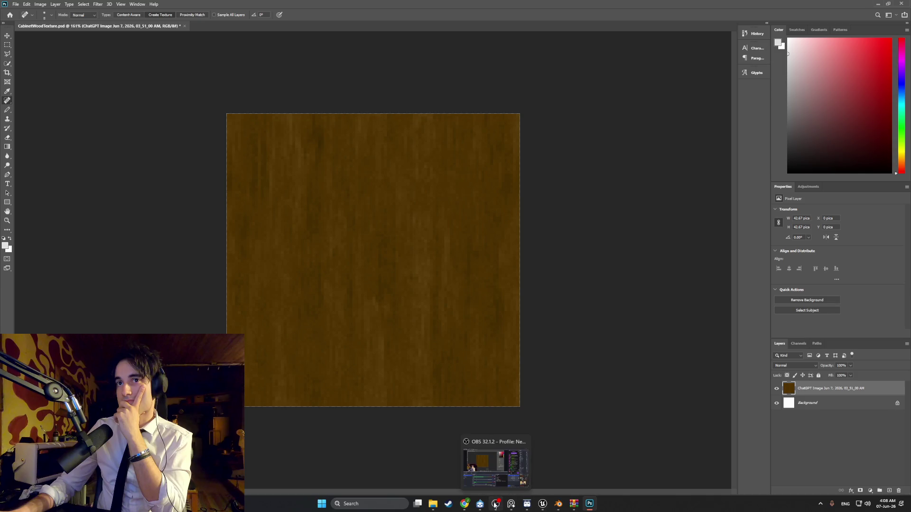
click(503, 462)
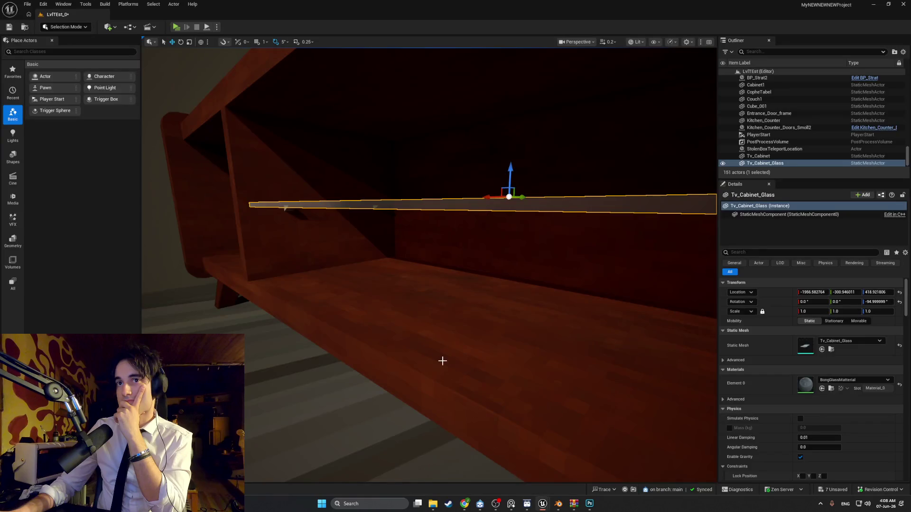
Import CabinetWoodTextureTest from the Textures folder and create a material from it.
right_drag(442, 361, 440, 325)
key(ctrl+b)
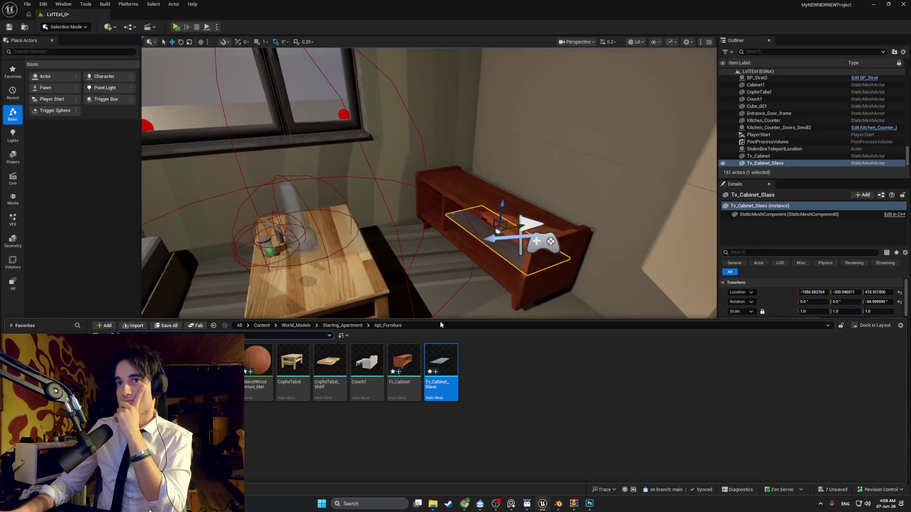
click(134, 325)
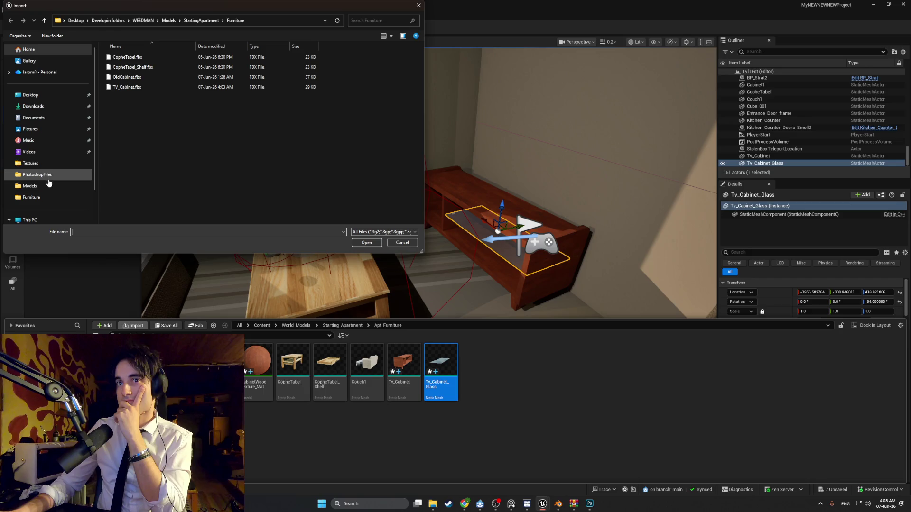
click(50, 164)
double_click(268, 75)
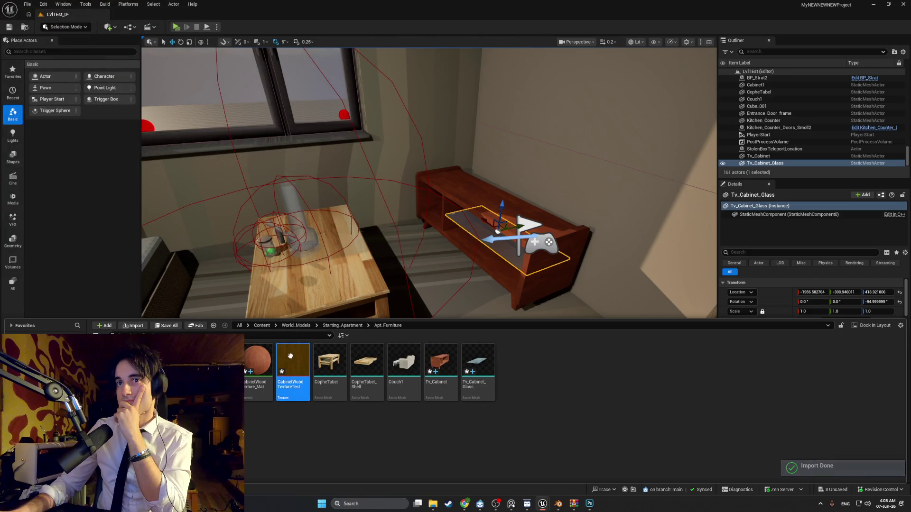
right_click(289, 360)
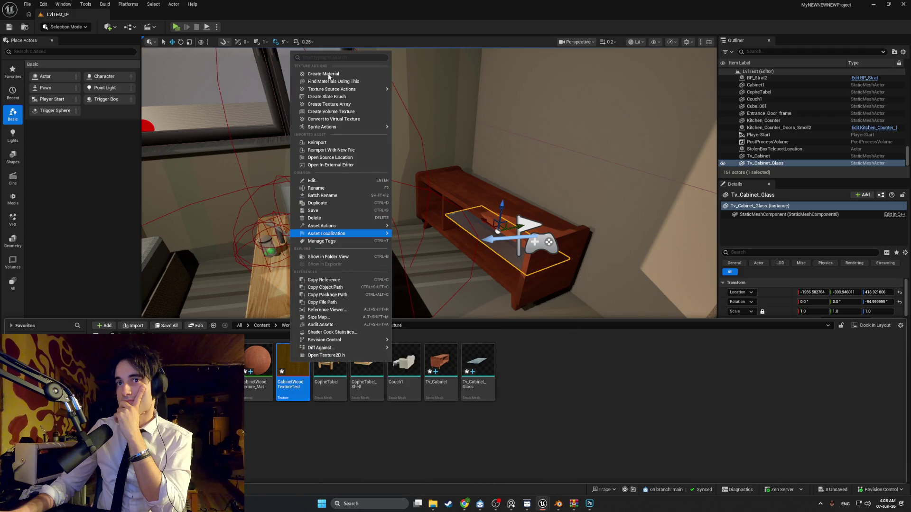
click(328, 74)
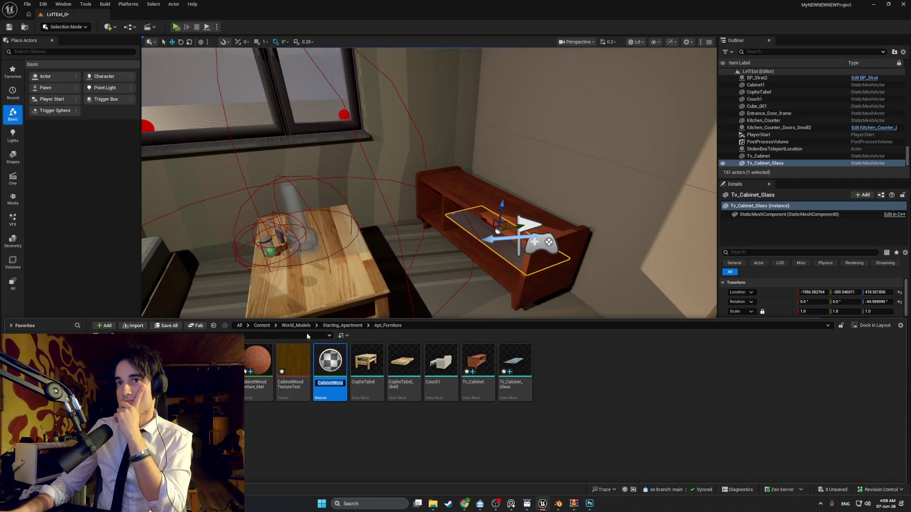
key(Return)
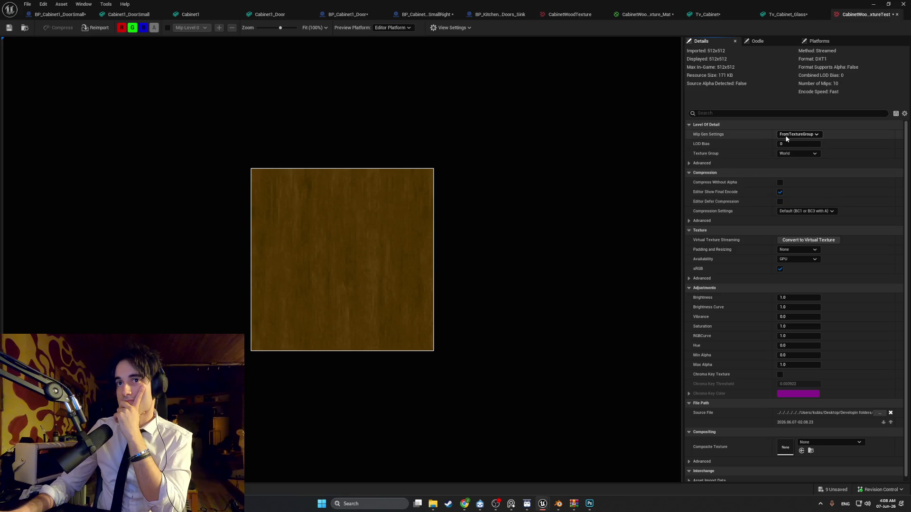
Set the texture's Filter to Nearest, save it, and open CabinetWoodTextureTest_Mat.
click(721, 114)
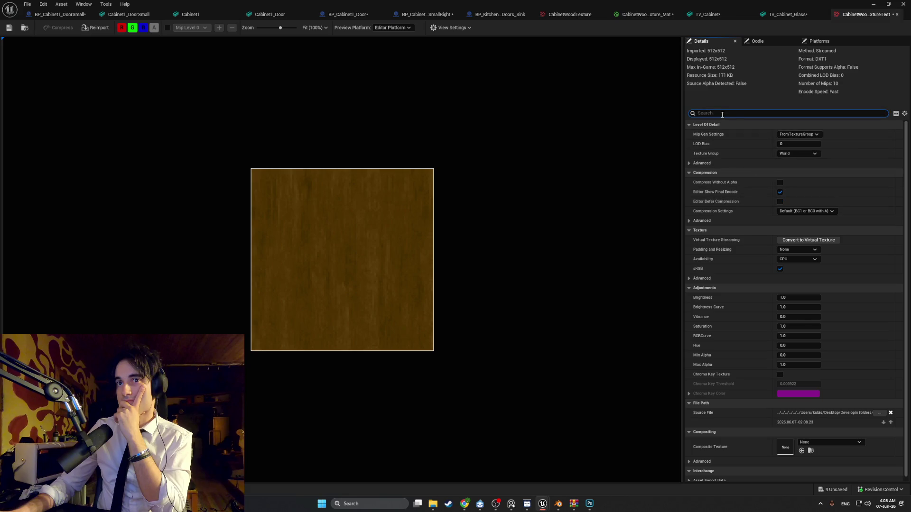
text(filter)
click(810, 153)
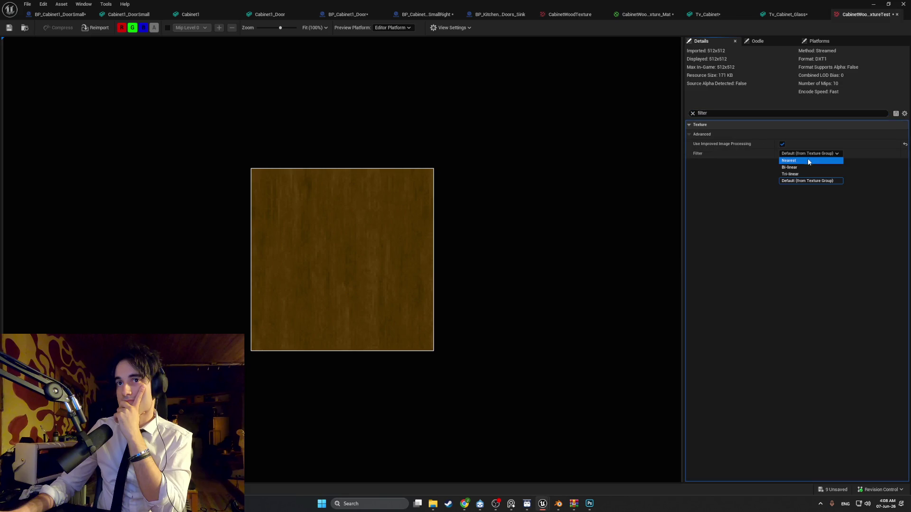
click(809, 161)
click(9, 28)
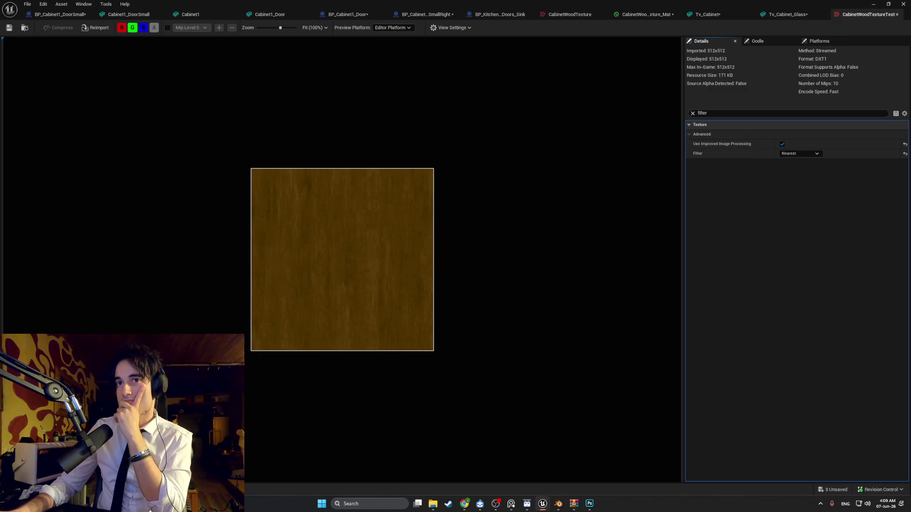
key(ctrl+space)
double_click(339, 362)
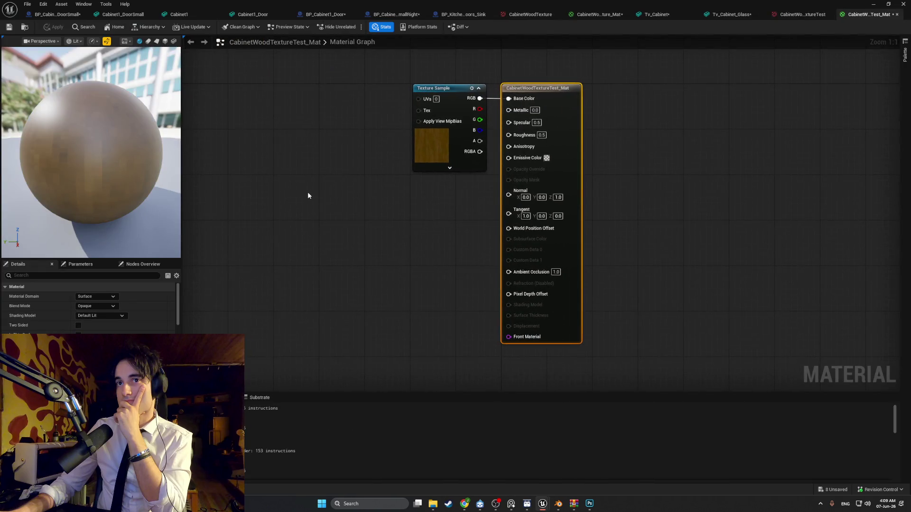
Add a TexCoord node and wire it into the wood Texture Sample's UVs.
right_click(307, 194)
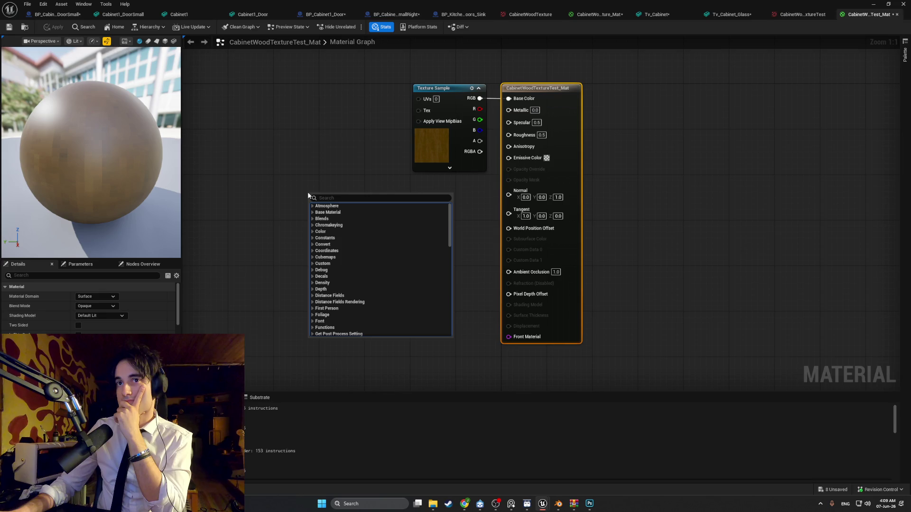
text(tex)
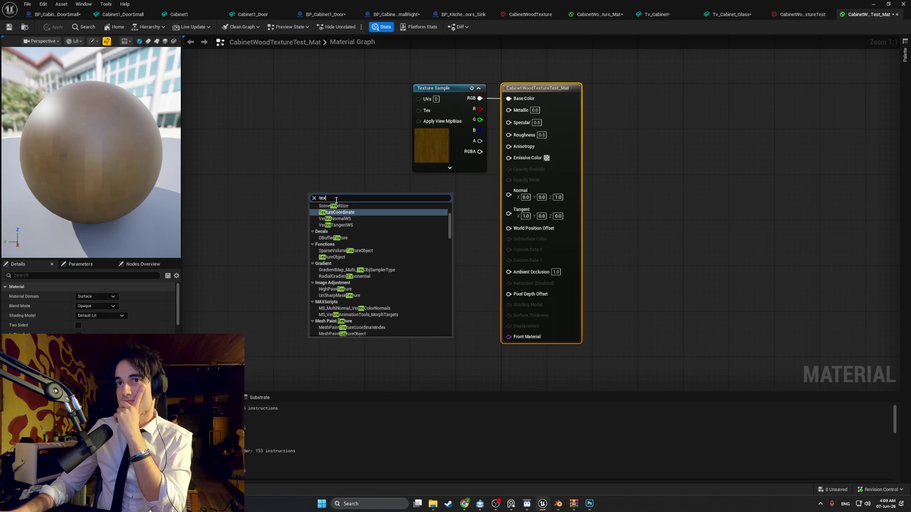
text(coord)
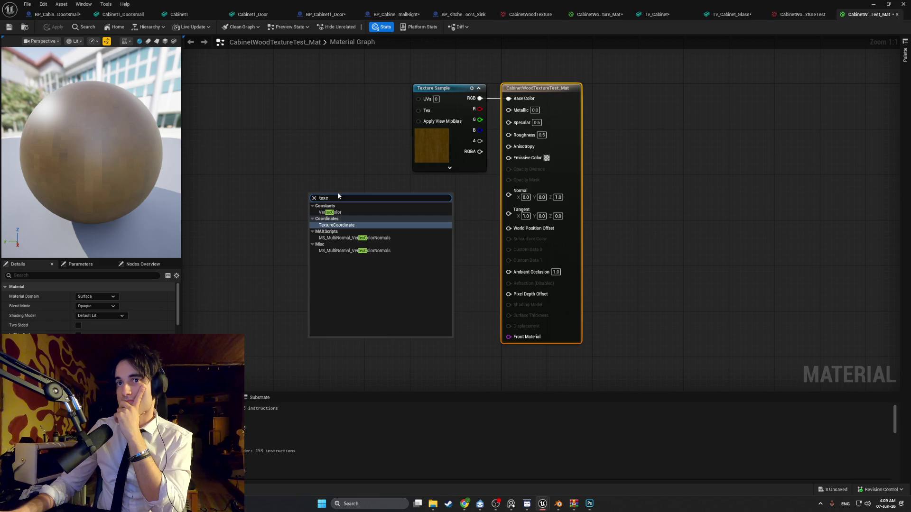
click(348, 223)
mouse_move(348, 216)
mouse_down()
mouse_move(343, 130)
mouse_move(417, 98)
mouse_up()
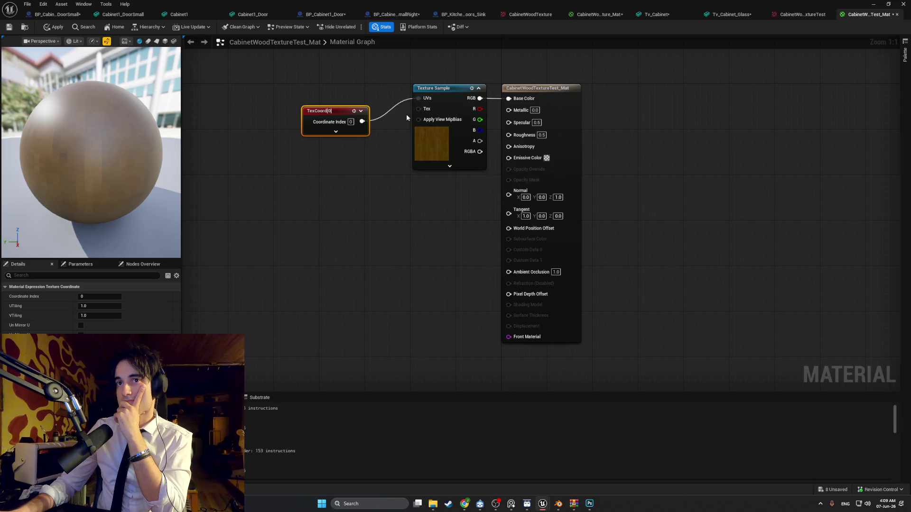
Set the material's Roughness to 0.8, save it, and close the material editor.
click(439, 176)
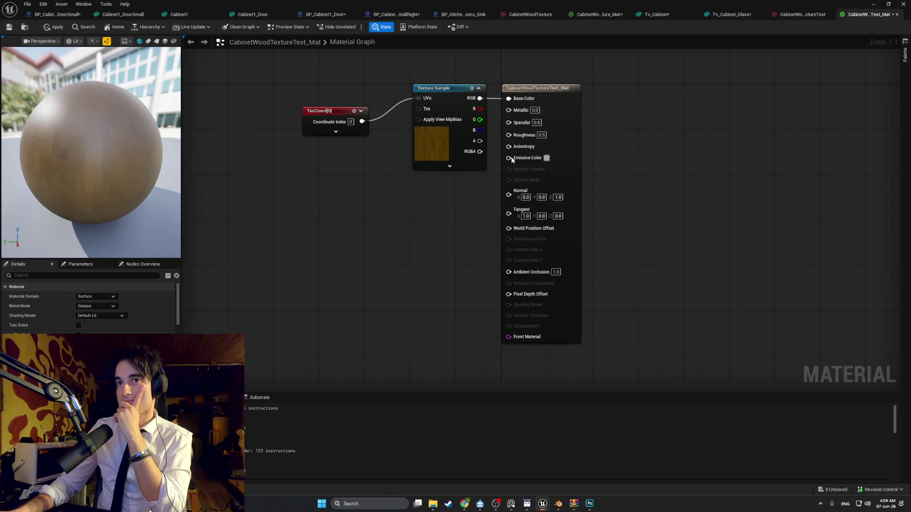
click(542, 136)
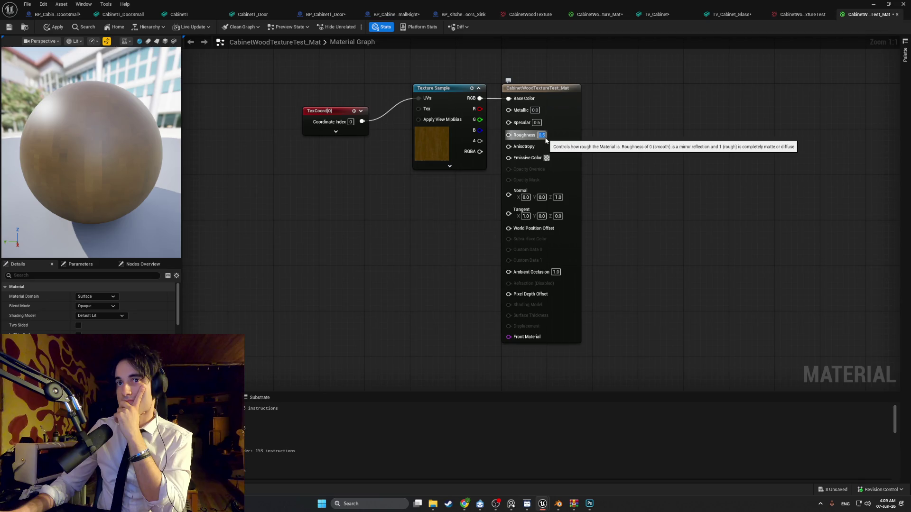
text(0.8)
key(Return)
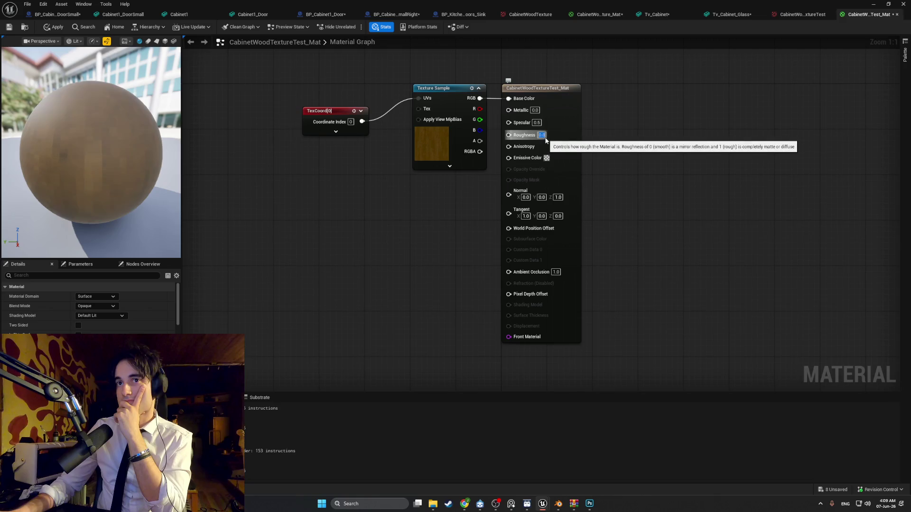
click(9, 28)
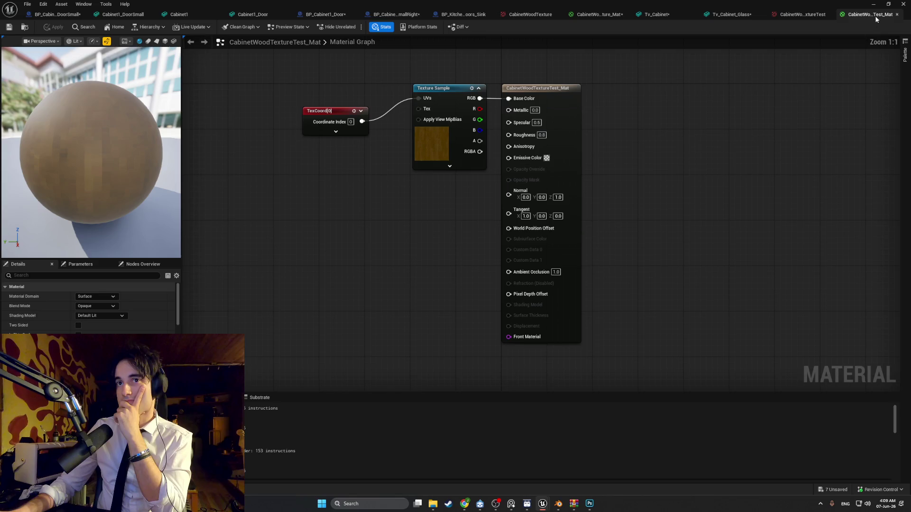
click(873, 4)
click(493, 214)
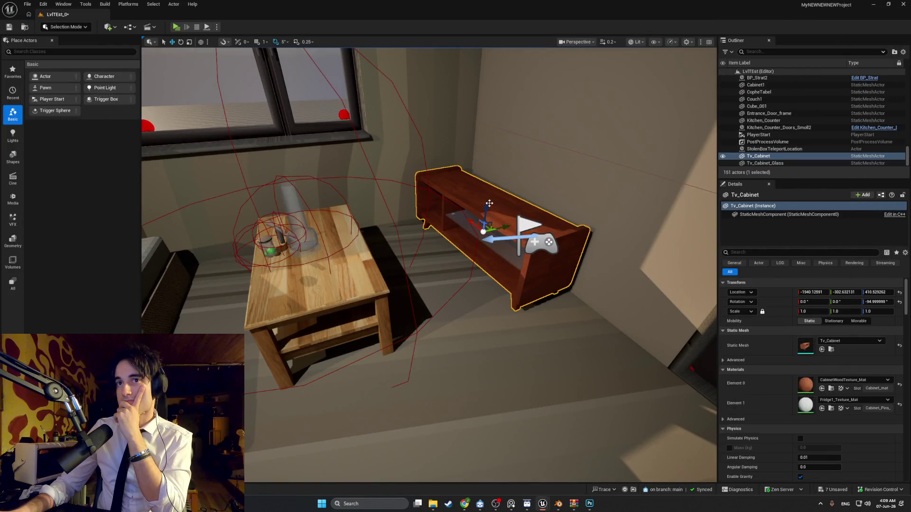
Undo the stray changes, then set Tv_Cabinet's Element 0 material to CabinetWoodTextureTest_Mat.
click(494, 215)
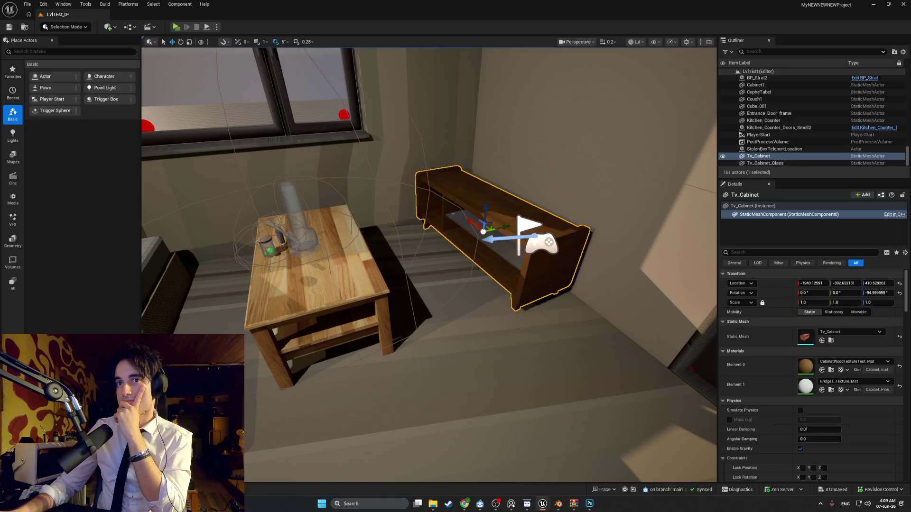
click(616, 142)
mouse_move(616, 142)
right_down()
mouse_move(531, 166)
mouse_move(587, 328)
right_up()
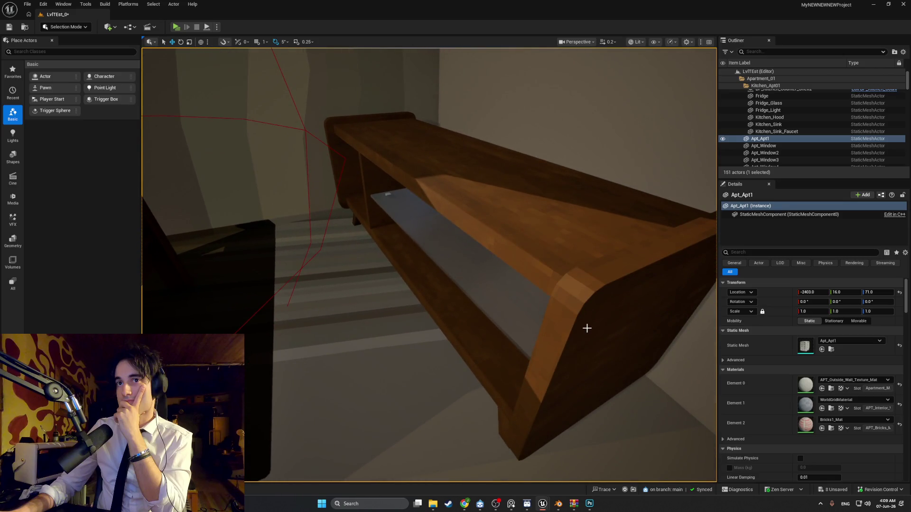
key(ctrl+z)
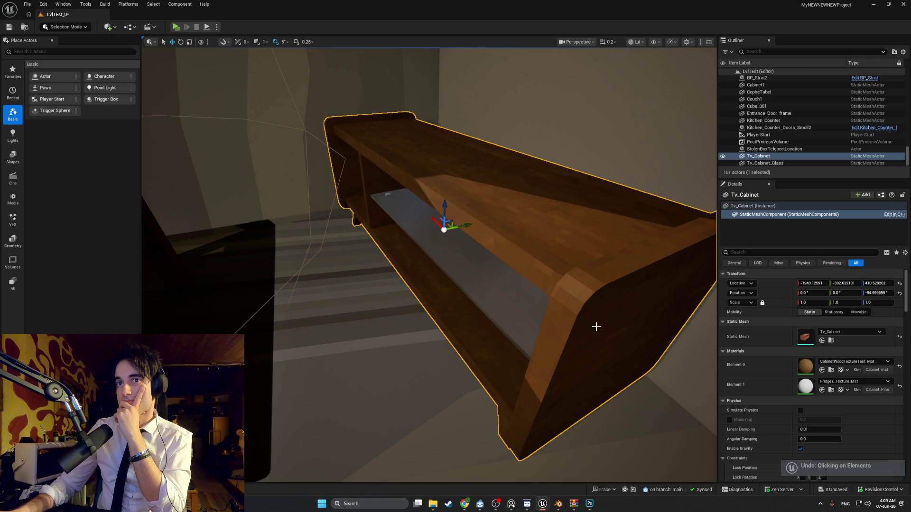
key(ctrl+z)
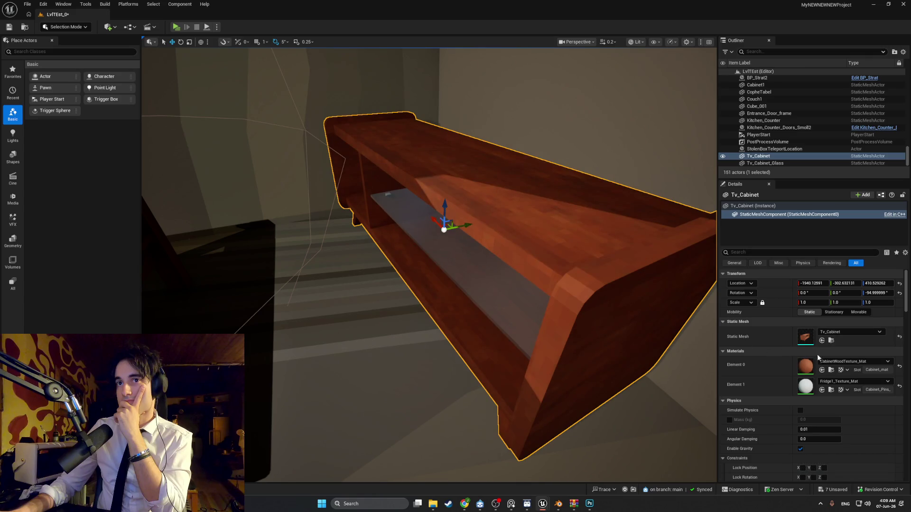
click(852, 362)
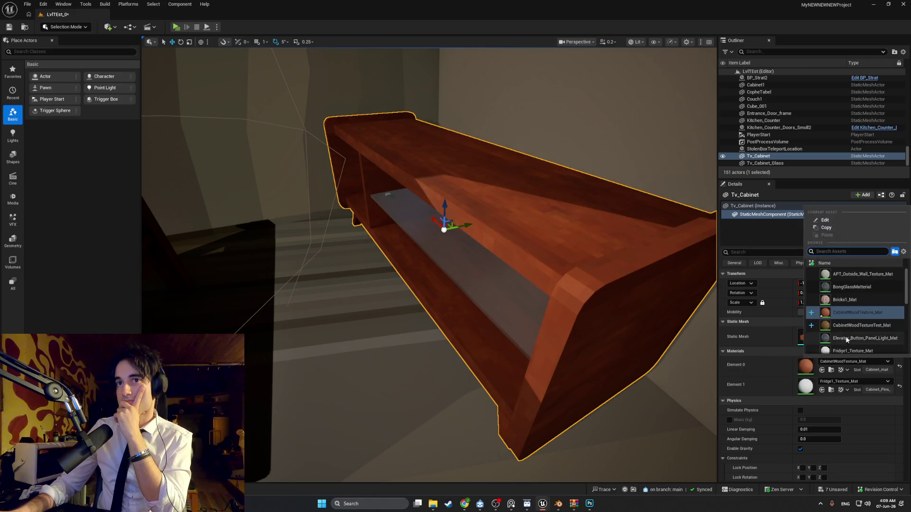
click(859, 325)
right_drag(615, 368, 556, 365)
right_drag(517, 329, 516, 330)
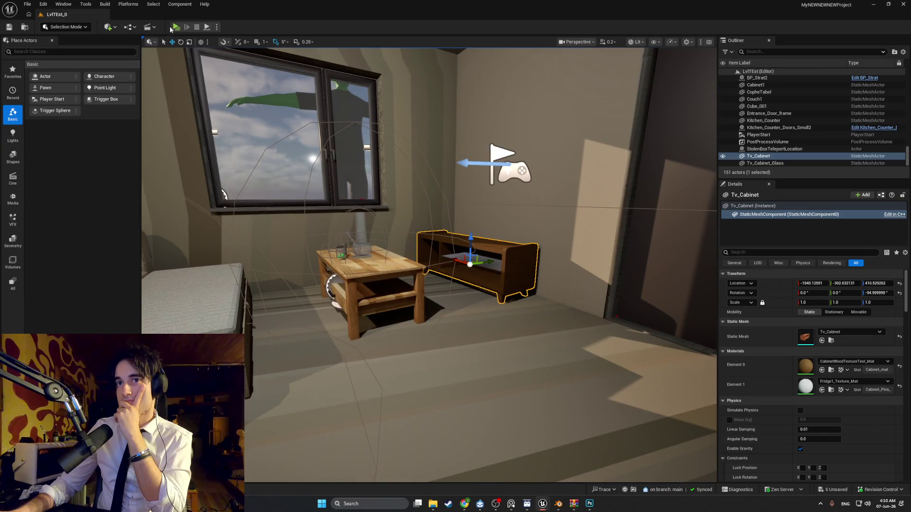
click(171, 27)
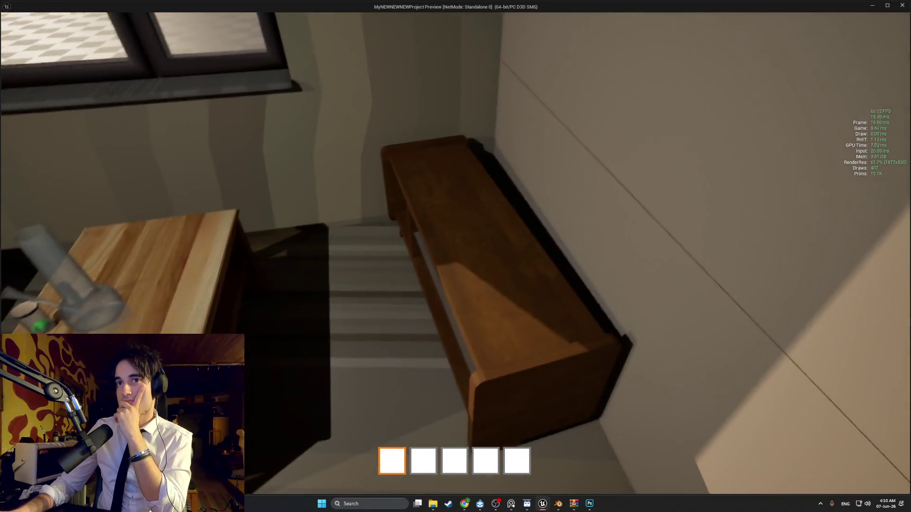
key(s)
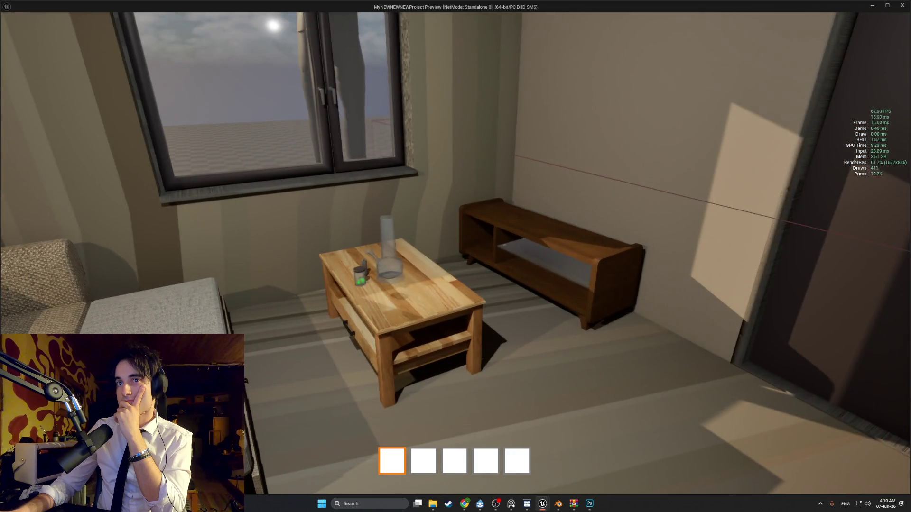
key(w)
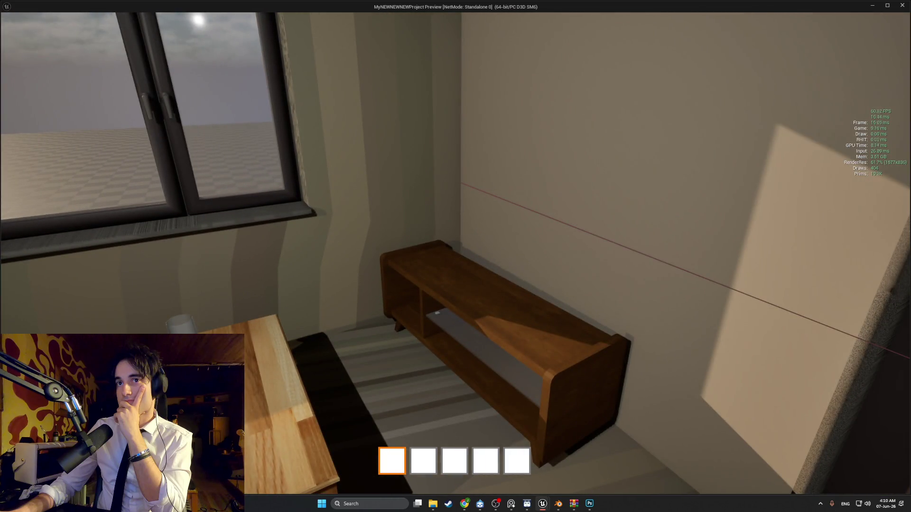
key(w)
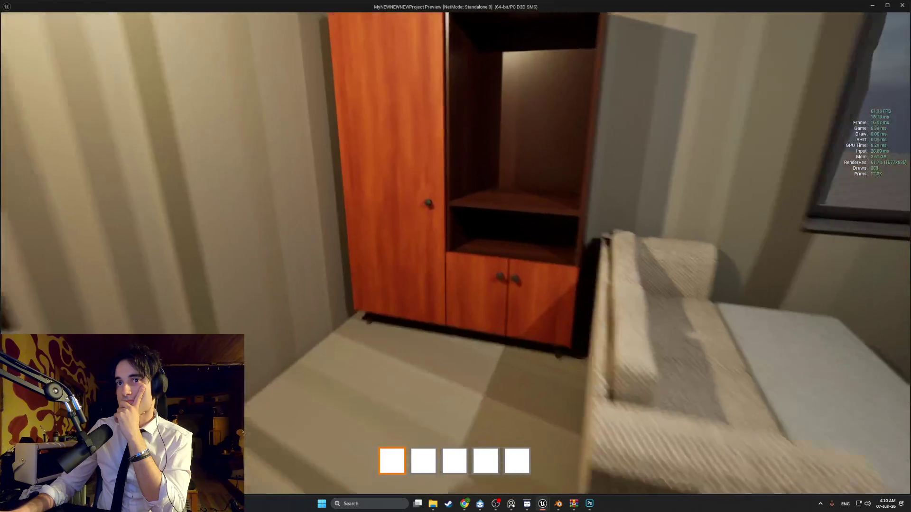
key(s)
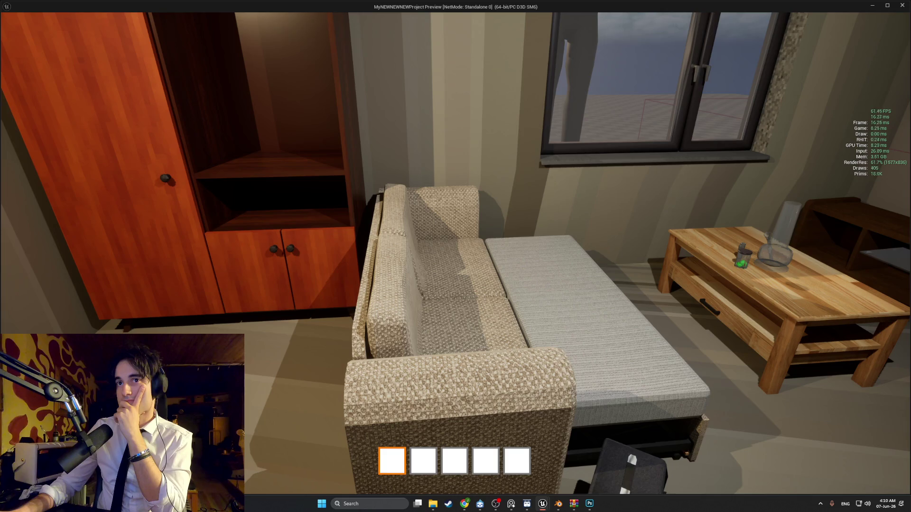
key(w)
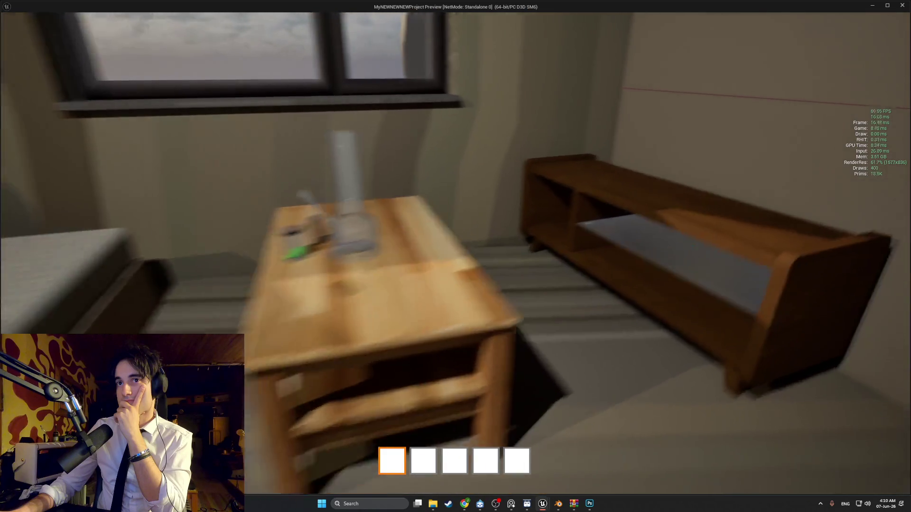
key(w)
key(s)
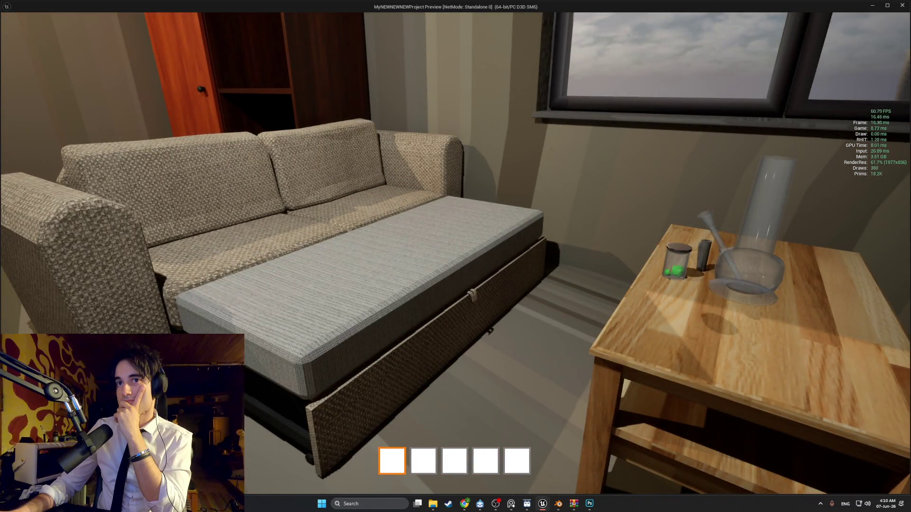
key(w)
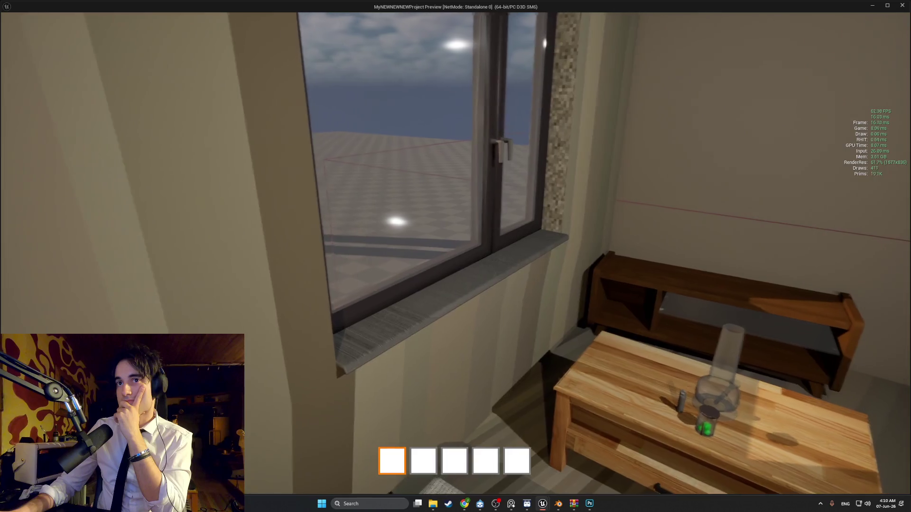
key(w)
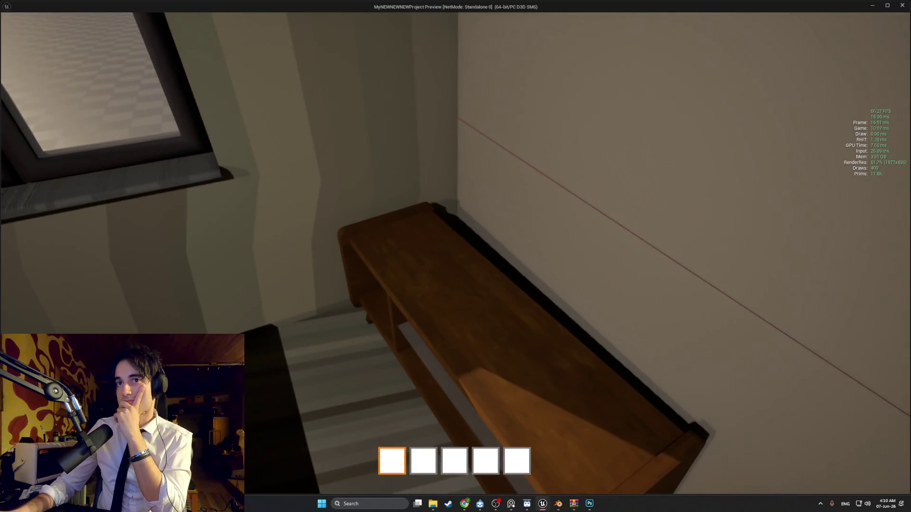
key(s)
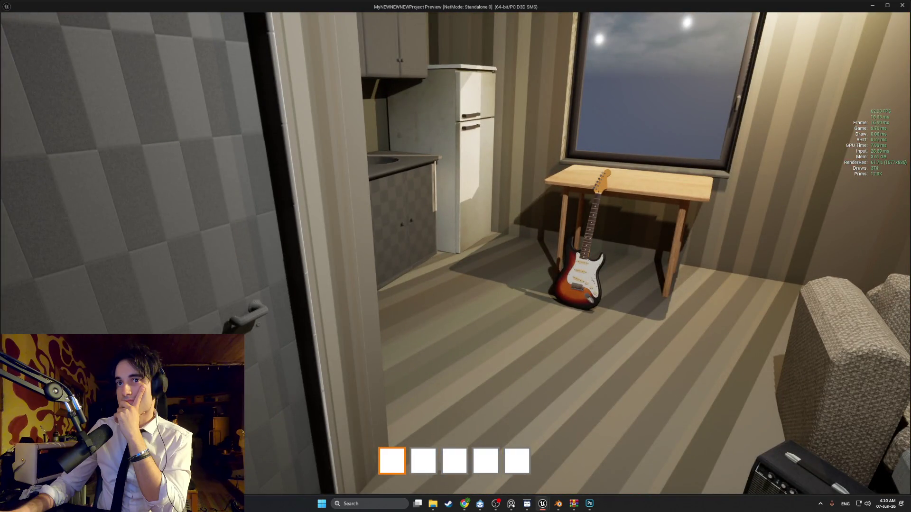
key(Escape)
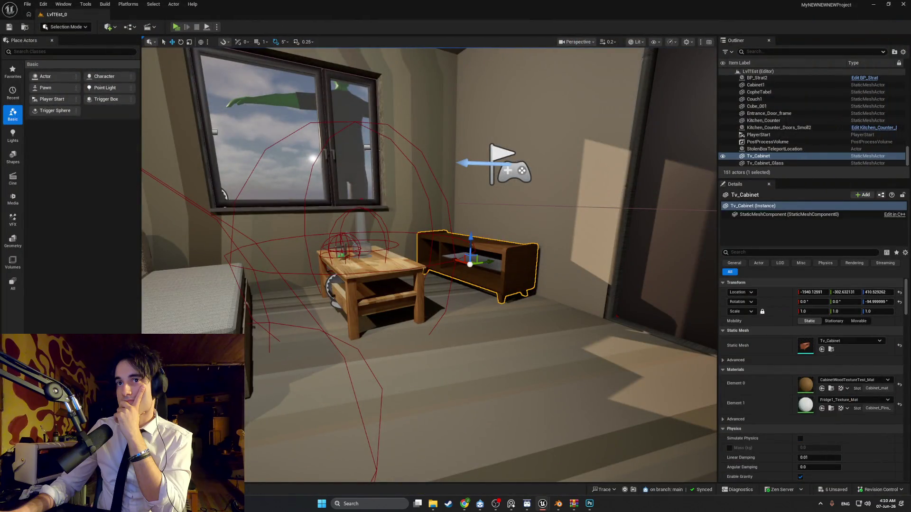